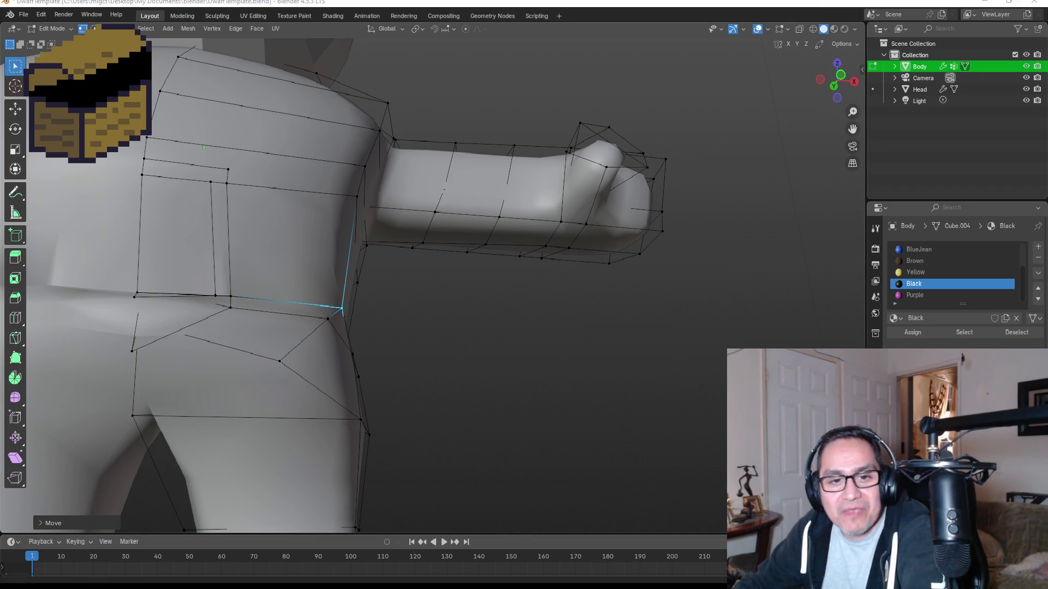
Merge the selected vertices and switch the viewport to Material Preview shading.
{"action": "key", "text": "m"}
{"action": "scroll", "coordinate": [257, 276], "scroll_direction": "down", "scroll_amount": 5}
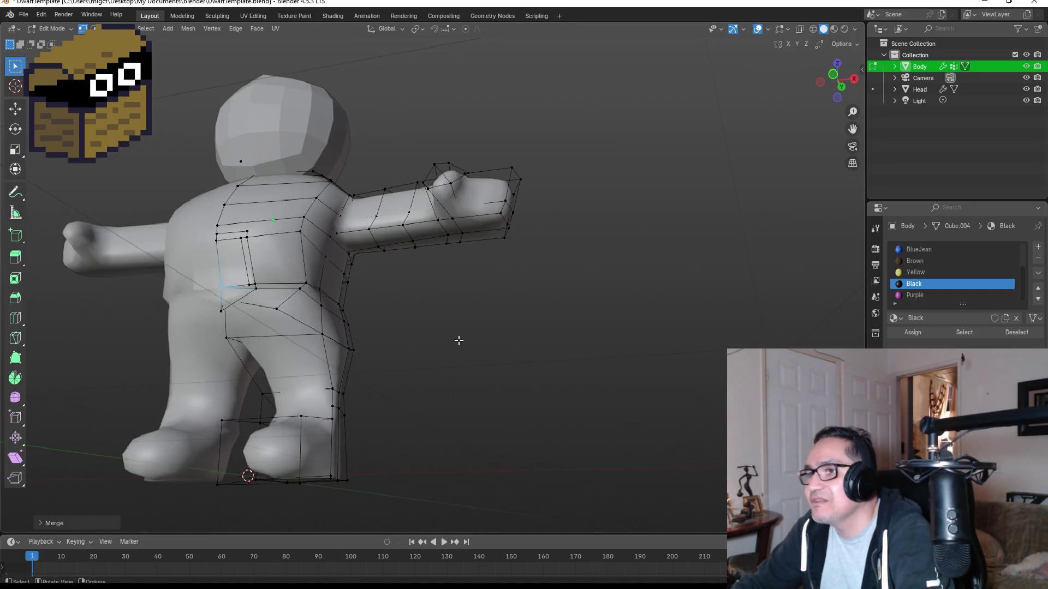
{"action": "key", "text": "z"}
{"action": "left_click", "coordinate": [456, 411]}
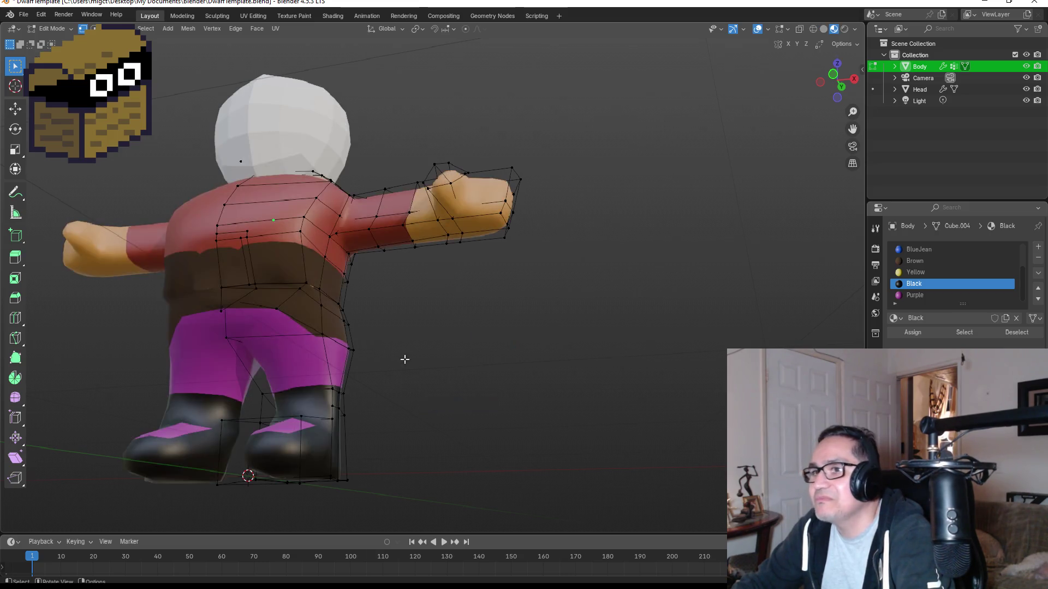
Box-select the vertices along the waist and move them to reshape it.
{"action": "mouse_move", "coordinate": [421, 346]}
{"action": "middle_mouse_down"}
{"action": "mouse_move", "coordinate": [430, 358]}
{"action": "mouse_move", "coordinate": [404, 358]}
{"action": "middle_mouse_up"}
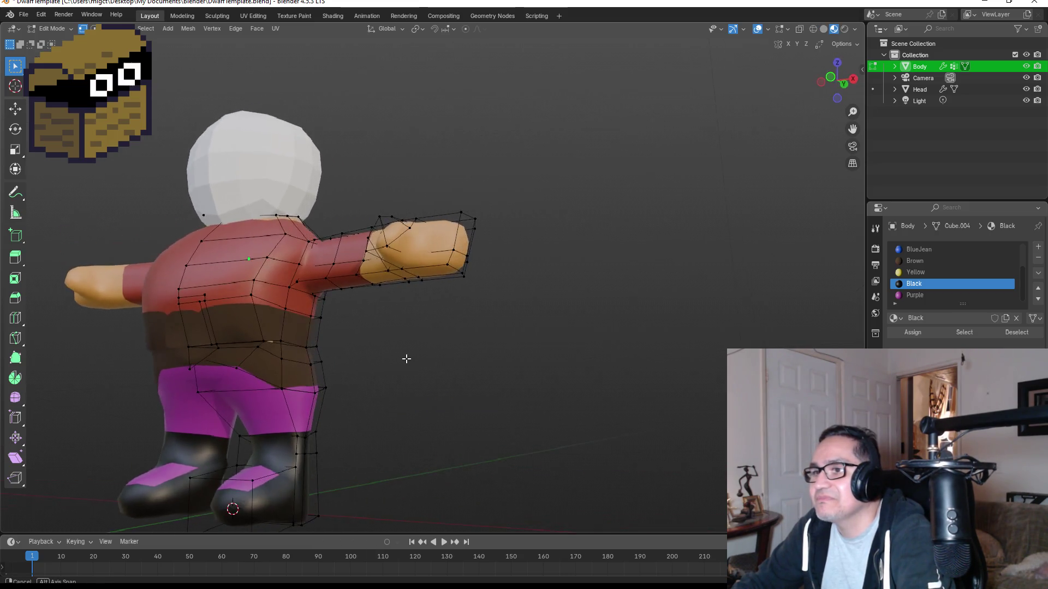
{"action": "scroll", "coordinate": [226, 363], "scroll_direction": "up", "scroll_amount": 5}
{"action": "scroll", "coordinate": [113, 421], "scroll_direction": "down", "scroll_amount": 4}
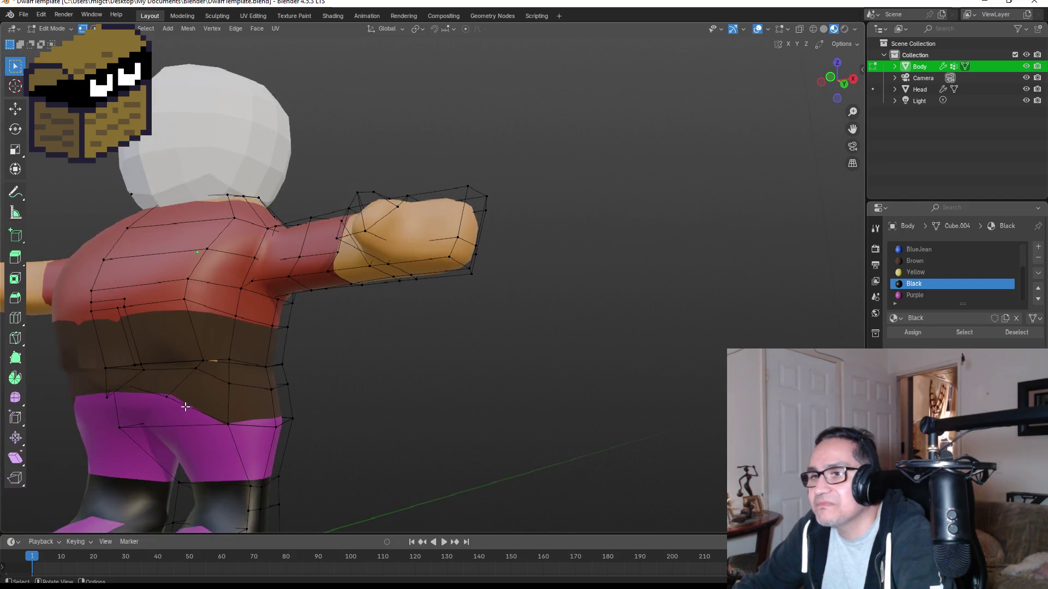
{"action": "key", "text": "b"}
{"action": "left_click_drag", "start_coordinate": [195, 351], "coordinate": [239, 378]}
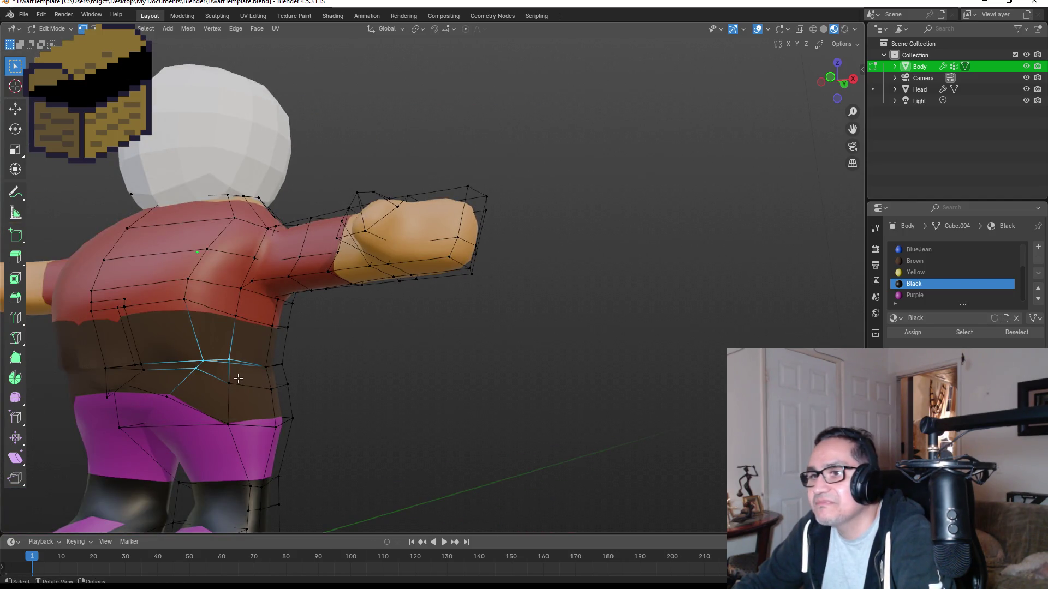
{"action": "key", "text": "g"}
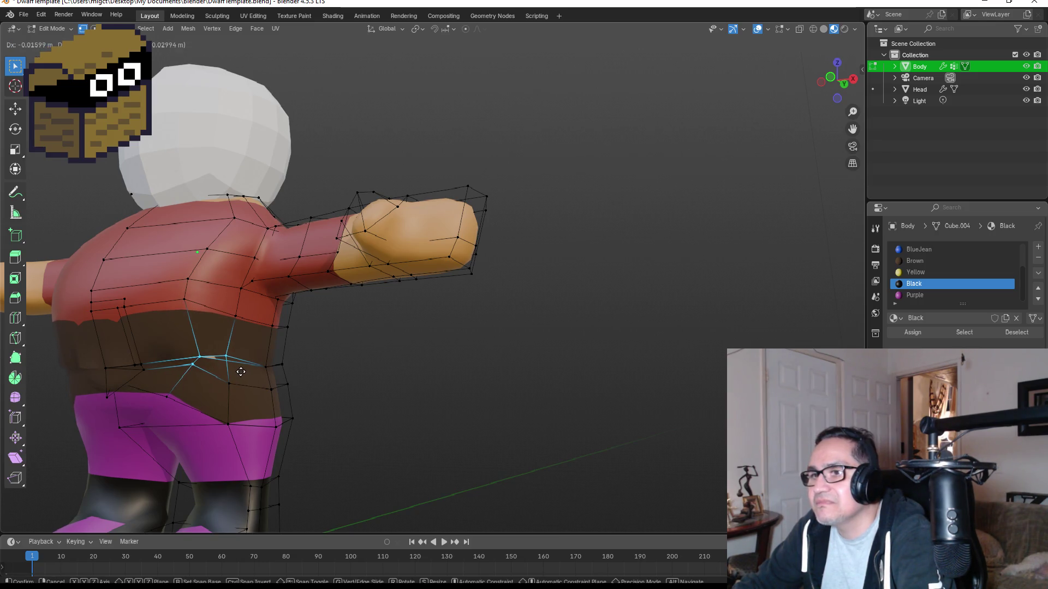
{"action": "left_click", "coordinate": [241, 372]}
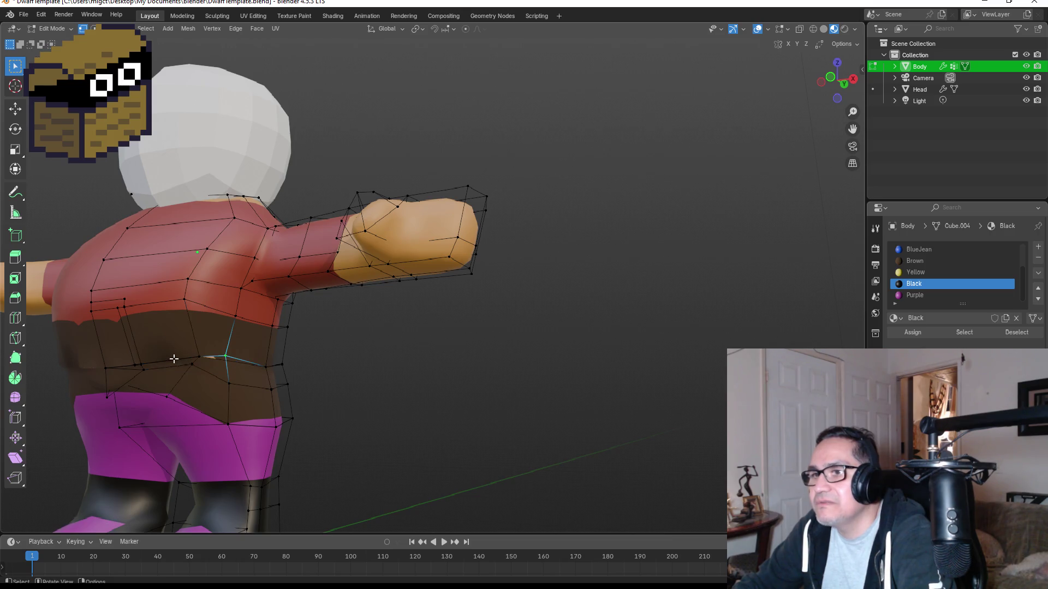
Undo, reposition a single waist vertex to the left, and return to Object Mode.
{"action": "scroll", "coordinate": [176, 360], "scroll_direction": "up", "scroll_amount": 3}
{"action": "scroll", "coordinate": [54, 393], "scroll_direction": "down", "scroll_amount": 3}
{"action": "key", "text": "ctrl+z"}
{"action": "key", "text": "ctrl+z"}
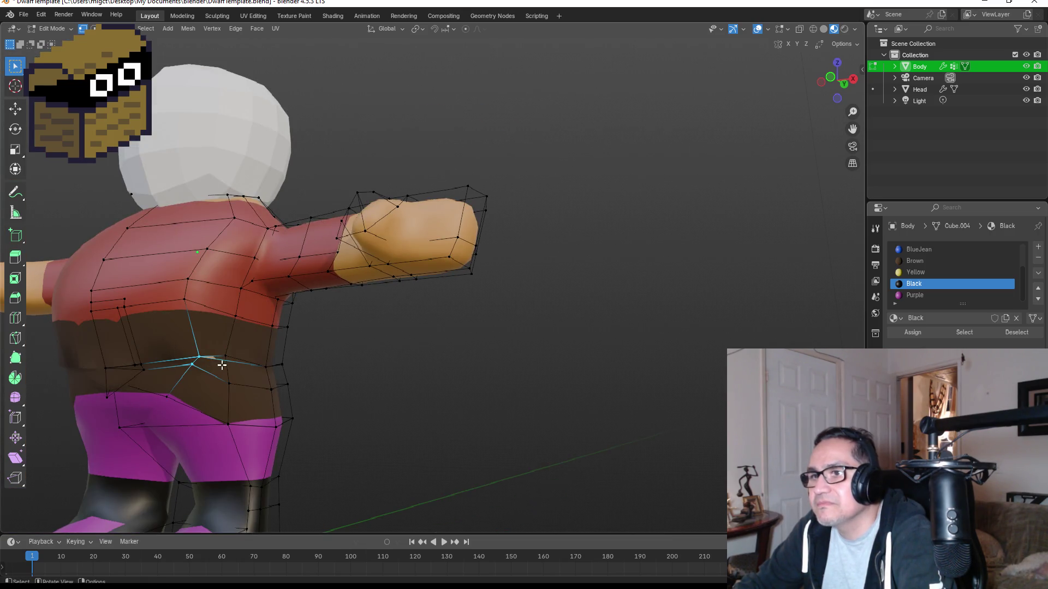
{"action": "key", "text": "g"}
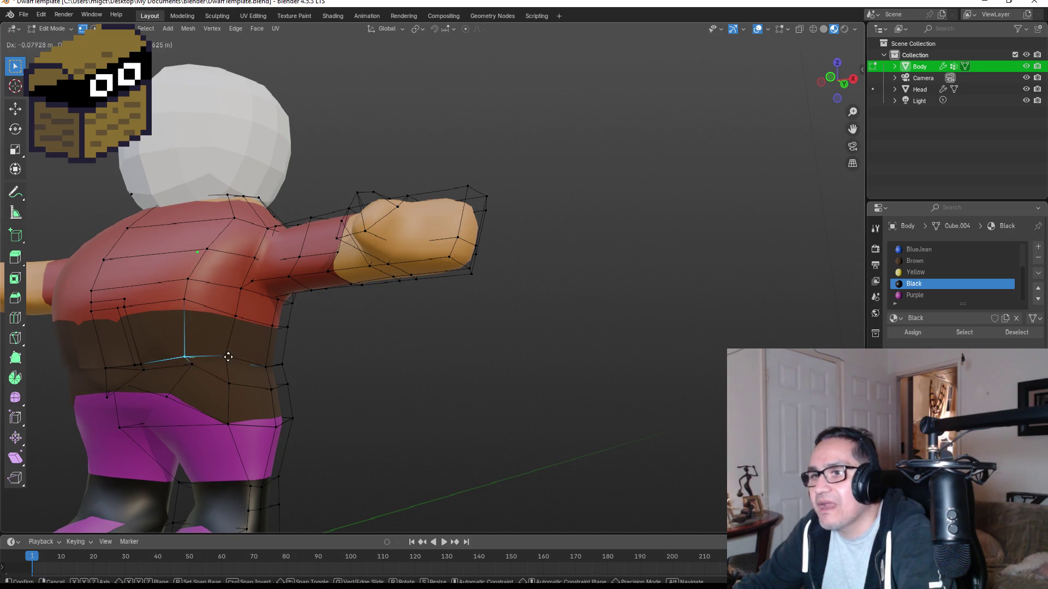
{"action": "left_click", "coordinate": [228, 357]}
{"action": "mouse_move", "coordinate": [323, 374]}
{"action": "middle_mouse_down"}
{"action": "mouse_move", "coordinate": [272, 369]}
{"action": "mouse_move", "coordinate": [344, 398]}
{"action": "middle_mouse_up"}
{"action": "key", "text": "Tab"}
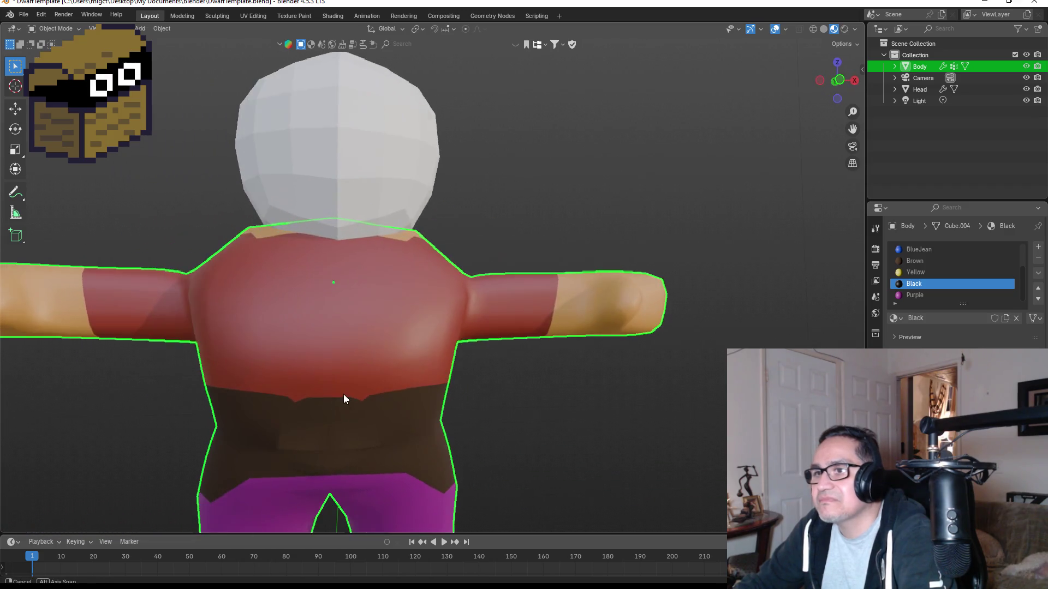
Select the Head object, view it in front orthographic, and enter Edit Mode.
{"action": "scroll", "coordinate": [432, 366], "scroll_direction": "down", "scroll_amount": 3}
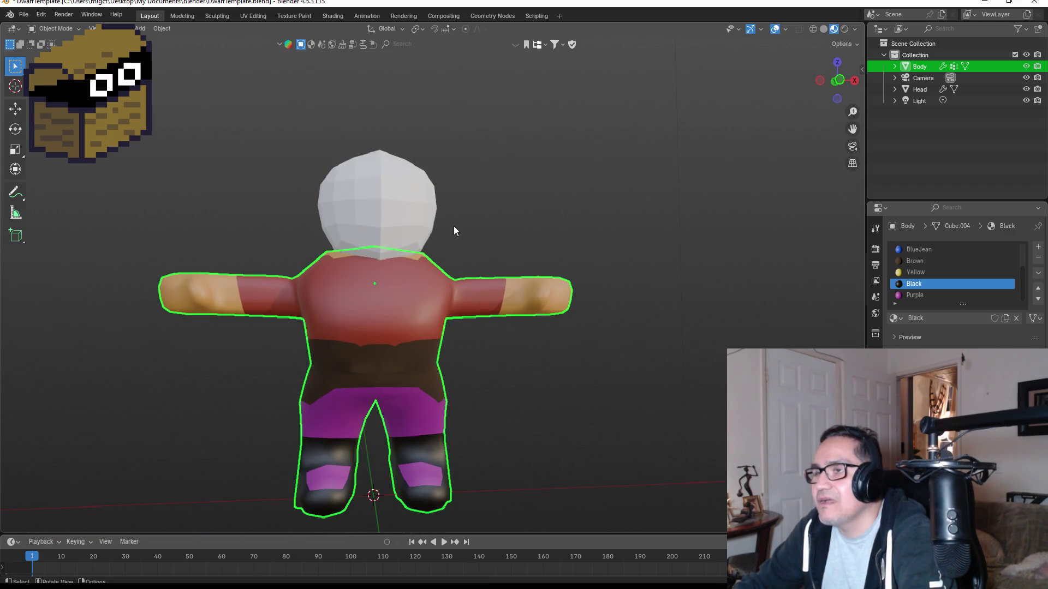
{"action": "left_click", "coordinate": [393, 203]}
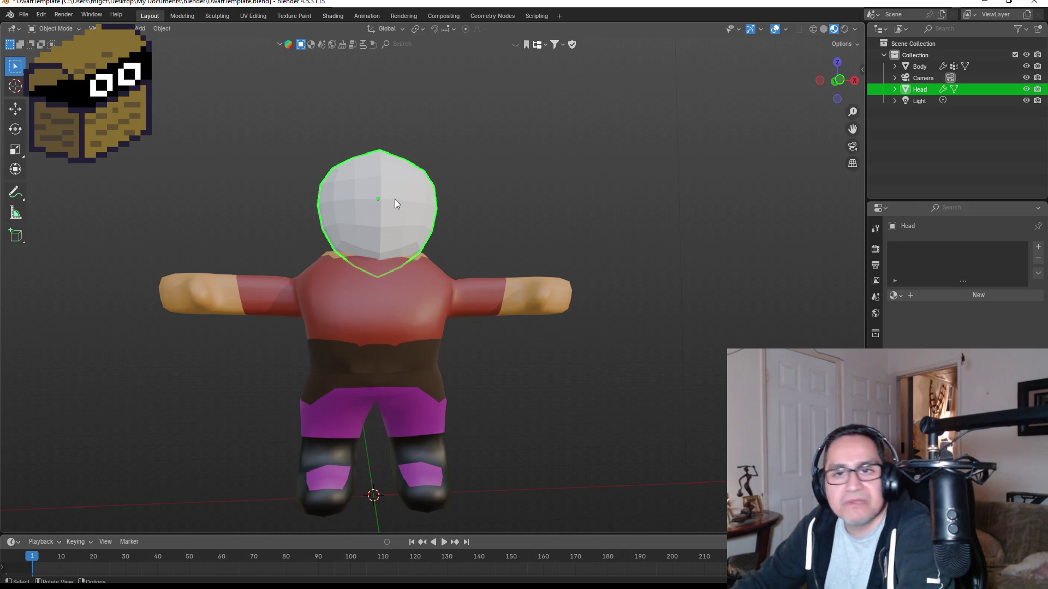
{"action": "key", "text": "KP_1"}
{"action": "scroll", "coordinate": [426, 191], "scroll_direction": "up", "scroll_amount": 4}
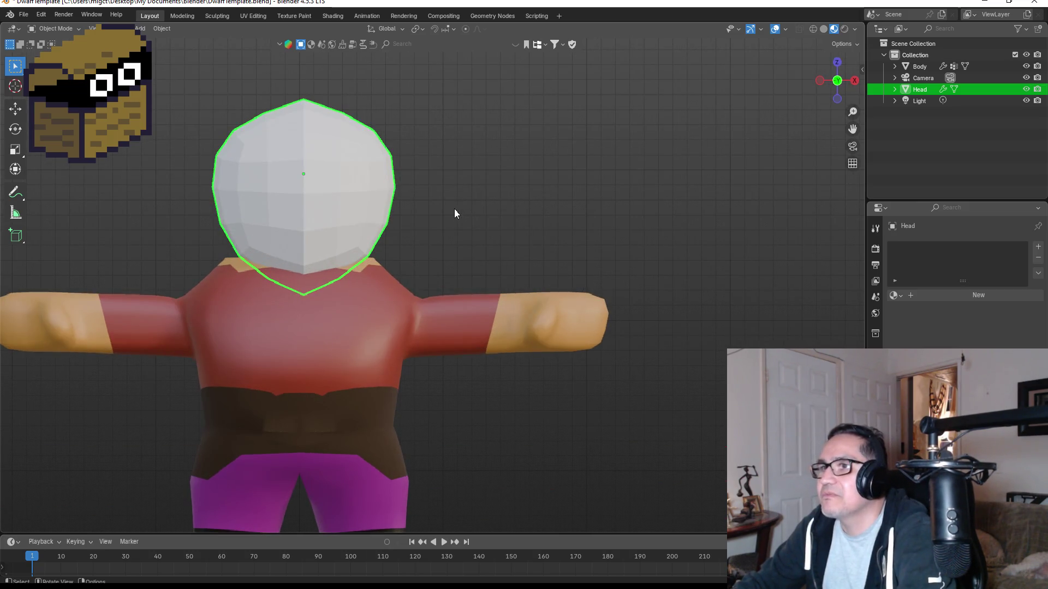
{"action": "middle_click_drag", "start_coordinate": [447, 200], "coordinate": [332, 213]}
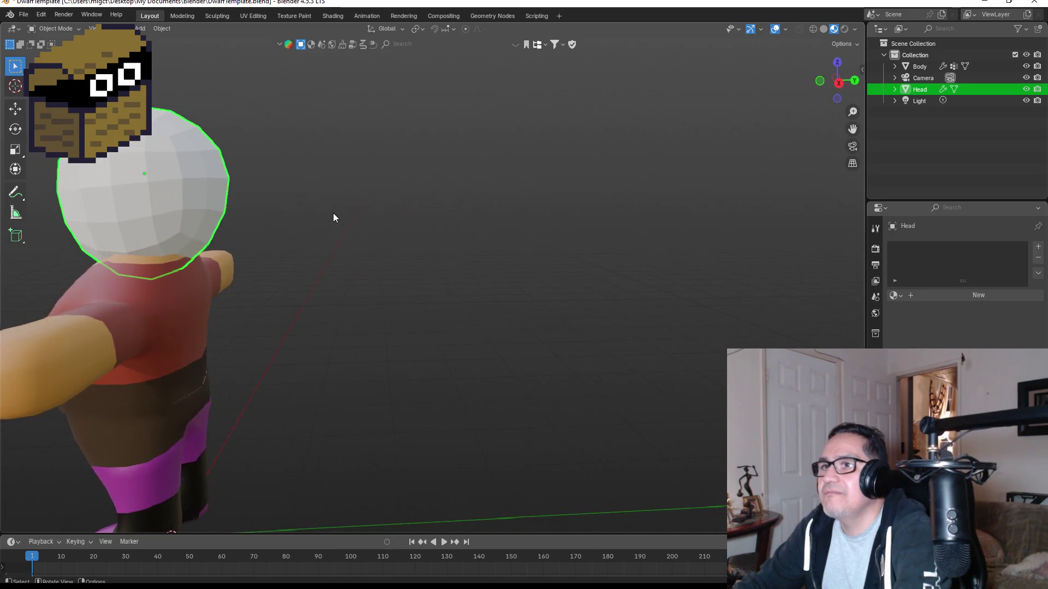
{"action": "key", "text": "KP_1"}
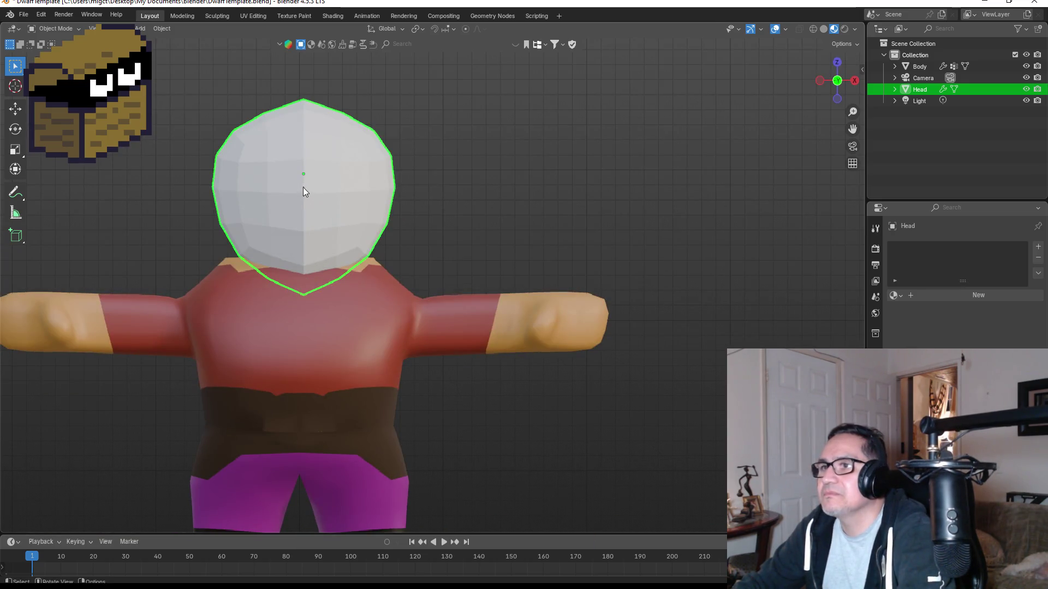
{"action": "key", "text": "Tab"}
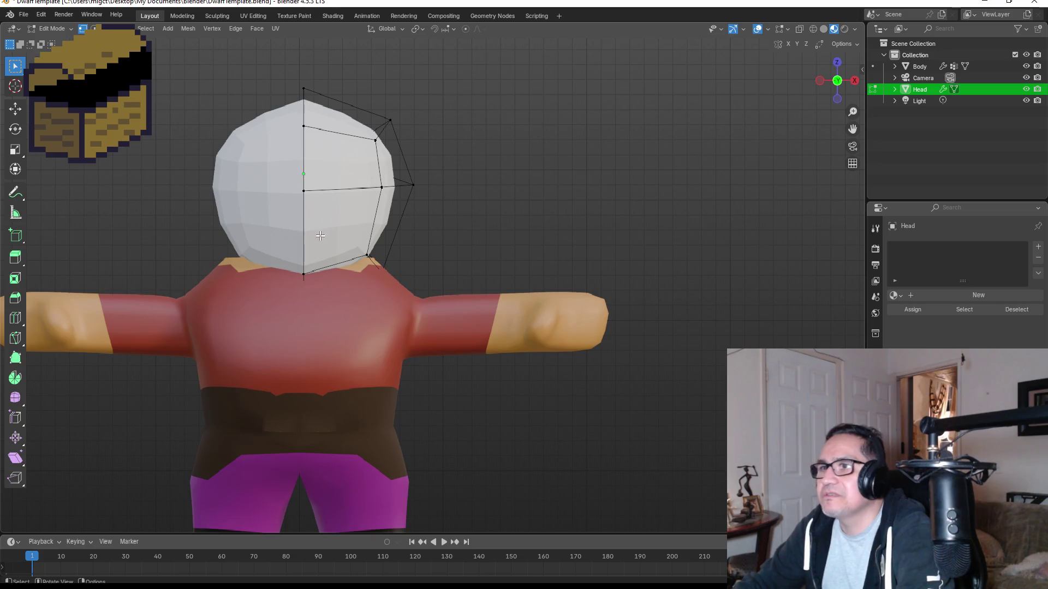
Add a centred edge loop across the head.
{"action": "key", "text": "ctrl+r"}
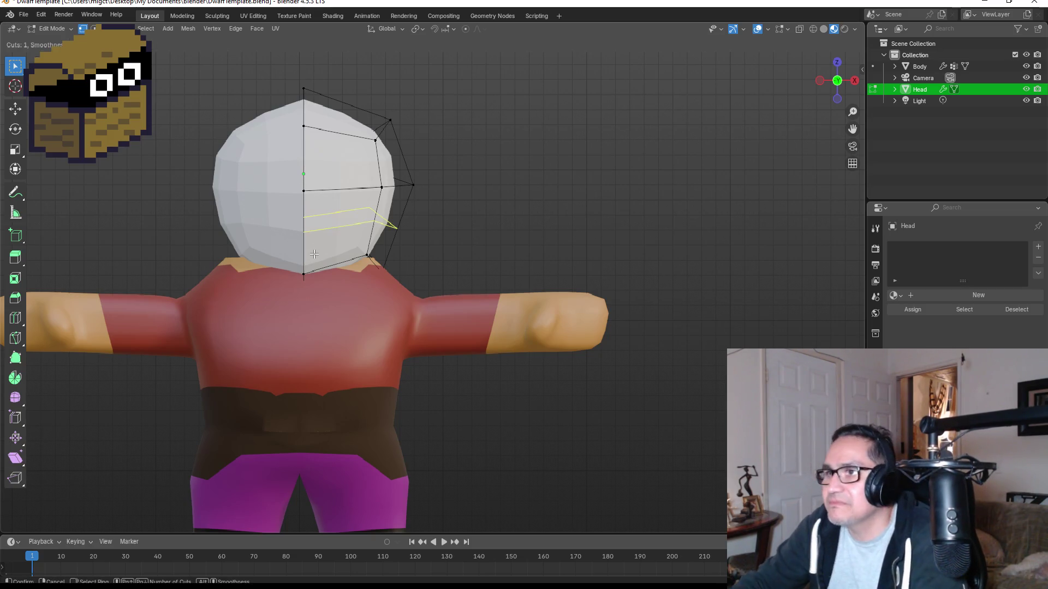
{"action": "key", "text": "Escape"}
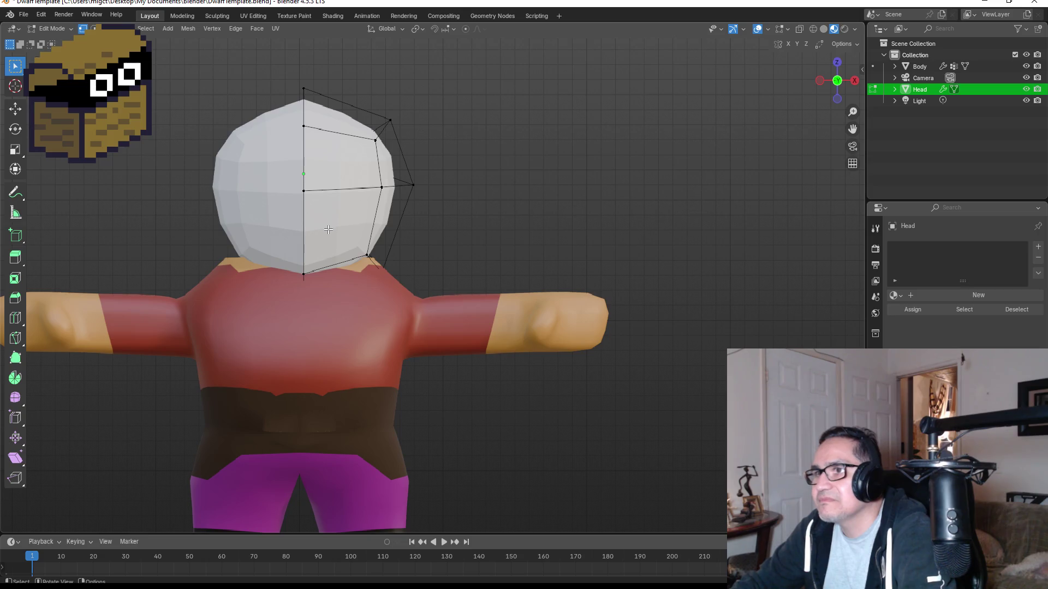
{"action": "key", "text": "ctrl+r"}
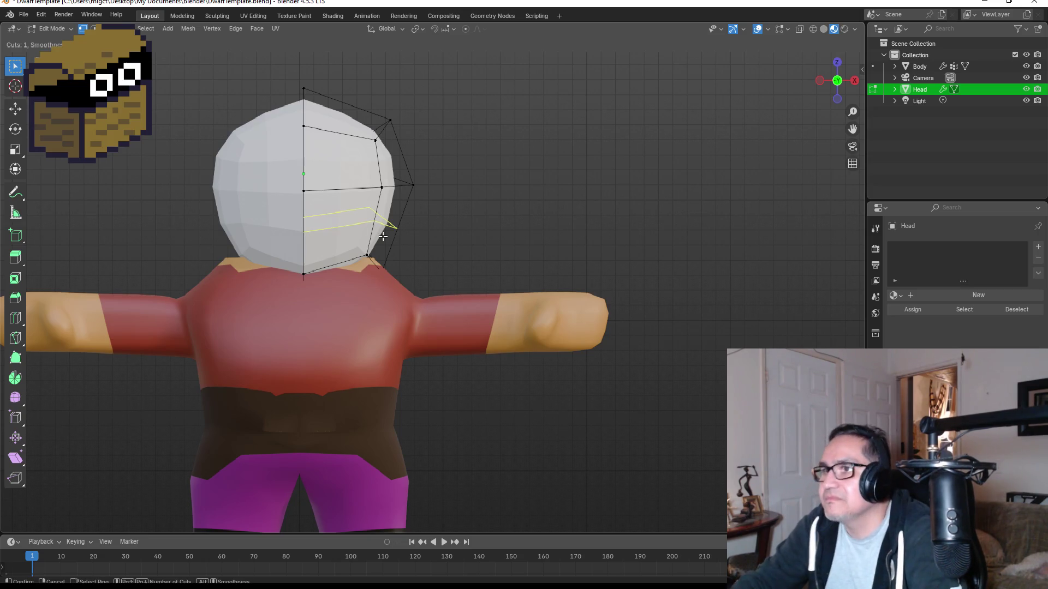
{"action": "left_click", "coordinate": [384, 232]}
{"action": "right_click", "coordinate": [385, 229]}
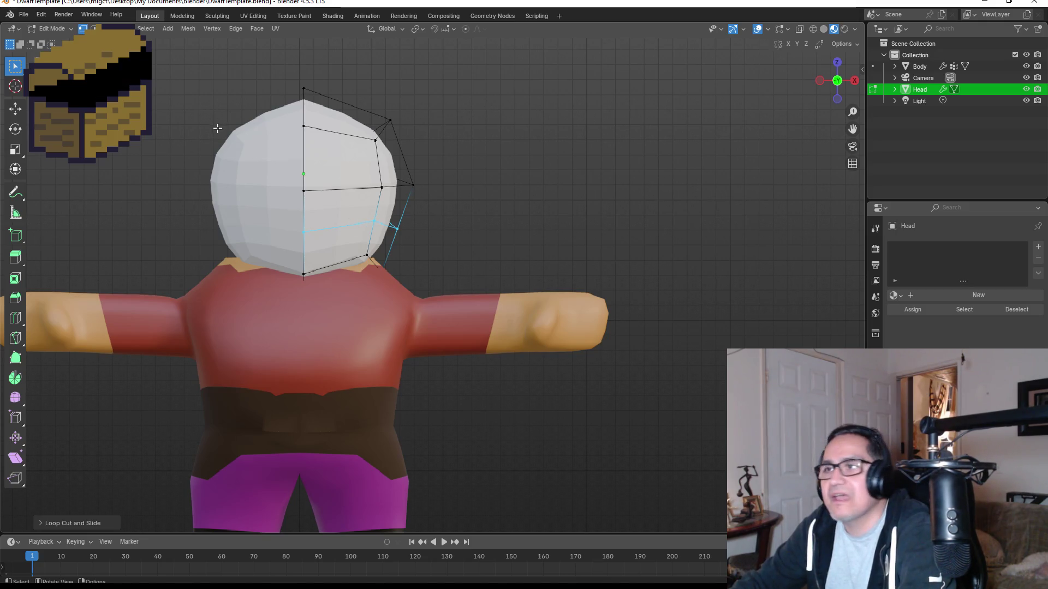
{"action": "scroll", "coordinate": [234, 154], "scroll_direction": "up", "scroll_amount": 1}
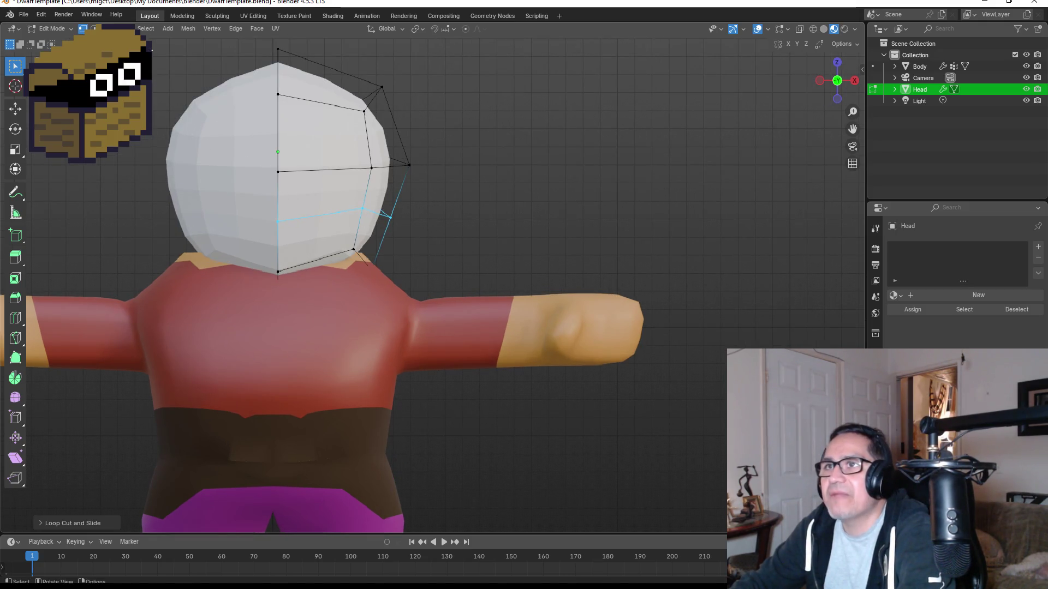
Knife-cut from the head's centre vertex to create a small triangular face.
{"action": "key", "text": "k"}
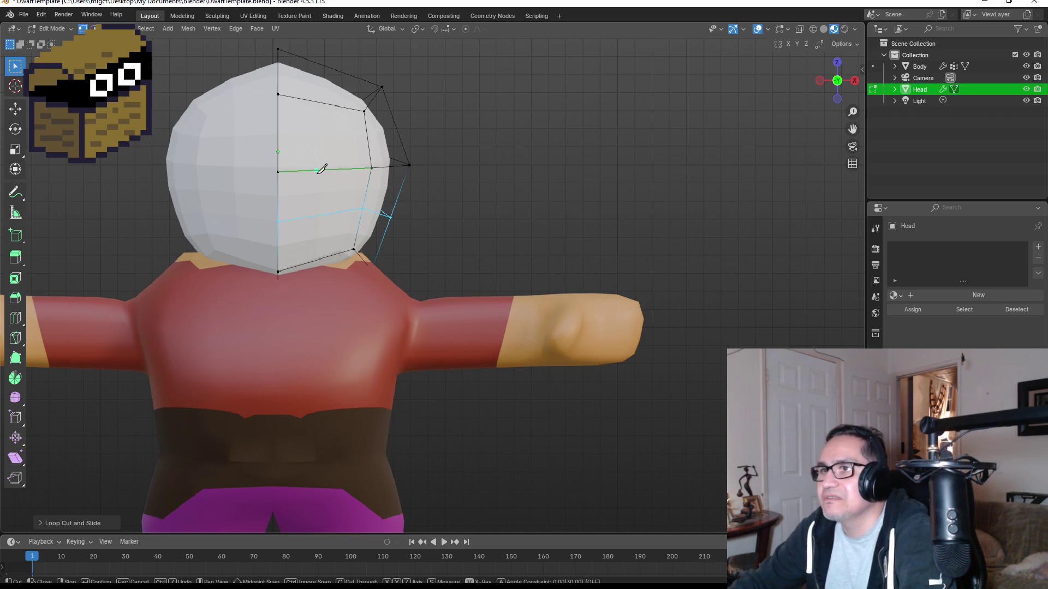
{"action": "left_click", "coordinate": [278, 172]}
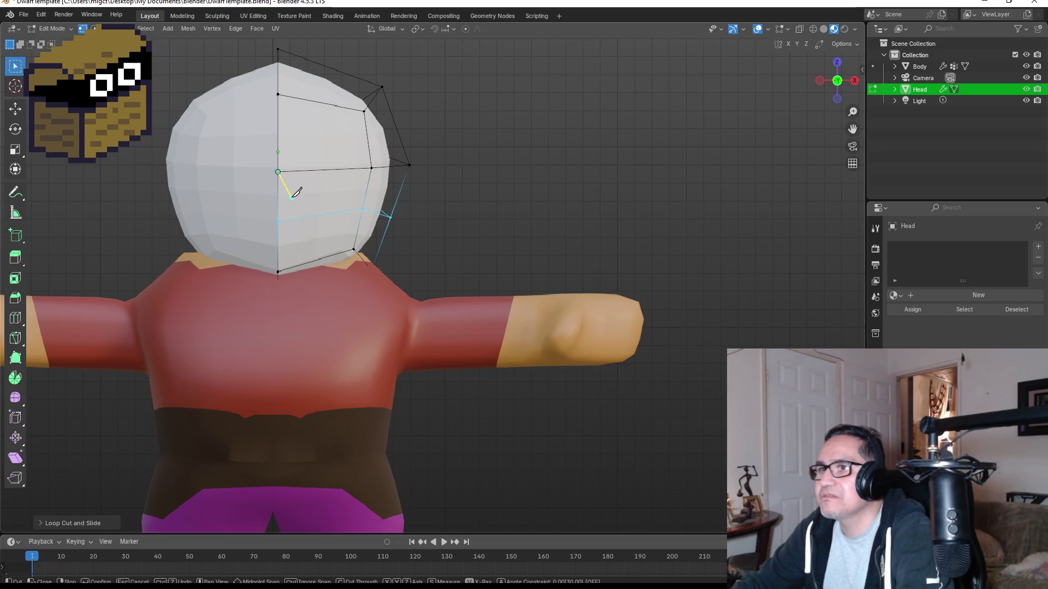
{"action": "left_click", "coordinate": [296, 199]}
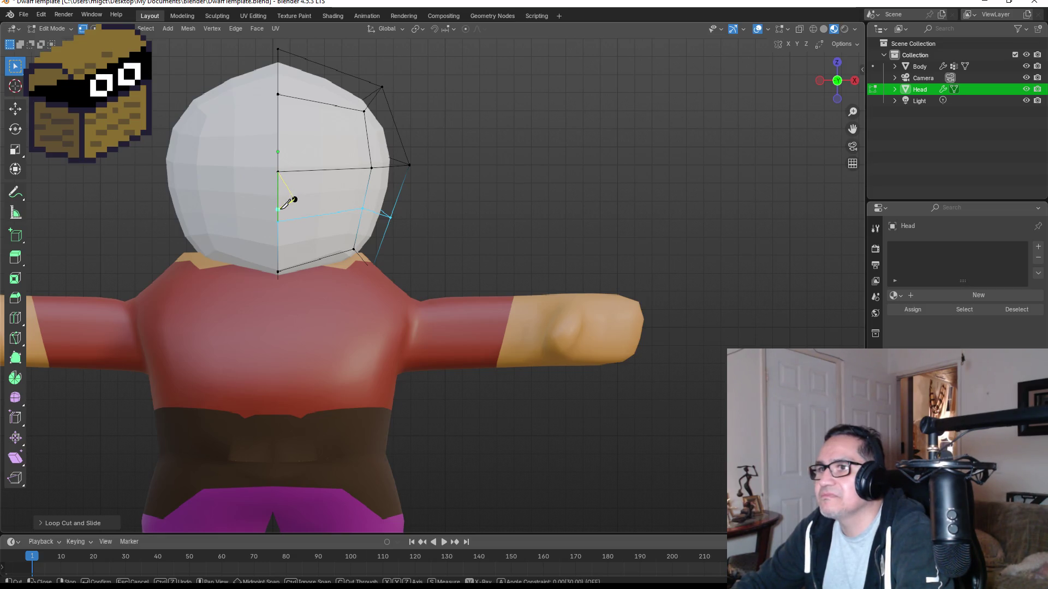
{"action": "key", "text": "Return"}
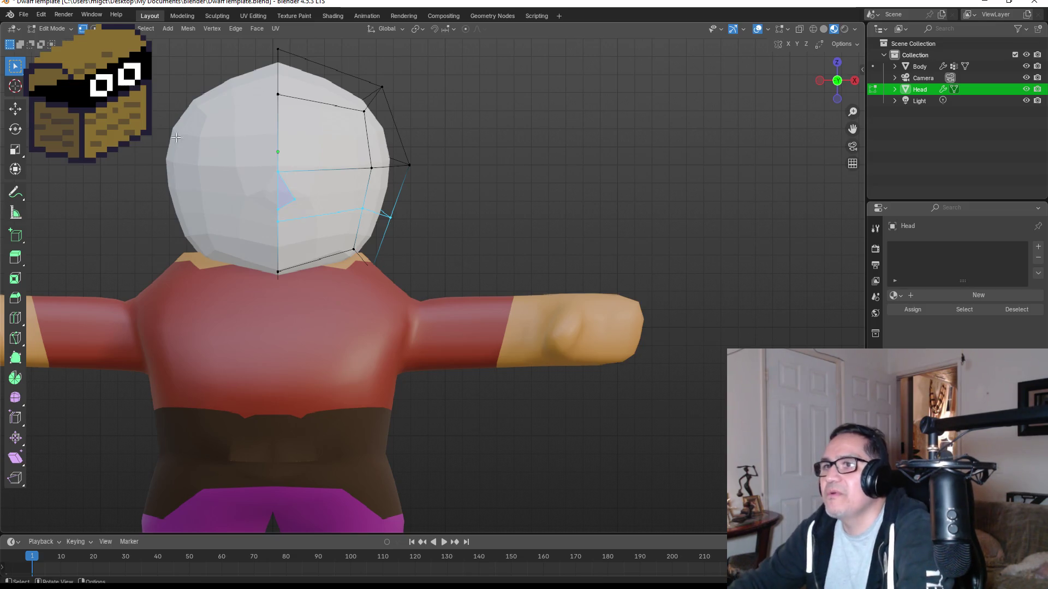
Extrude the triangular face outward into a pointed nose.
{"action": "key", "text": "3"}
{"action": "left_click", "coordinate": [284, 193]}
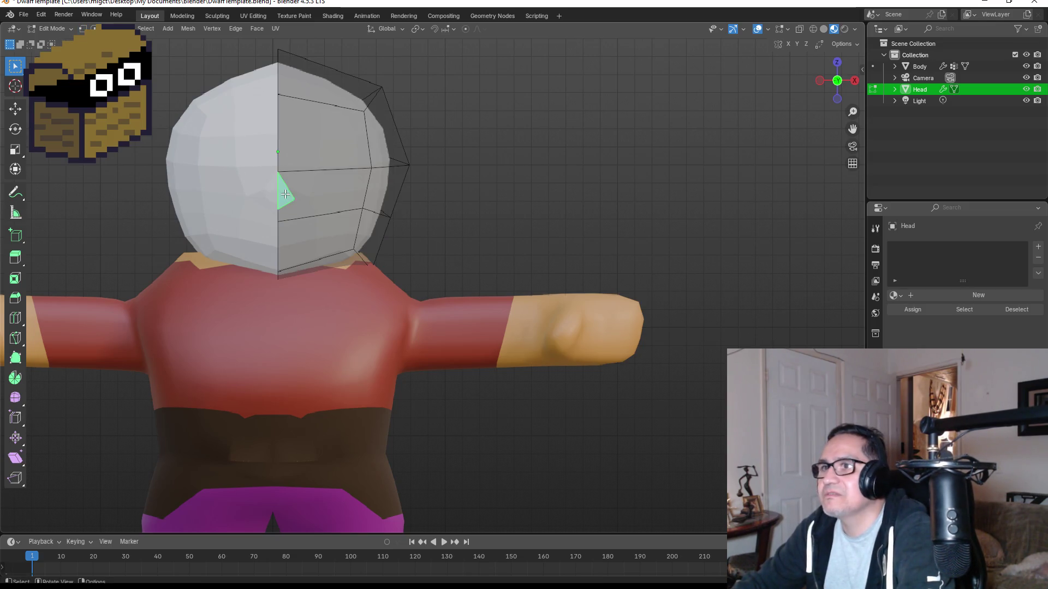
{"action": "middle_click_drag", "start_coordinate": [403, 214], "coordinate": [120, 216]}
{"action": "key", "text": "e"}
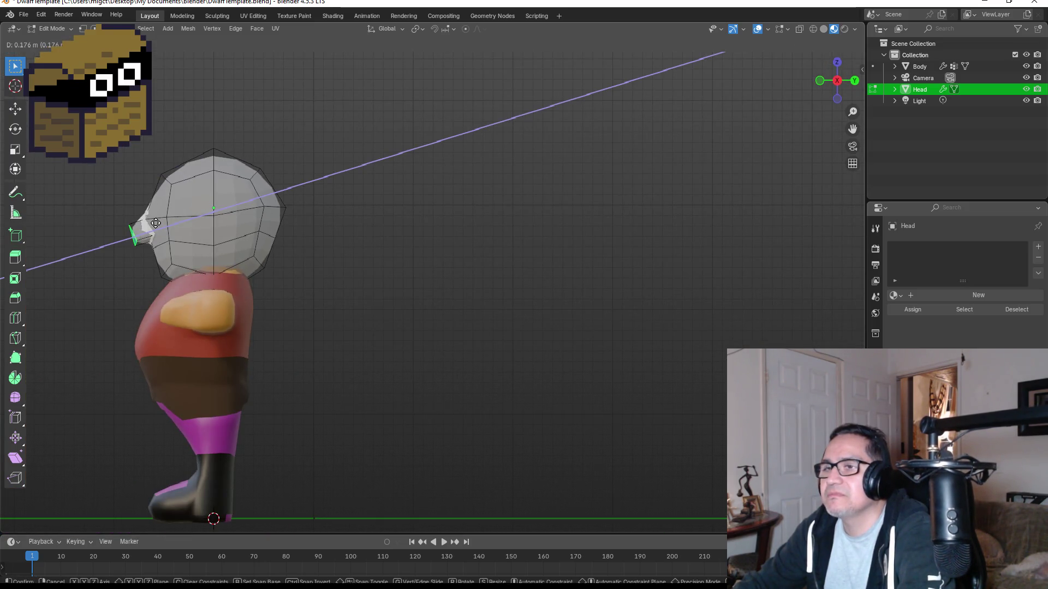
{"action": "left_click", "coordinate": [155, 223]}
{"action": "middle_click_drag", "start_coordinate": [286, 218], "coordinate": [356, 218]}
{"action": "key", "text": "KP_1"}
{"action": "key", "text": "Tab"}
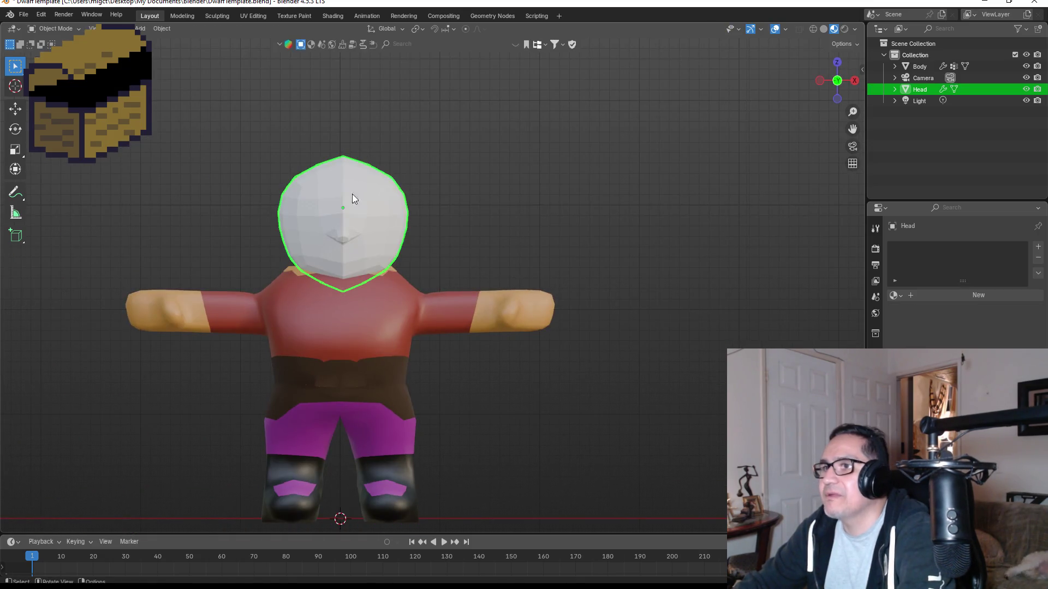
{"action": "scroll", "coordinate": [328, 168], "scroll_direction": "up", "scroll_amount": 2}
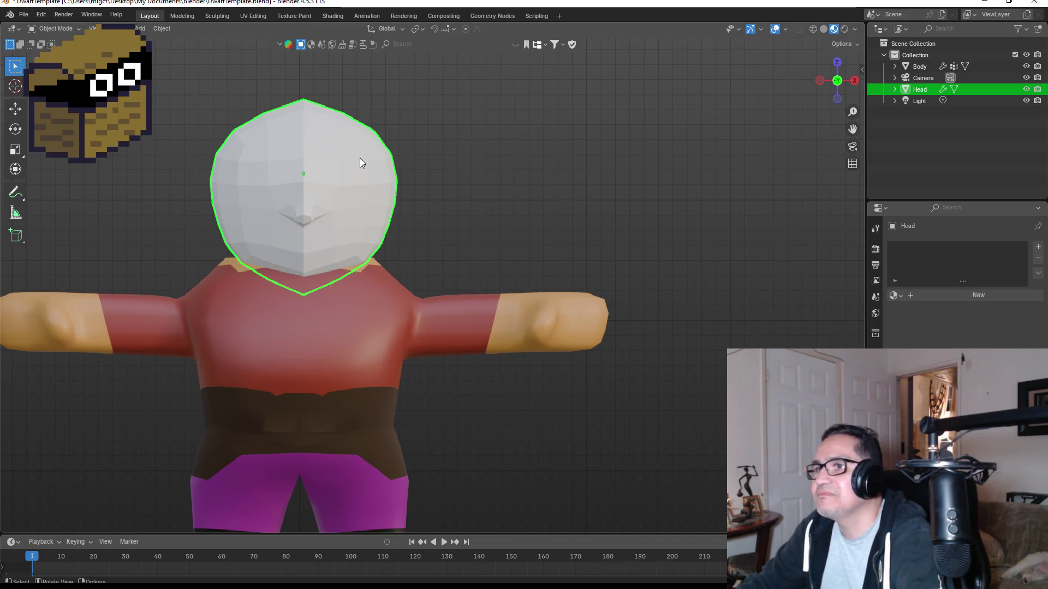
{"action": "key", "text": "Tab"}
Inset the eye face on the right side of the head.
{"action": "left_click", "coordinate": [345, 190]}
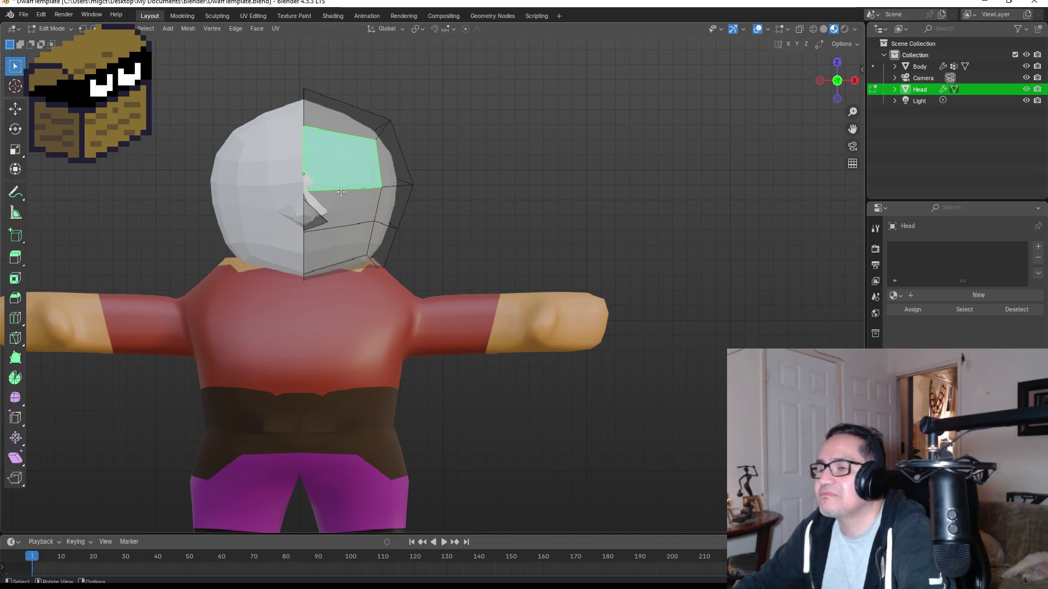
{"action": "key", "text": "i"}
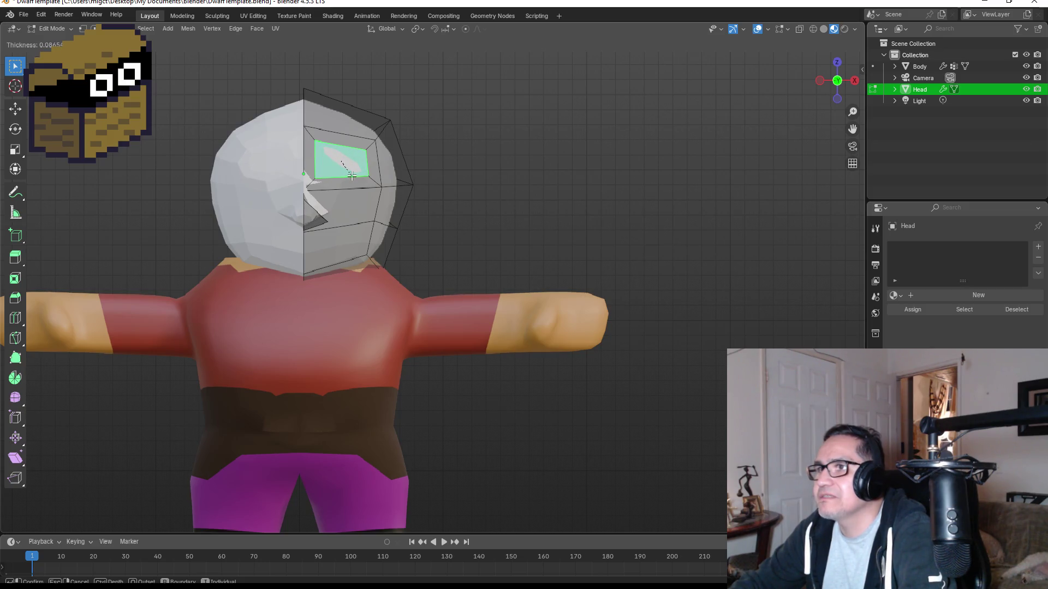
{"action": "left_click", "coordinate": [352, 175]}
{"action": "middle_click_drag", "start_coordinate": [496, 171], "coordinate": [200, 202]}
{"action": "key", "text": "KP_1"}
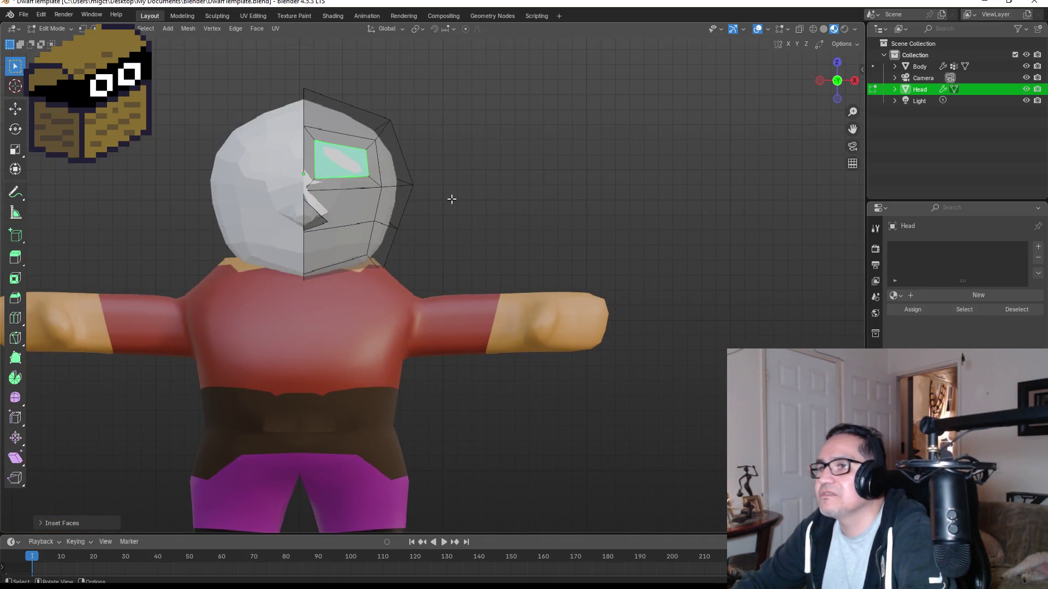
{"action": "mouse_move", "coordinate": [451, 199]}
{"action": "middle_mouse_down"}
{"action": "mouse_move", "coordinate": [329, 200]}
{"action": "mouse_move", "coordinate": [269, 215]}
{"action": "mouse_move", "coordinate": [280, 214]}
{"action": "mouse_move", "coordinate": [274, 269]}
{"action": "middle_mouse_up"}
{"action": "scroll", "coordinate": [280, 214], "scroll_direction": "down", "scroll_amount": 5}
{"action": "scroll", "coordinate": [274, 269], "scroll_direction": "up", "scroll_amount": 5}
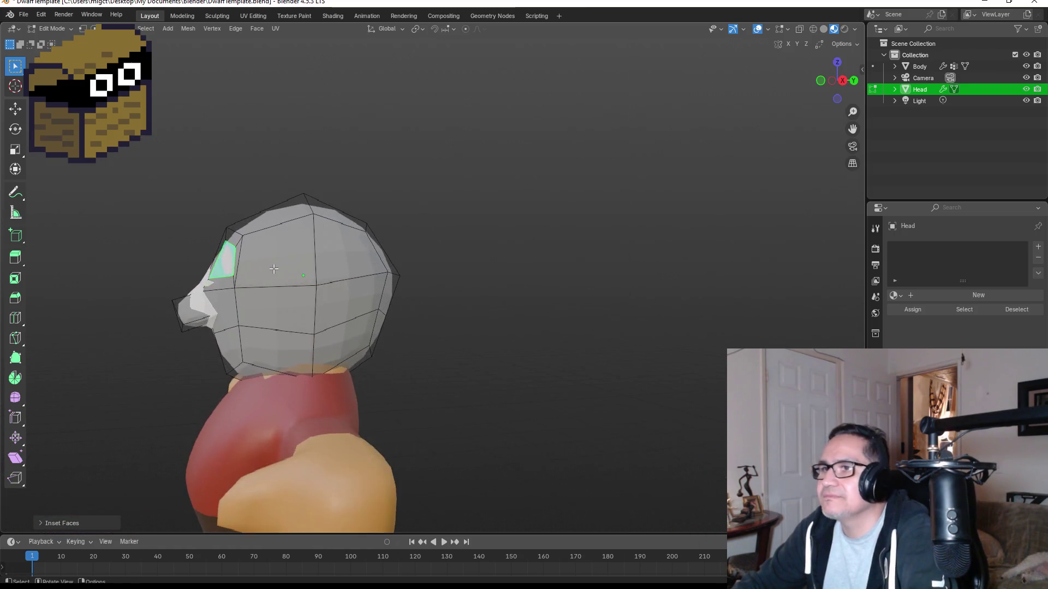
Extrude the inset eye face inward twice to sink the socket, then exit Edit Mode.
{"action": "key", "text": "e"}
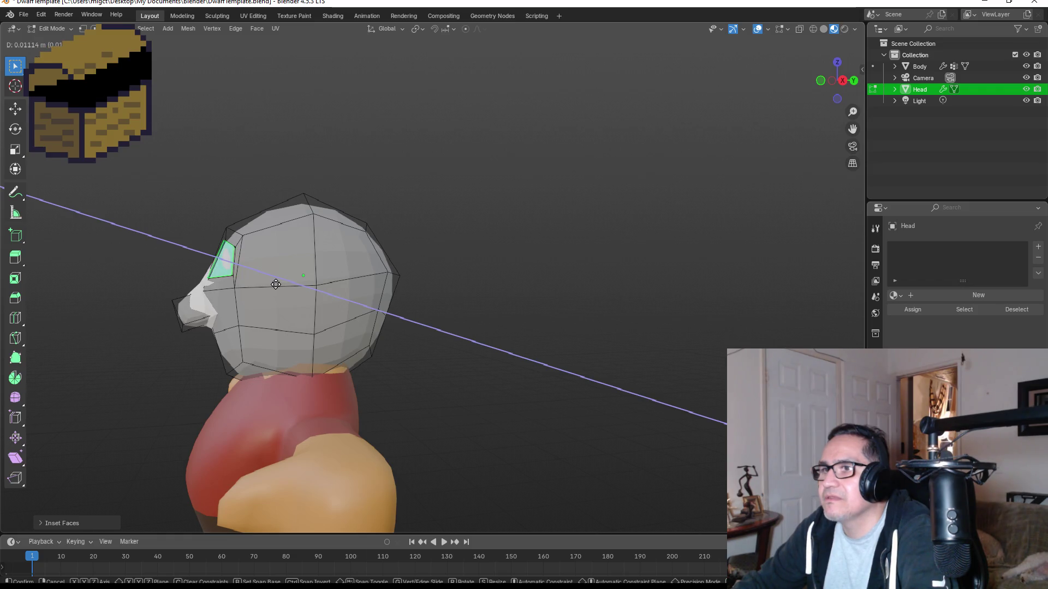
{"action": "left_click", "coordinate": [275, 283]}
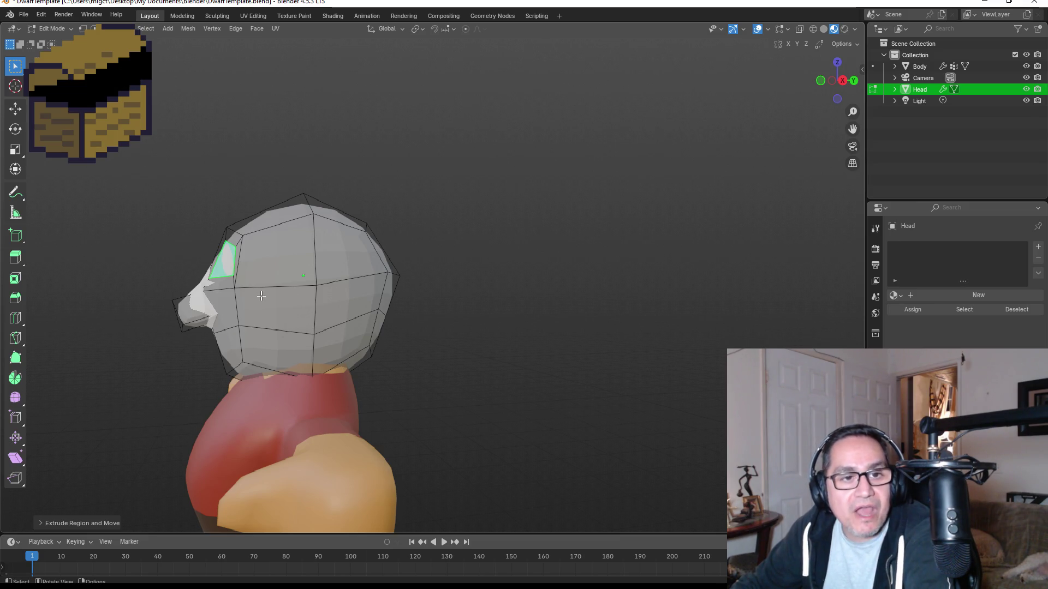
{"action": "mouse_move", "coordinate": [267, 289]}
{"action": "middle_mouse_down"}
{"action": "mouse_move", "coordinate": [370, 334]}
{"action": "mouse_move", "coordinate": [380, 371]}
{"action": "middle_mouse_up"}
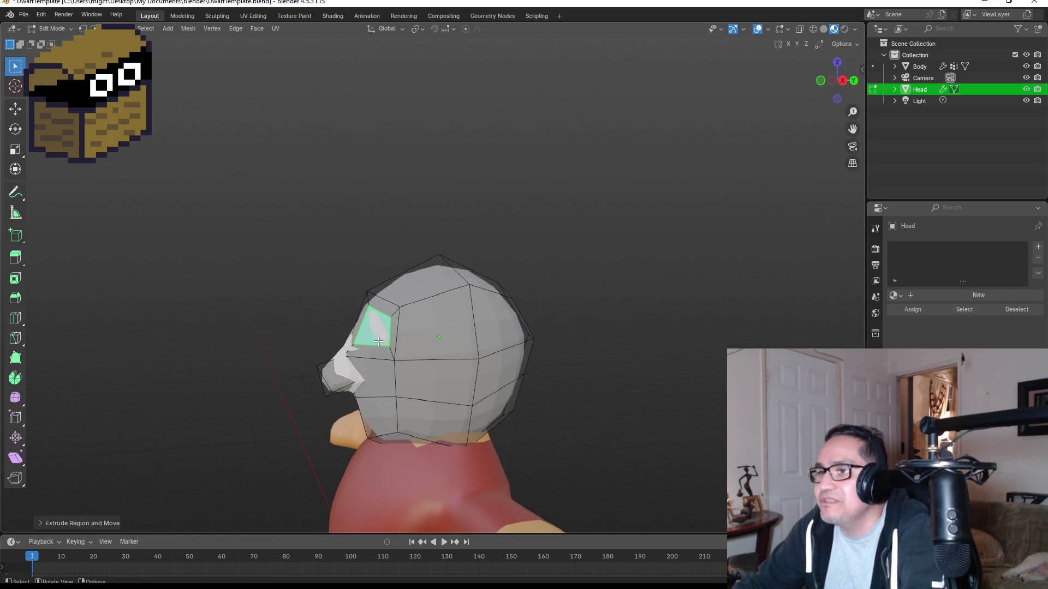
{"action": "scroll", "coordinate": [382, 382], "scroll_direction": "up", "scroll_amount": 2}
{"action": "key", "text": "e"}
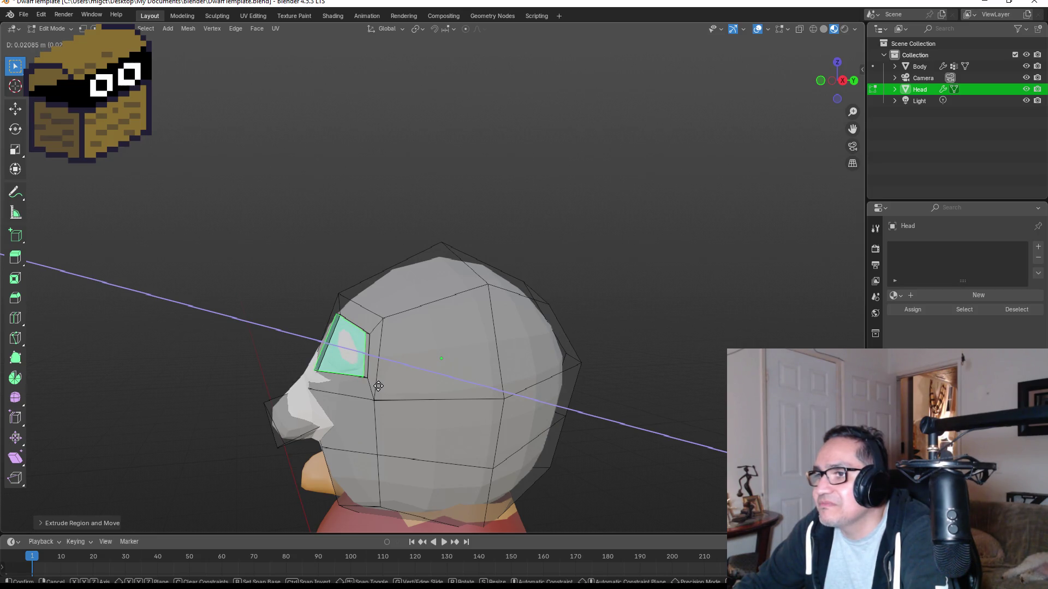
{"action": "left_click", "coordinate": [378, 386]}
{"action": "mouse_move", "coordinate": [452, 386]}
{"action": "middle_mouse_down", "text": "alt"}
{"action": "mouse_move", "coordinate": [538, 386]}
{"action": "mouse_move", "coordinate": [542, 395]}
{"action": "mouse_move", "coordinate": [513, 397]}
{"action": "mouse_move", "coordinate": [571, 414]}
{"action": "middle_mouse_up", "text": "alt"}
{"action": "key", "text": "Tab"}
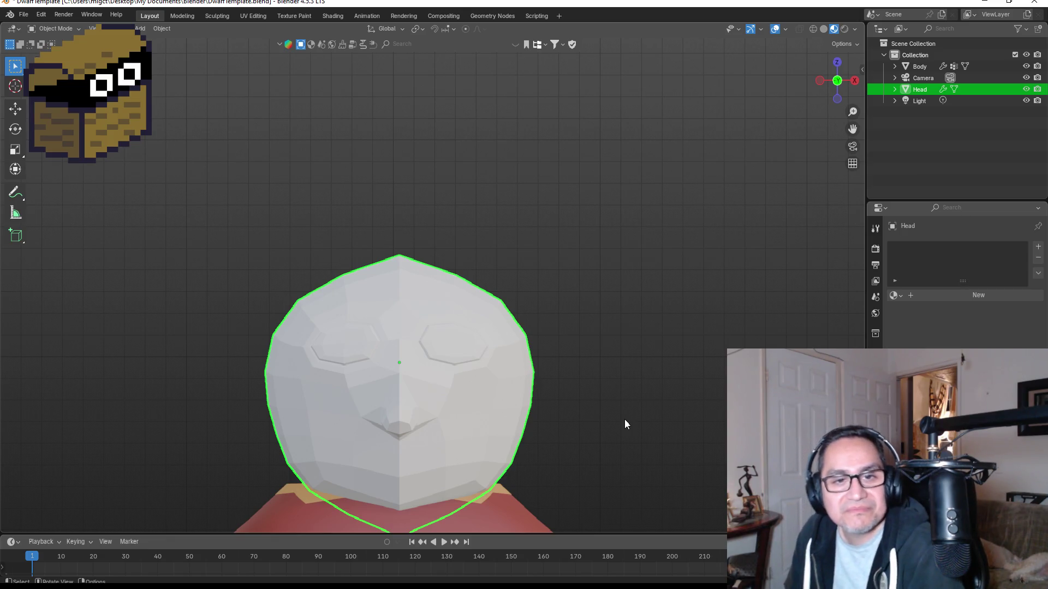
Orbit around the head to check both eye sockets, then return to front view.
{"action": "scroll", "coordinate": [457, 377], "scroll_direction": "up", "scroll_amount": 2}
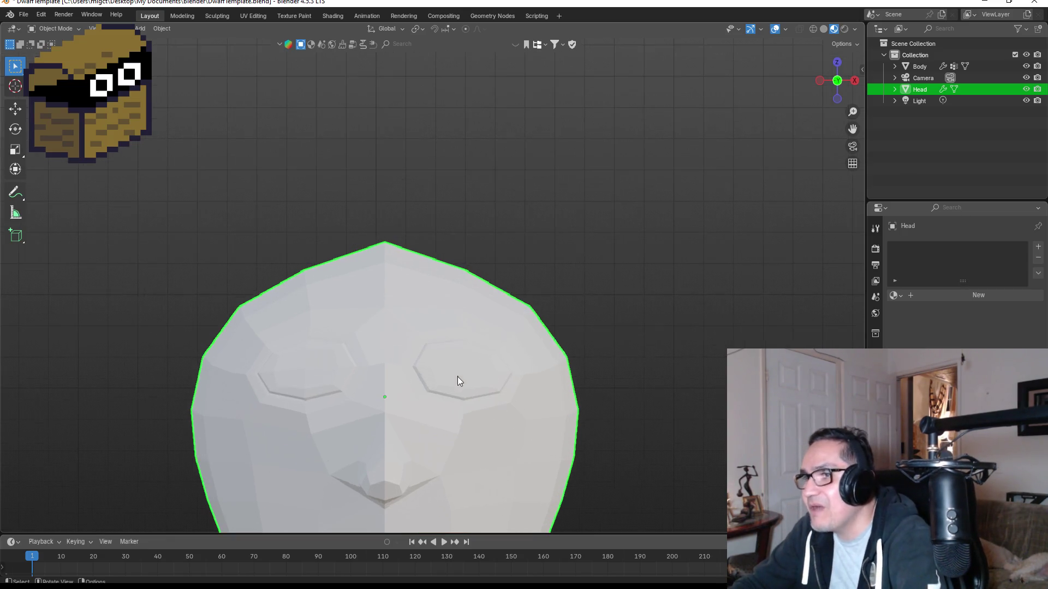
{"action": "middle_click_drag", "start_coordinate": [645, 388], "coordinate": [584, 386]}
{"action": "scroll", "coordinate": [546, 396], "scroll_direction": "down", "scroll_amount": 2}
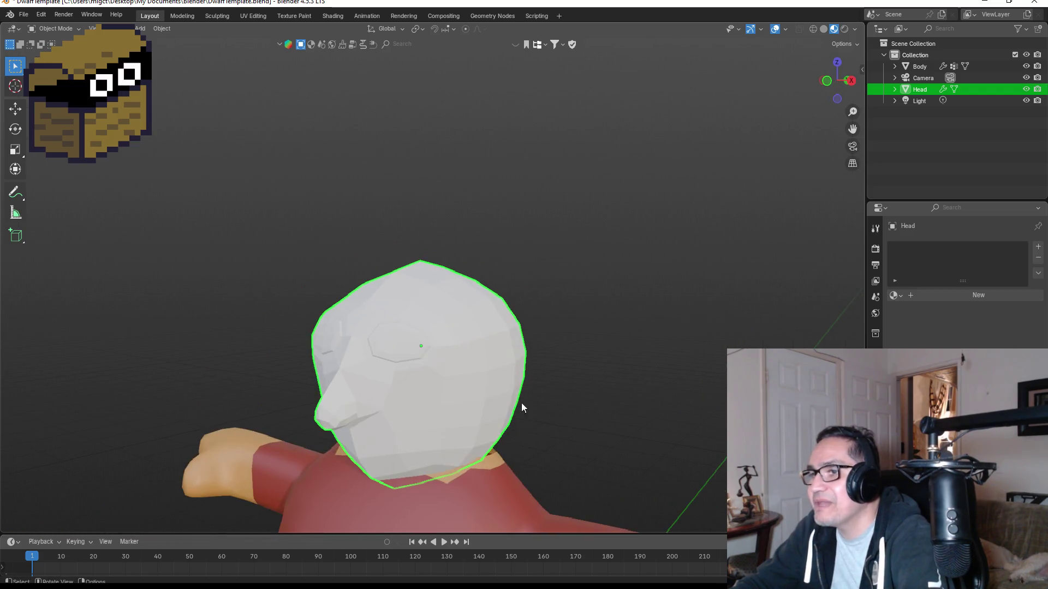
{"action": "middle_click_drag", "start_coordinate": [469, 404], "coordinate": [525, 399]}
{"action": "key", "text": "KP_1"}
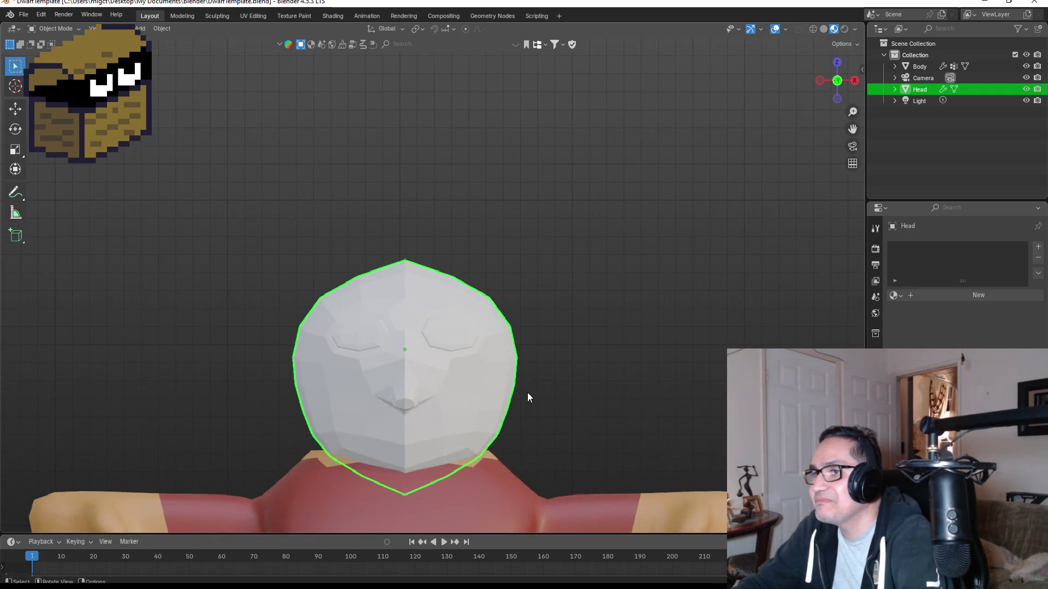
Select the entire head mesh and assign it the existing Skin material.
{"action": "key", "text": "KP_5"}
{"action": "key", "text": "Tab"}
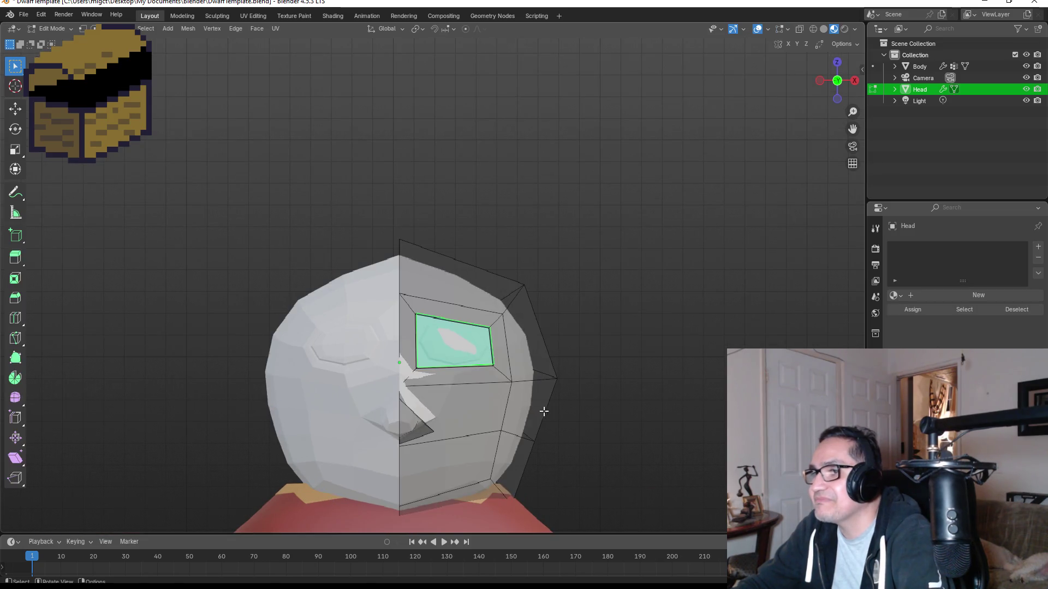
{"action": "scroll", "coordinate": [423, 379], "scroll_direction": "up", "scroll_amount": 3}
{"action": "middle_click_drag", "start_coordinate": [423, 379], "coordinate": [498, 385]}
{"action": "scroll", "coordinate": [498, 385], "scroll_direction": "down", "scroll_amount": 5}
{"action": "left_click", "coordinate": [474, 352]}
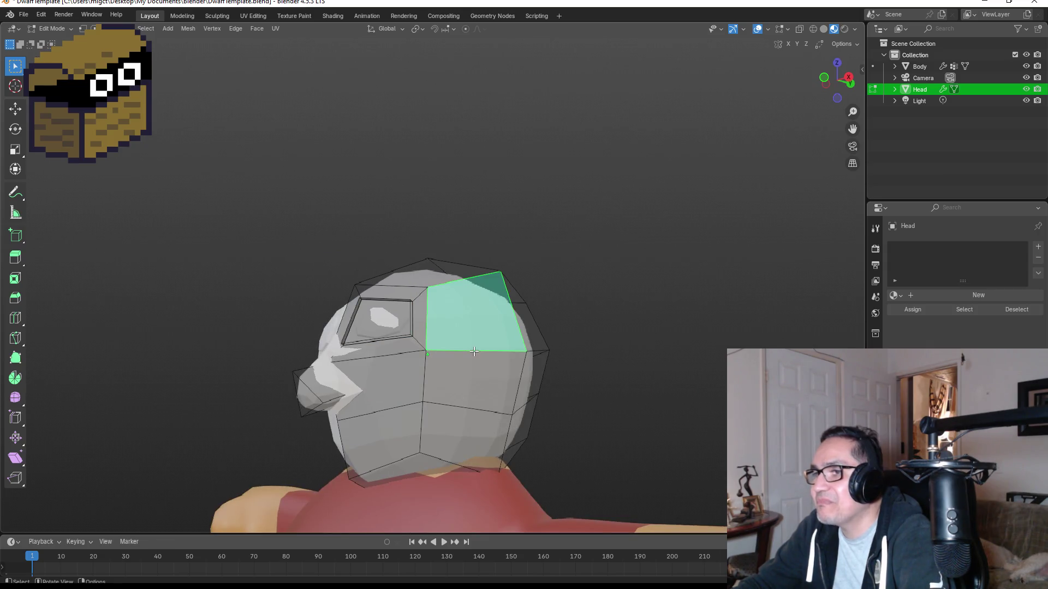
{"action": "key", "text": "a"}
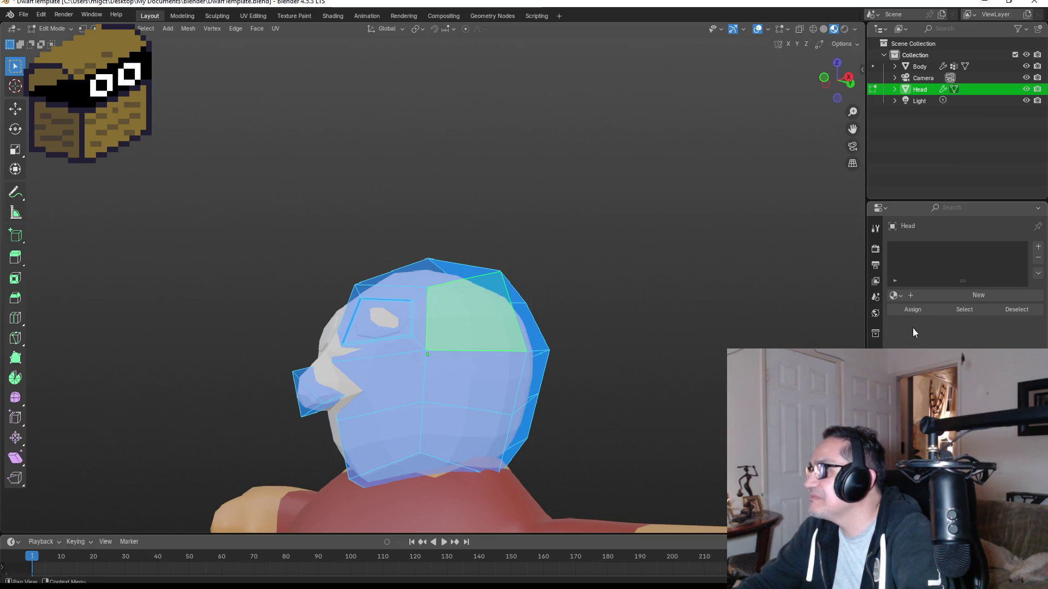
{"action": "left_click", "coordinate": [898, 296]}
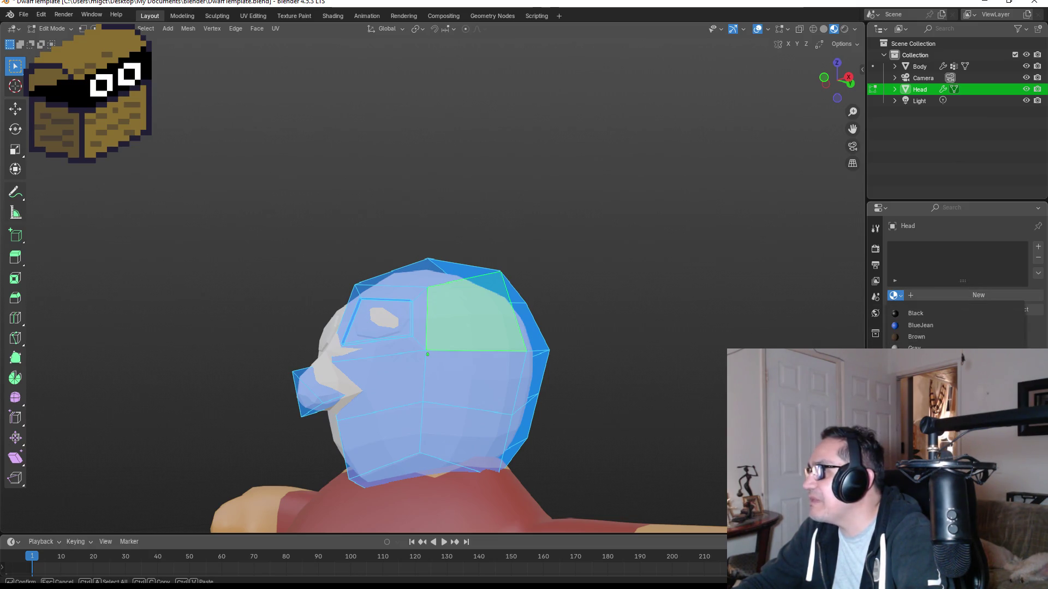
{"action": "left_click", "coordinate": [917, 382]}
{"action": "key", "text": "KP_1"}
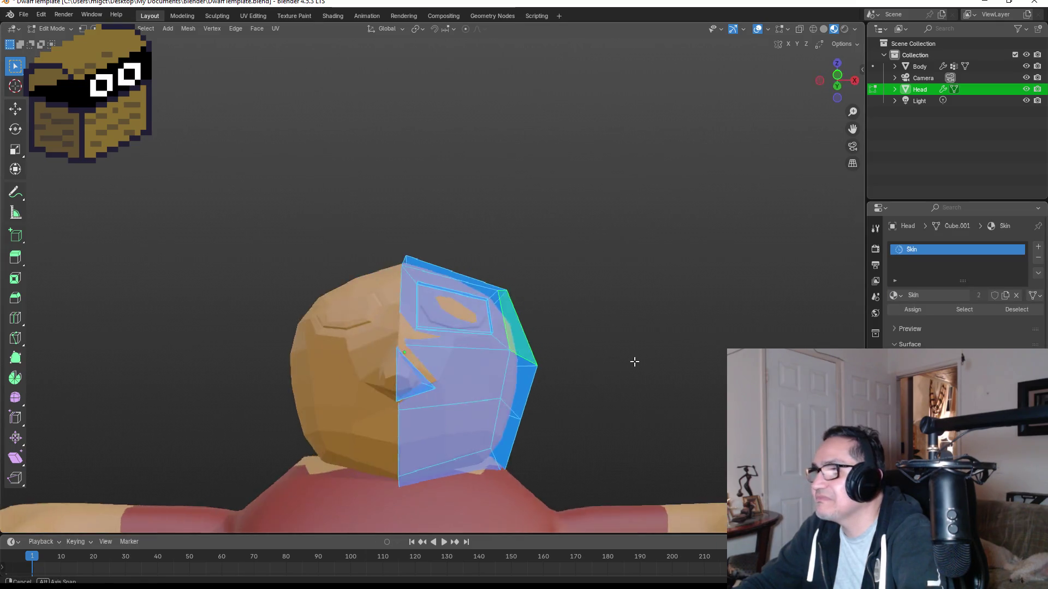
{"action": "left_click", "coordinate": [596, 382]}
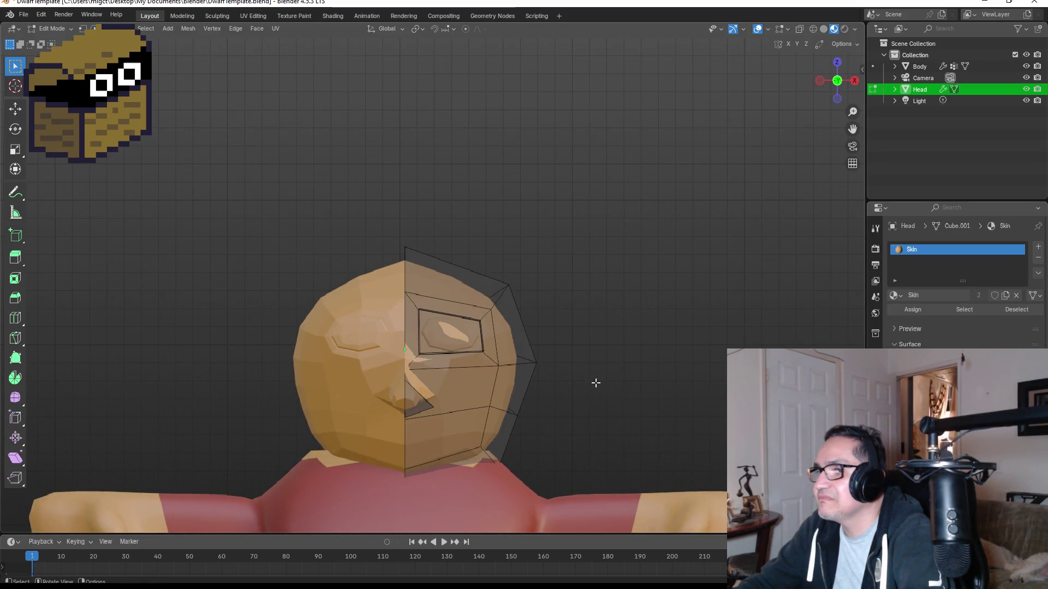
{"action": "mouse_move", "coordinate": [596, 381]}
{"action": "middle_mouse_down"}
{"action": "mouse_move", "coordinate": [476, 371]}
{"action": "mouse_move", "coordinate": [593, 373]}
{"action": "mouse_move", "coordinate": [521, 379]}
{"action": "middle_mouse_up"}
Raise the Skin base colour's value to 0.836 and return to Object Mode.
{"action": "left_click", "coordinate": [977, 382]}
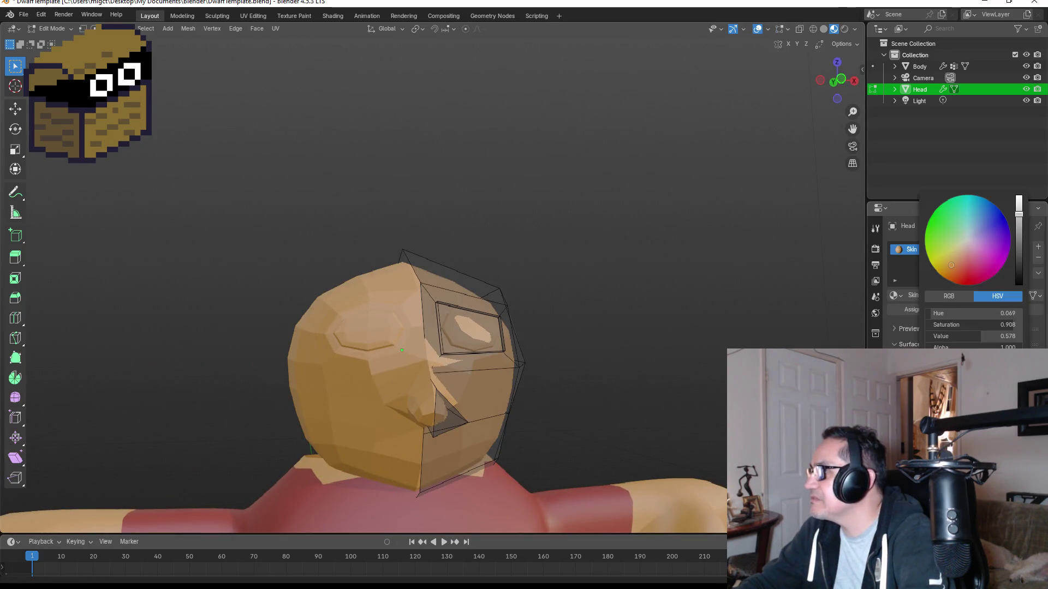
{"action": "left_click_drag", "start_coordinate": [1018, 244], "coordinate": [1018, 200]}
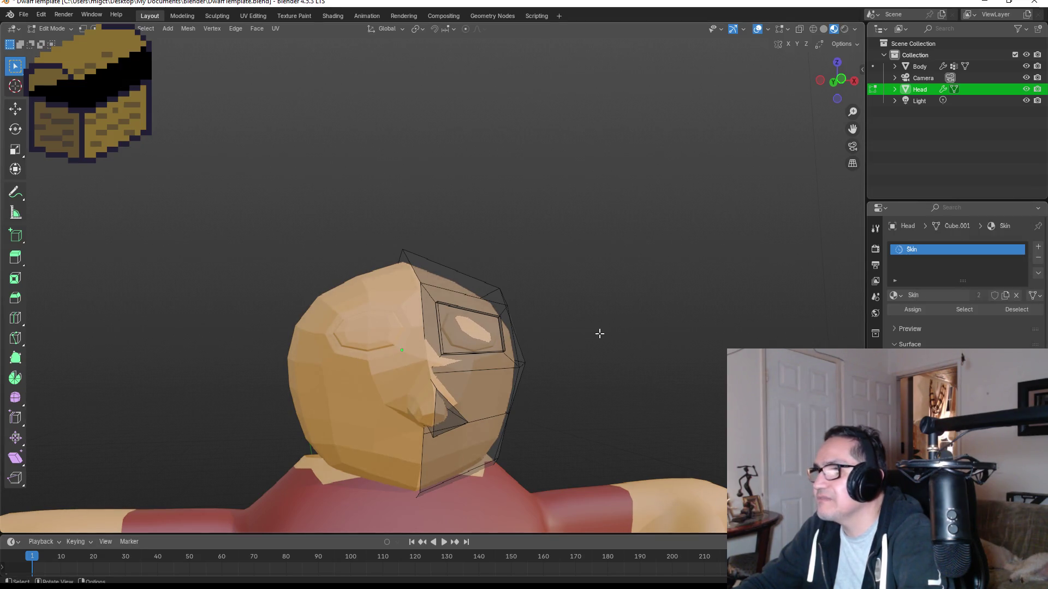
{"action": "key", "text": "KP_1"}
{"action": "key", "text": "Tab"}
{"action": "scroll", "coordinate": [475, 420], "scroll_direction": "down", "scroll_amount": 3}
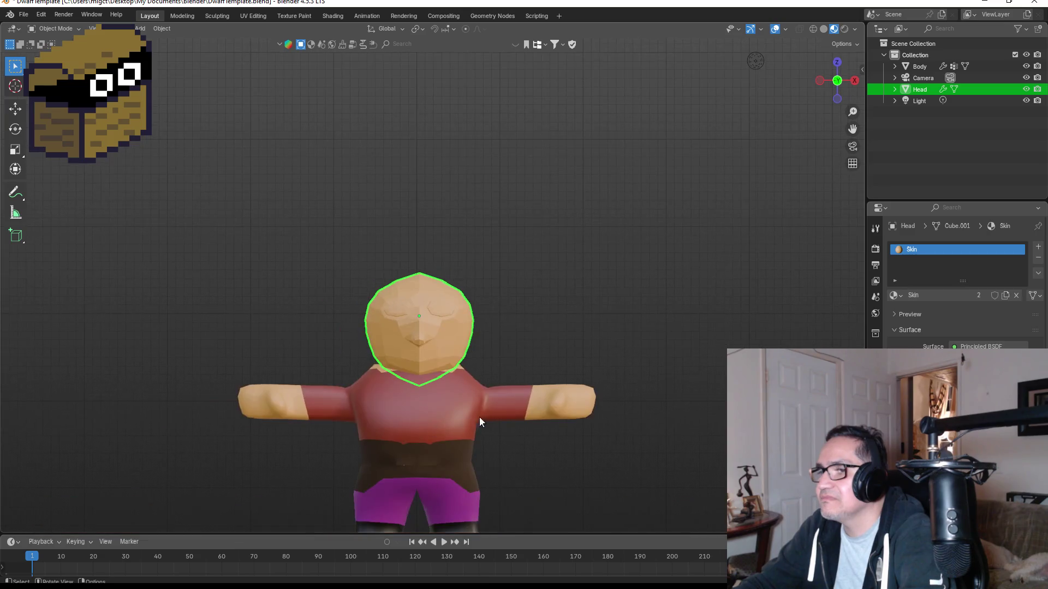
{"action": "mouse_move", "coordinate": [564, 363]}
{"action": "middle_mouse_down"}
{"action": "mouse_move", "coordinate": [460, 339]}
{"action": "mouse_move", "coordinate": [431, 345]}
{"action": "mouse_move", "coordinate": [572, 344]}
{"action": "mouse_move", "coordinate": [554, 367]}
{"action": "middle_mouse_up"}
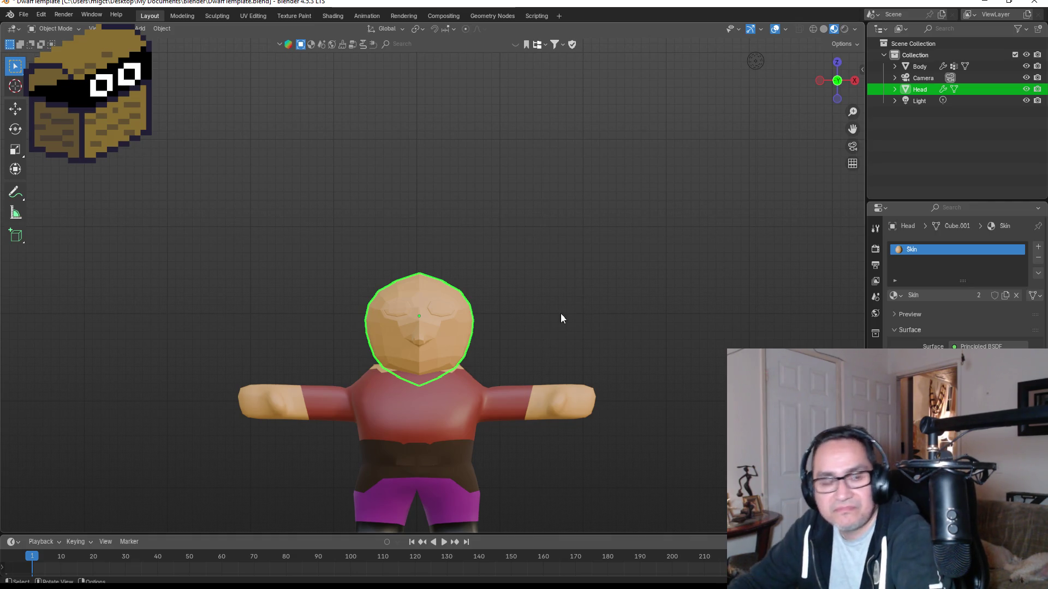
{"action": "scroll", "coordinate": [467, 355], "scroll_direction": "up", "scroll_amount": 3}
Enter Edit Mode on the Skin head, inspect the eye socket from the front, then switch to Unity.
{"action": "mouse_move", "coordinate": [561, 360]}
{"action": "middle_mouse_down"}
{"action": "mouse_move", "coordinate": [502, 355]}
{"action": "mouse_move", "coordinate": [539, 351]}
{"action": "mouse_move", "coordinate": [477, 361]}
{"action": "mouse_move", "coordinate": [441, 348]}
{"action": "middle_mouse_up"}
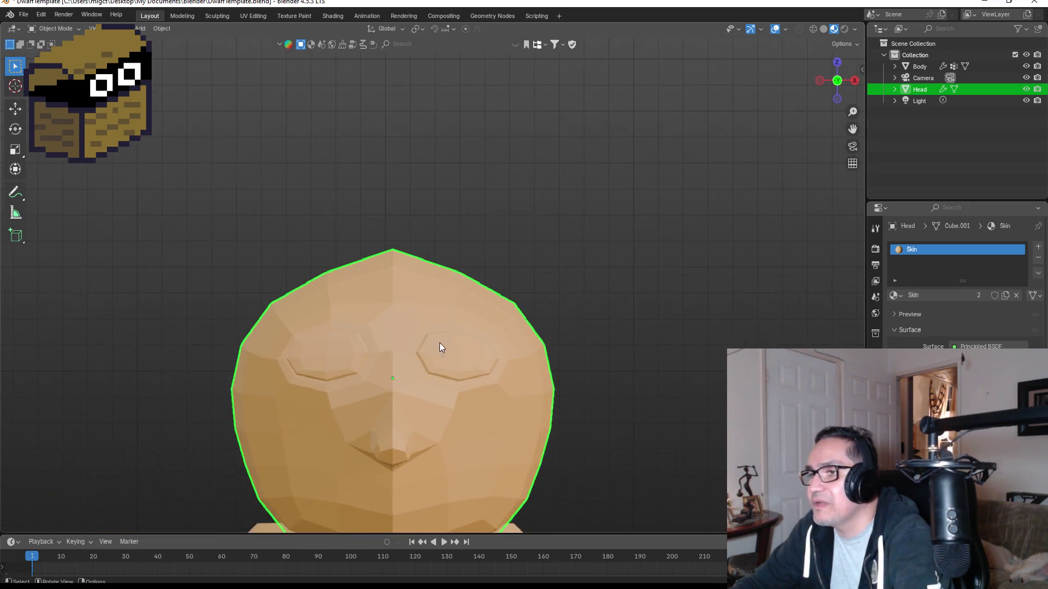
{"action": "key", "text": "Tab"}
{"action": "scroll", "coordinate": [473, 393], "scroll_direction": "up", "scroll_amount": 4}
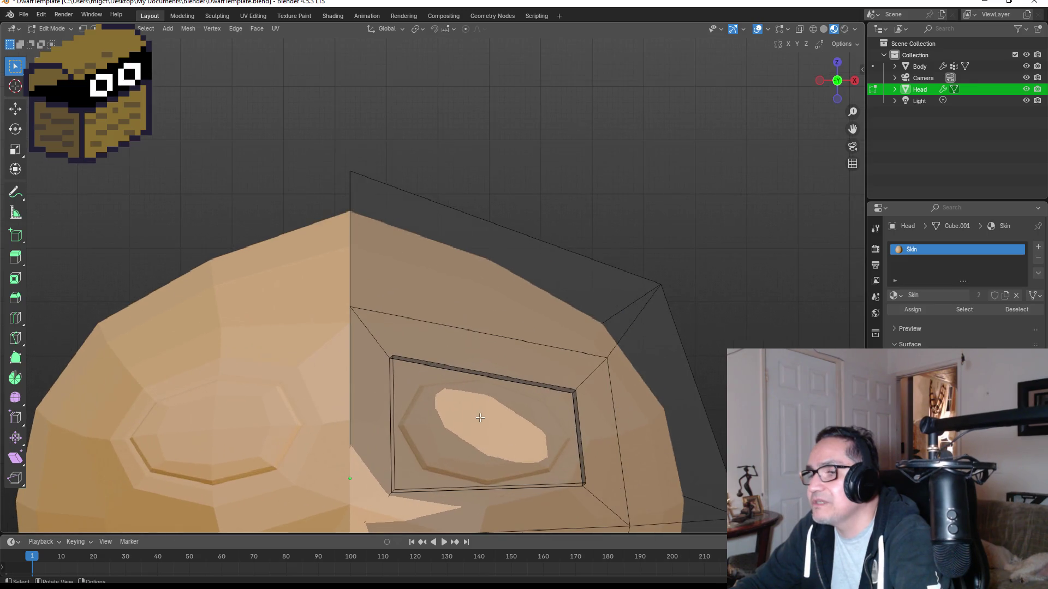
{"action": "middle_click_drag", "start_coordinate": [480, 417], "coordinate": [456, 409]}
{"action": "scroll", "coordinate": [453, 409], "scroll_direction": "down", "scroll_amount": 3}
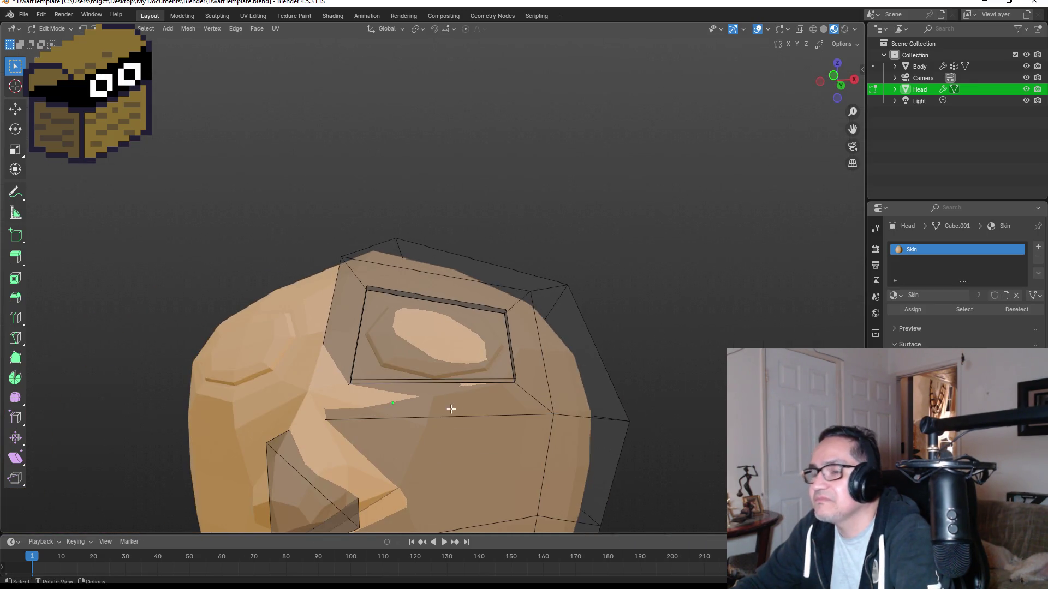
{"action": "scroll", "coordinate": [450, 409], "scroll_direction": "down", "scroll_amount": 3}
{"action": "key", "text": "KP_1"}
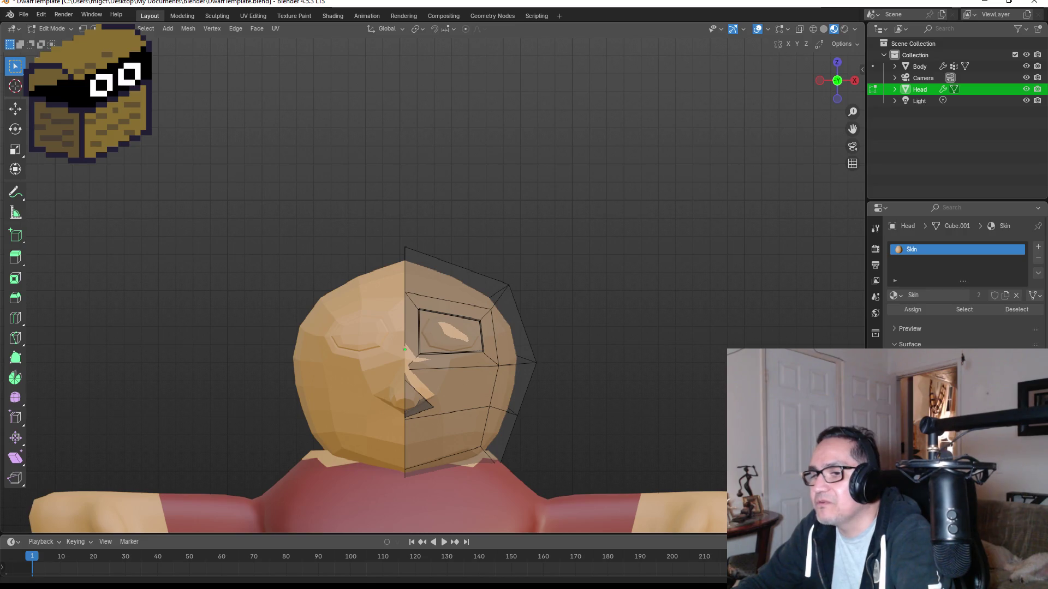
{"action": "key", "text": "alt+Tab"}
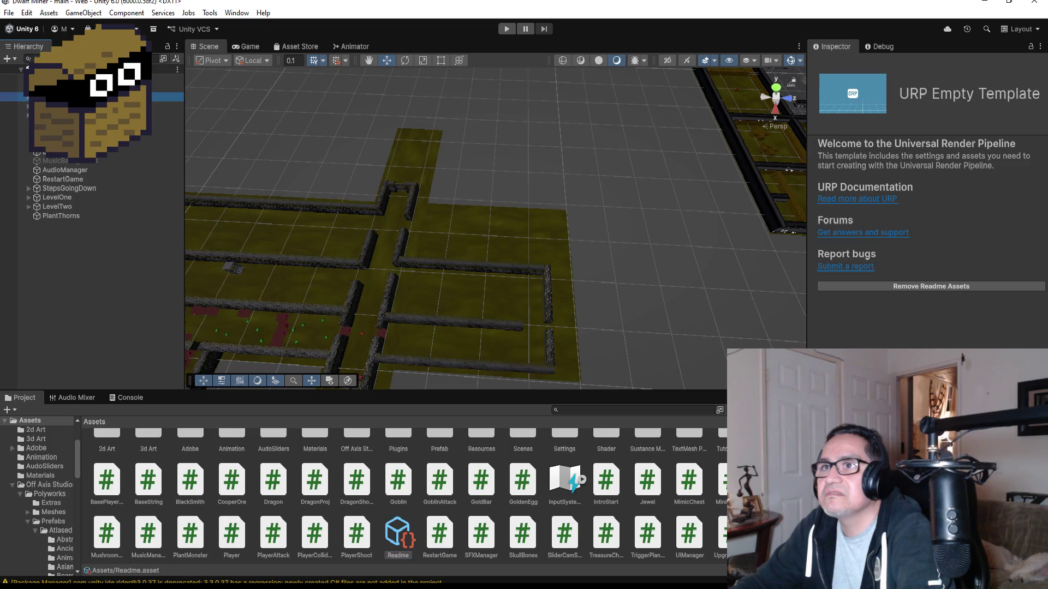
Frame the DwarfMiner character in the Unity scene view and orbit to a level angle.
{"action": "double_click", "coordinate": [60, 97]}
{"action": "mouse_move", "coordinate": [643, 218]}
{"action": "right_mouse_down"}
{"action": "mouse_move", "coordinate": [701, 227]}
{"action": "mouse_move", "coordinate": [697, 178]}
{"action": "mouse_move", "coordinate": [635, 116]}
{"action": "mouse_move", "coordinate": [528, 132]}
{"action": "mouse_move", "coordinate": [590, 179]}
{"action": "right_mouse_up"}
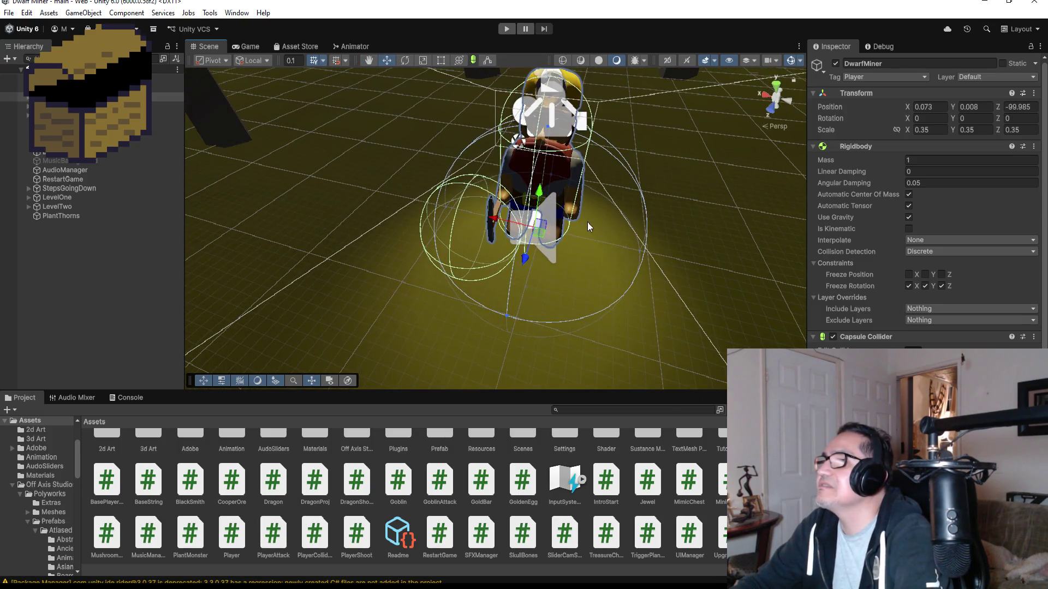
{"action": "right_click_drag", "start_coordinate": [587, 221], "coordinate": [510, 270]}
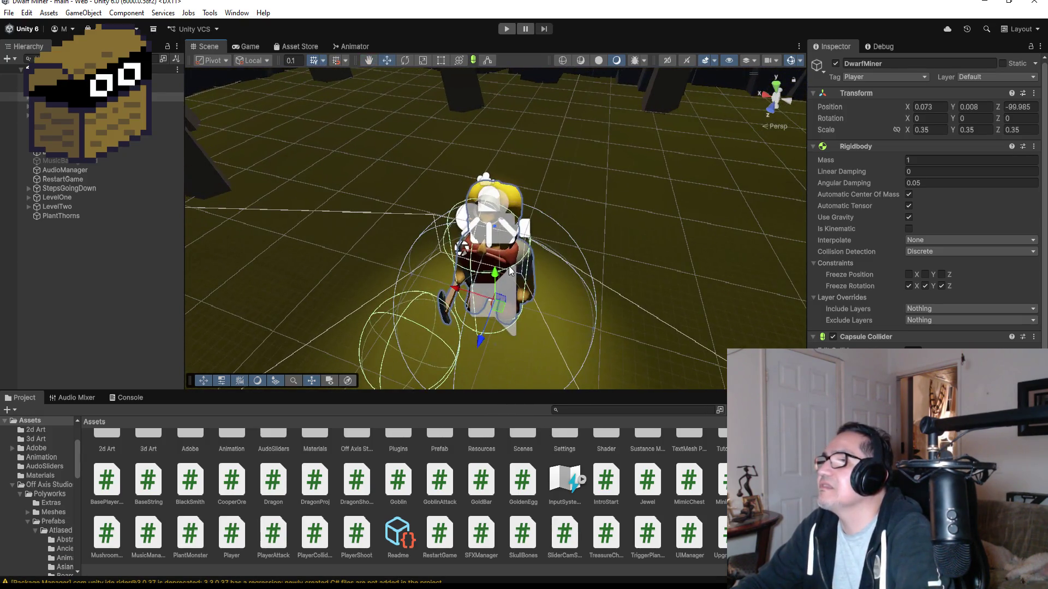
{"action": "scroll", "coordinate": [420, 277], "scroll_direction": "down", "scroll_amount": 10}
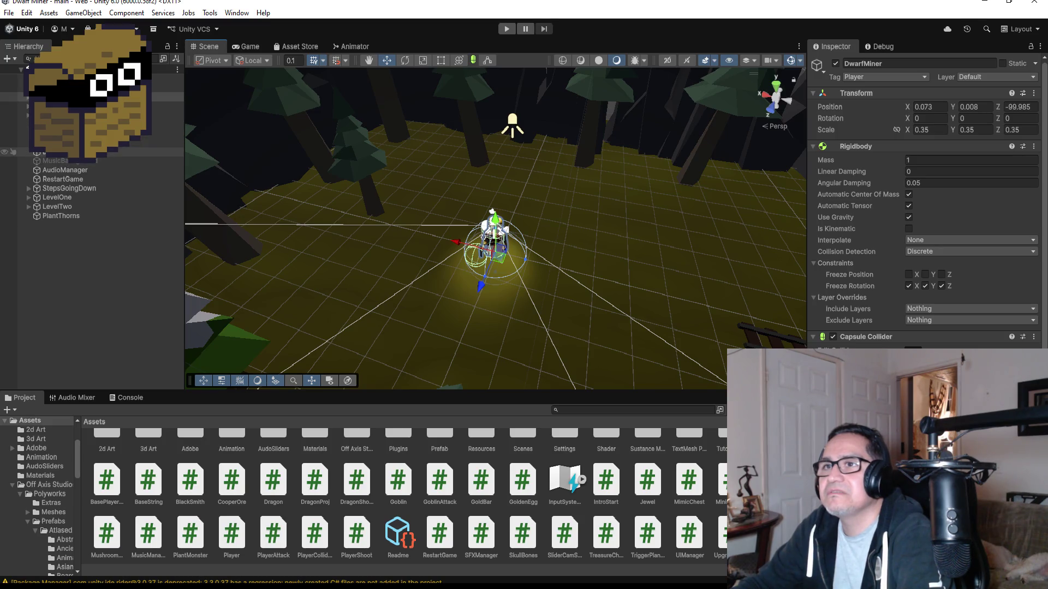
Expand LevelOne, select SmitytheBlackSmith, frame it, and orbit around it.
{"action": "left_click", "coordinate": [60, 142]}
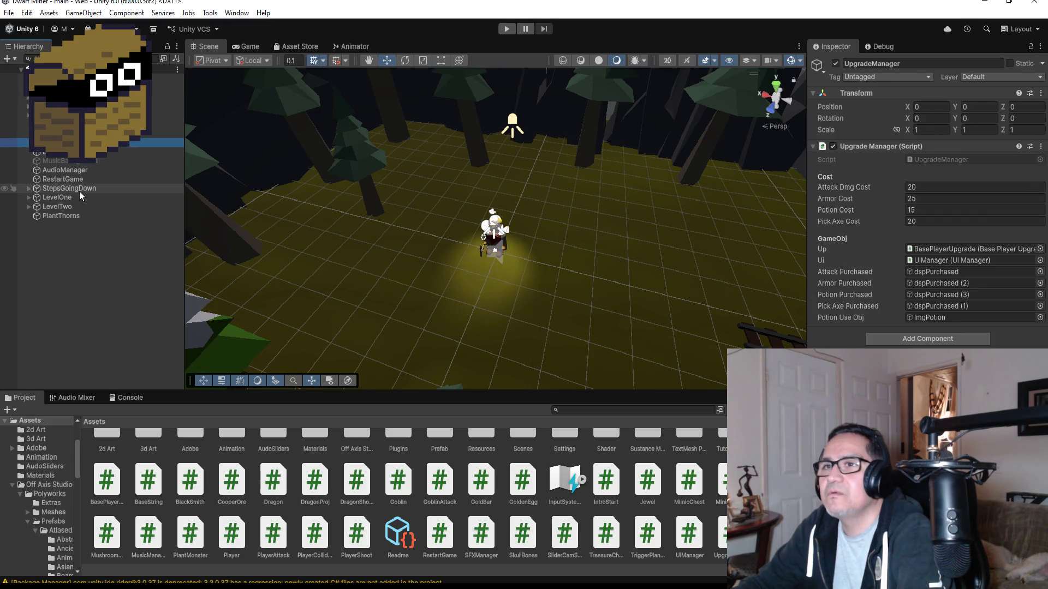
{"action": "left_click", "coordinate": [28, 197]}
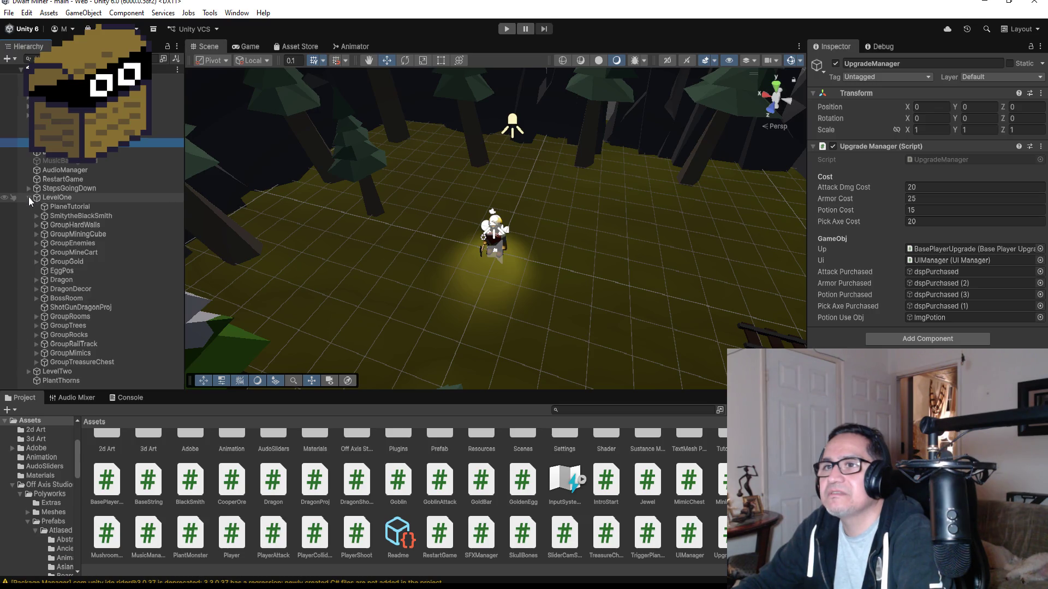
{"action": "left_click", "coordinate": [93, 216]}
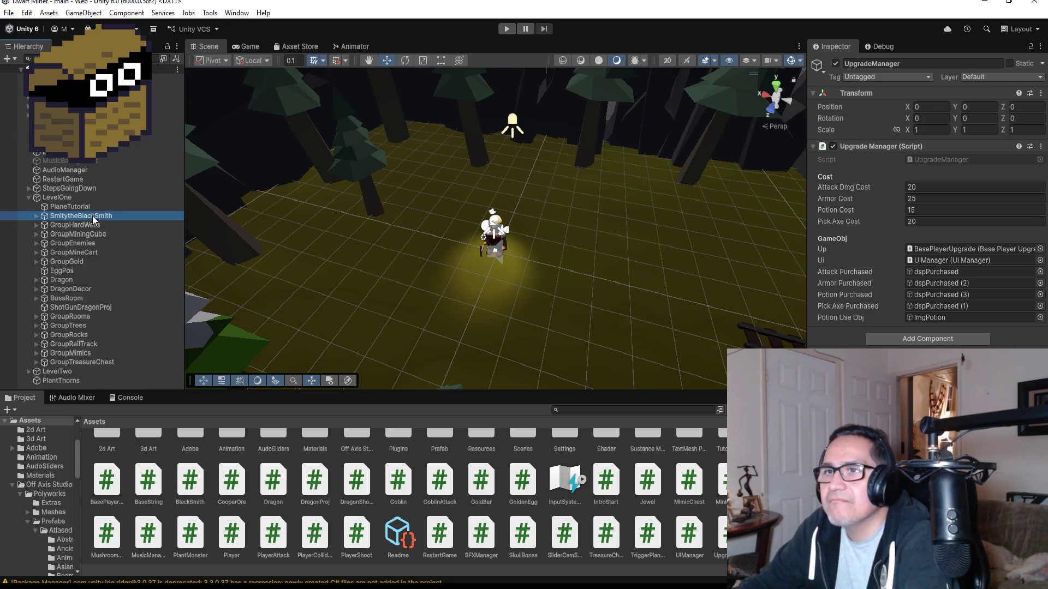
{"action": "left_click_drag", "start_coordinate": [93, 215], "coordinate": [87, 115]}
{"action": "key", "text": "f"}
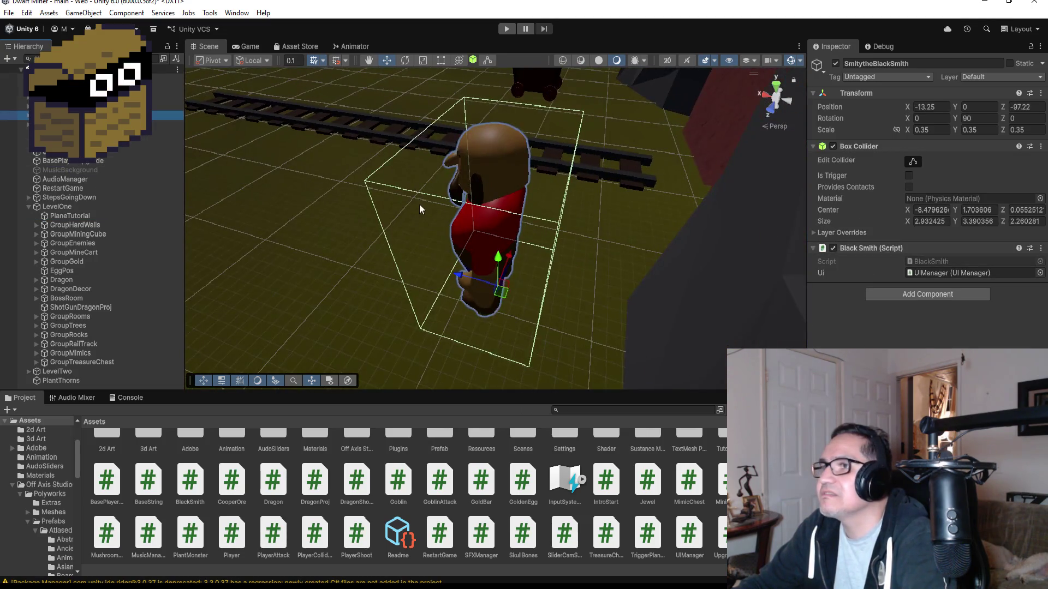
{"action": "mouse_move", "coordinate": [423, 208]}
{"action": "left_mouse_down", "text": "alt"}
{"action": "mouse_move", "coordinate": [386, 199]}
{"action": "mouse_move", "coordinate": [643, 153]}
{"action": "mouse_move", "coordinate": [552, 119]}
{"action": "left_mouse_up", "text": "alt"}
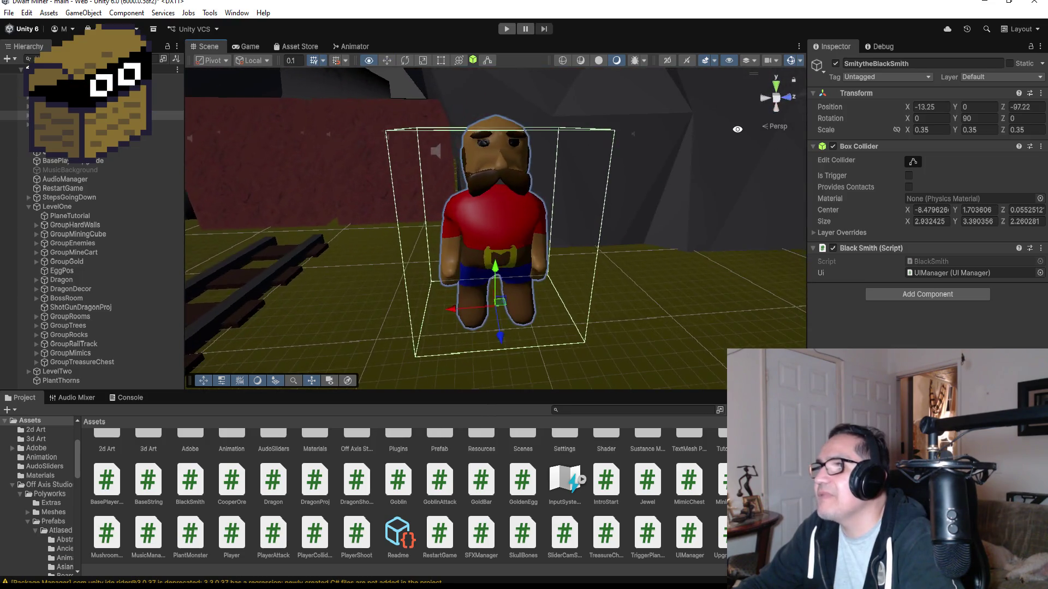
{"action": "scroll", "coordinate": [550, 117], "scroll_direction": "up", "scroll_amount": 5}
{"action": "scroll", "coordinate": [529, 147], "scroll_direction": "down", "scroll_amount": 5}
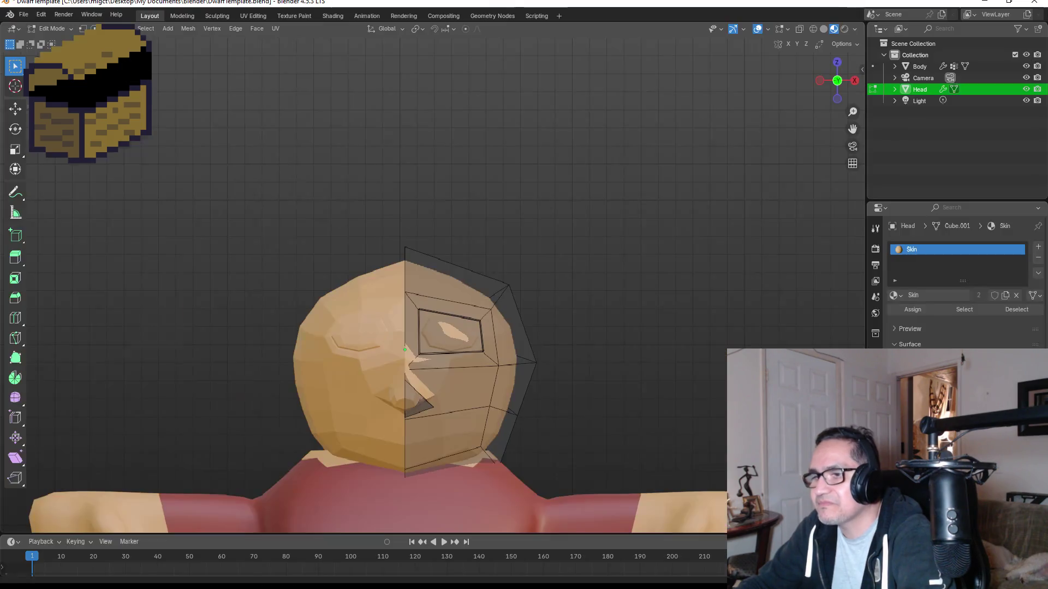
Pull the face above the eye socket outward along Z.
{"action": "scroll", "coordinate": [443, 288], "scroll_direction": "up", "scroll_amount": 3}
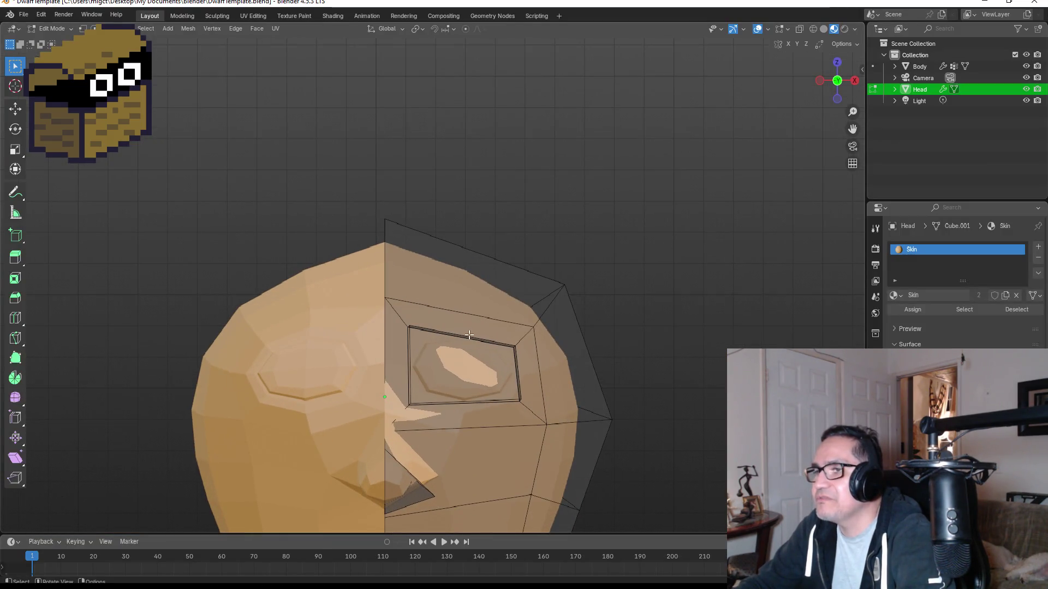
{"action": "left_click", "coordinate": [465, 321]}
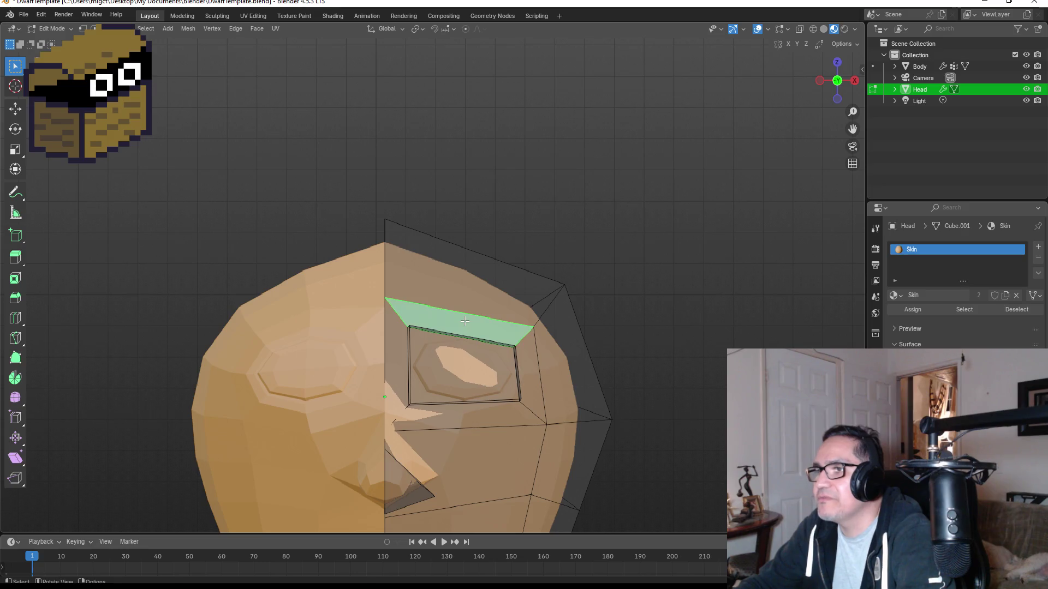
{"action": "mouse_move", "coordinate": [470, 324]}
{"action": "middle_mouse_down"}
{"action": "mouse_move", "coordinate": [564, 329]}
{"action": "mouse_move", "coordinate": [440, 335]}
{"action": "middle_mouse_up"}
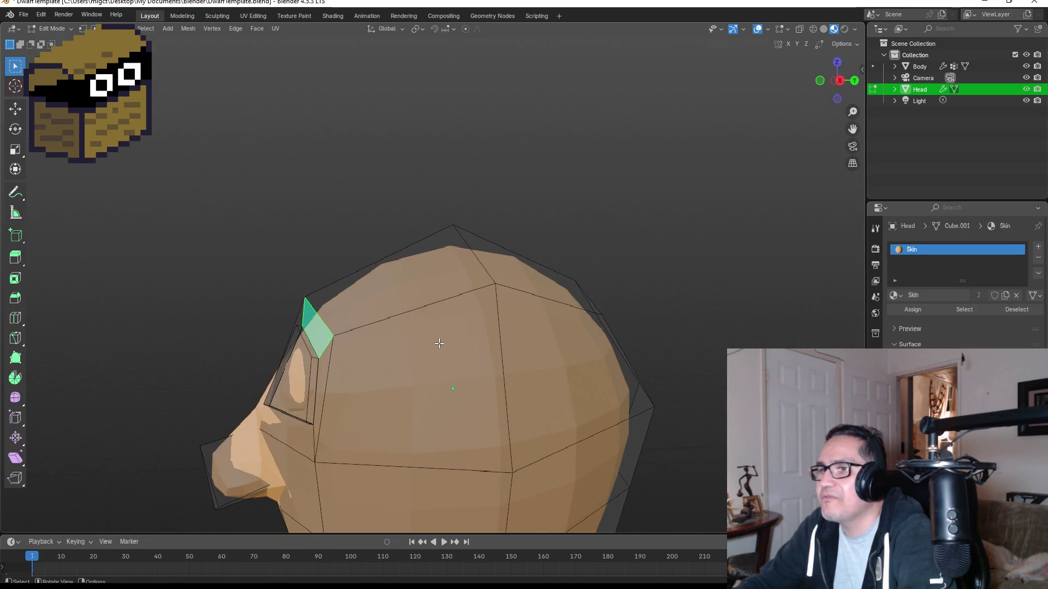
{"action": "key", "text": "g"}
{"action": "key", "text": "z"}
{"action": "key", "text": "z"}
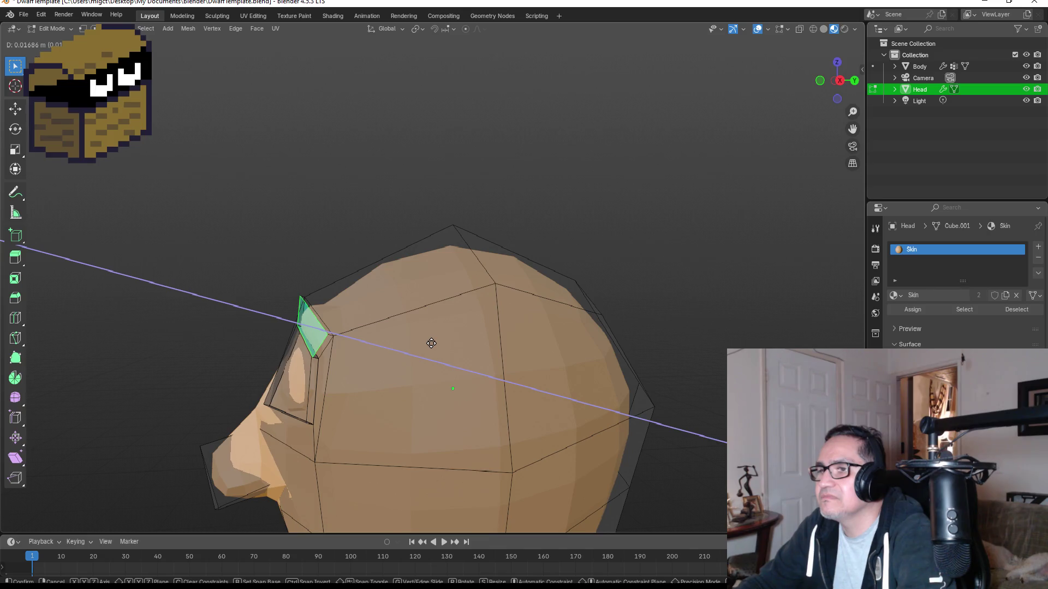
{"action": "left_click", "coordinate": [435, 349]}
{"action": "middle_click_drag", "start_coordinate": [437, 351], "coordinate": [606, 350]}
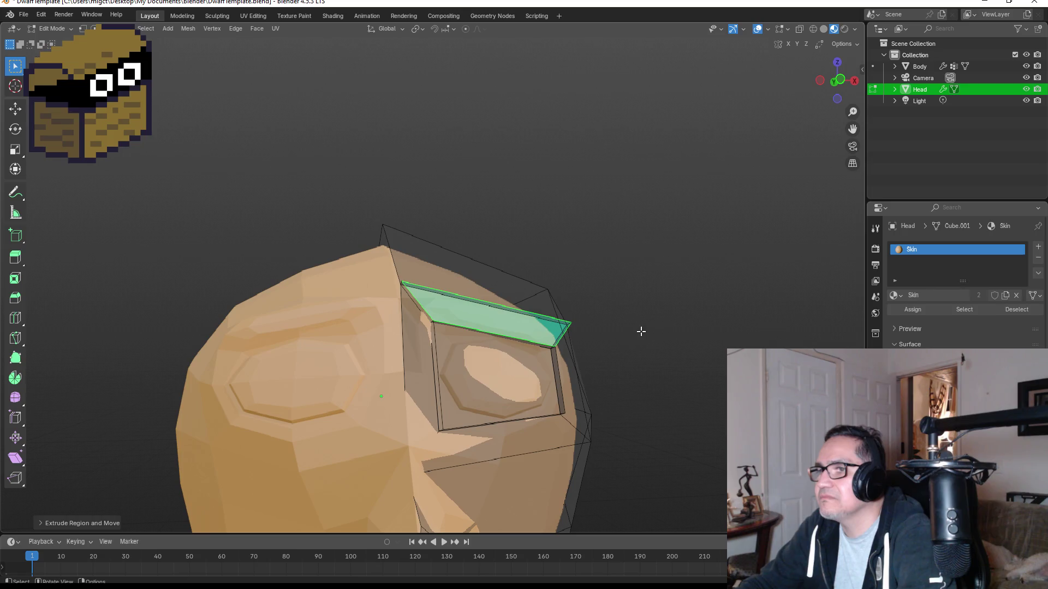
Scale the brow face along Z to flatten it into a thin strip.
{"action": "scroll", "coordinate": [575, 312], "scroll_direction": "up", "scroll_amount": 4}
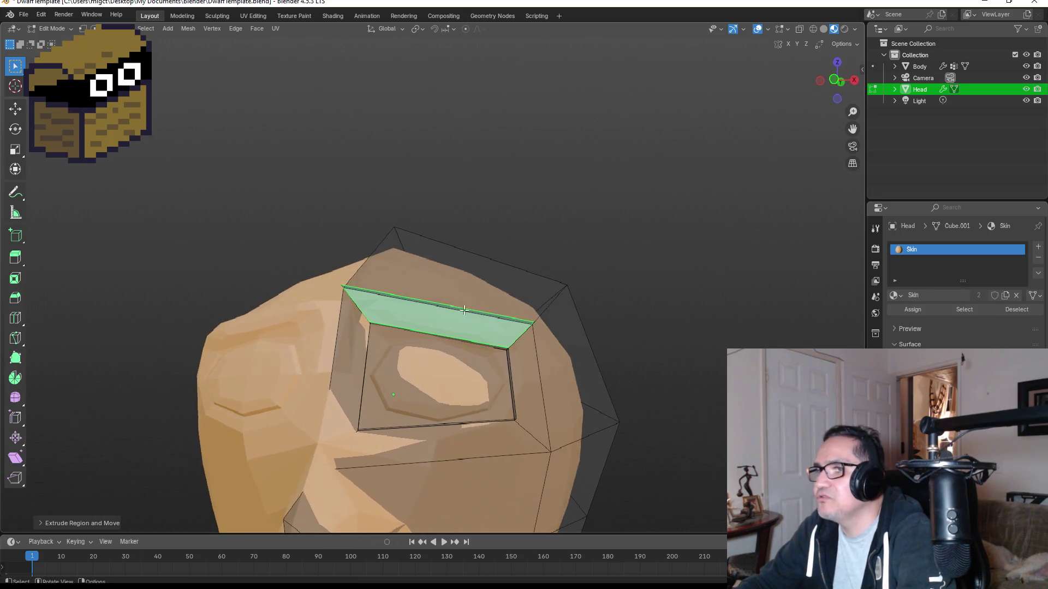
{"action": "key", "text": "s"}
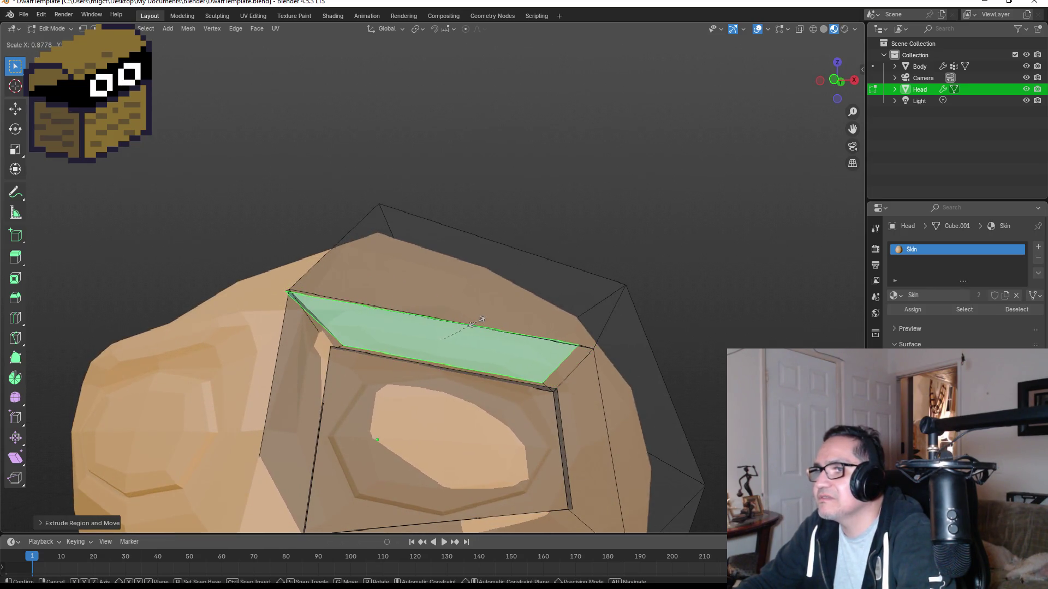
{"action": "key", "text": "z"}
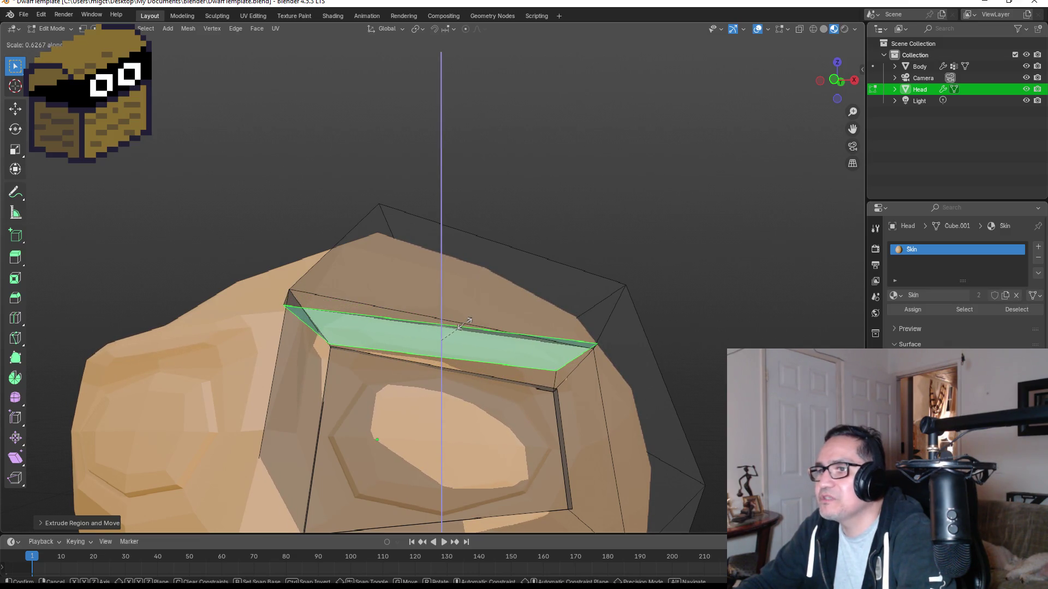
{"action": "left_click", "coordinate": [463, 326]}
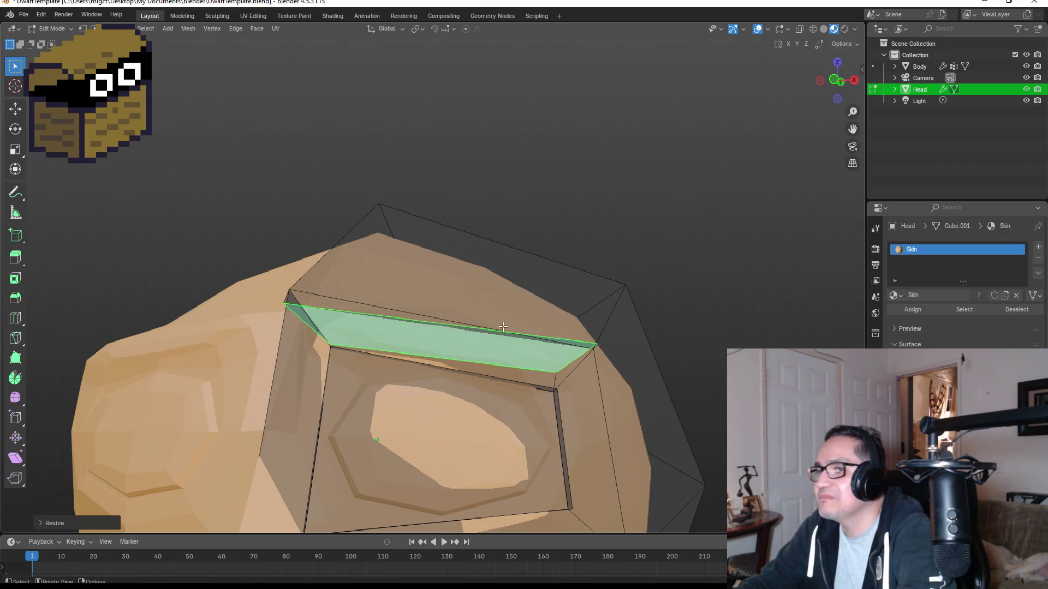
{"action": "mouse_move", "coordinate": [463, 326]}
{"action": "middle_mouse_down"}
{"action": "mouse_move", "coordinate": [578, 320]}
{"action": "mouse_move", "coordinate": [514, 353]}
{"action": "middle_mouse_up"}
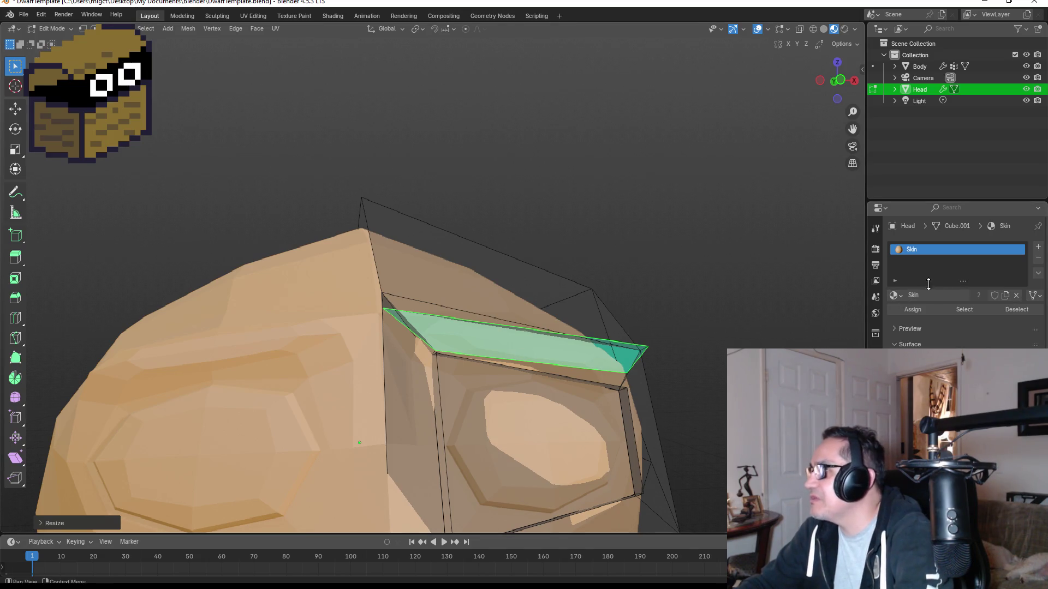
{"action": "left_click", "coordinate": [894, 295]}
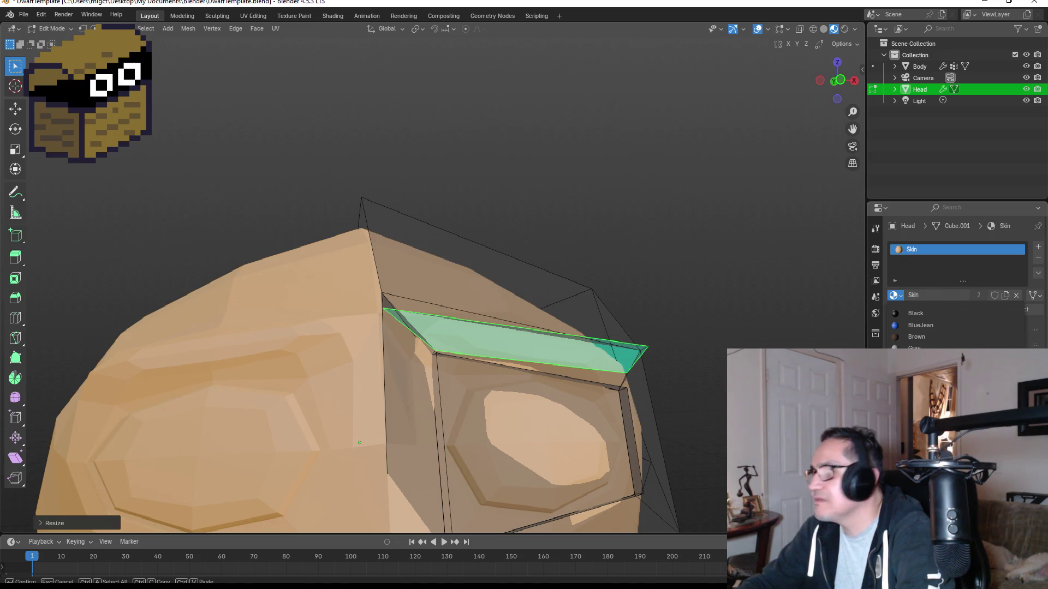
Keep Skin in the first slot and add a second material slot holding Red.
{"action": "left_click", "coordinate": [917, 382]}
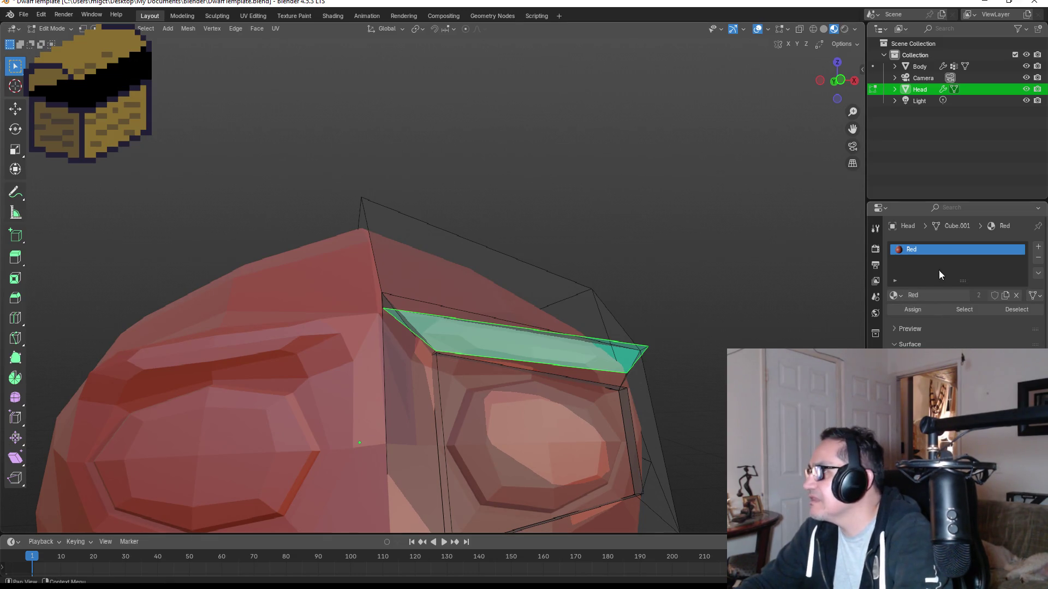
{"action": "left_click", "coordinate": [894, 295]}
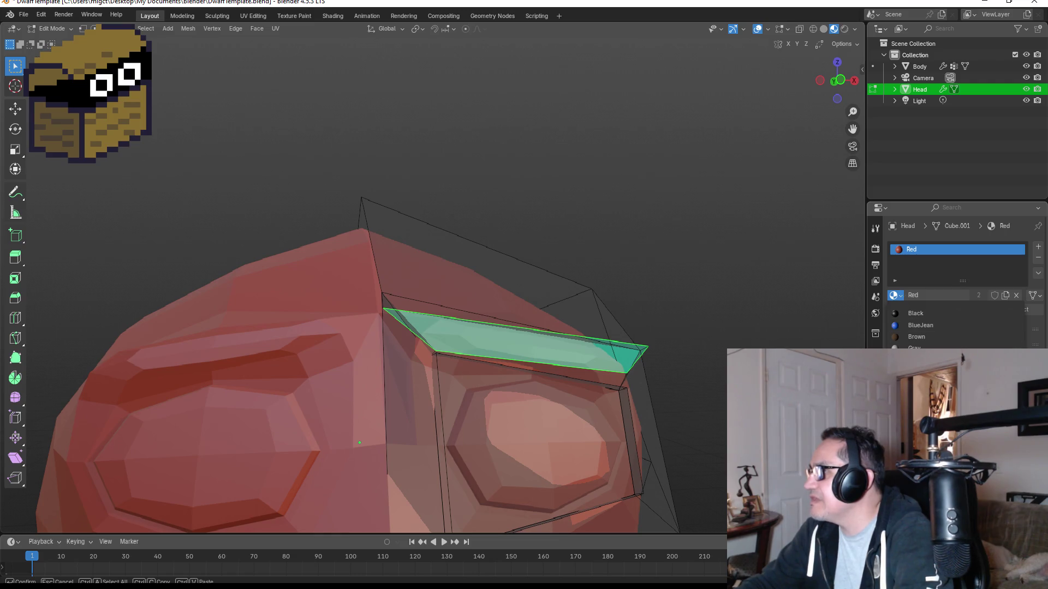
{"action": "left_click", "coordinate": [923, 393]}
{"action": "left_click", "coordinate": [1038, 247]}
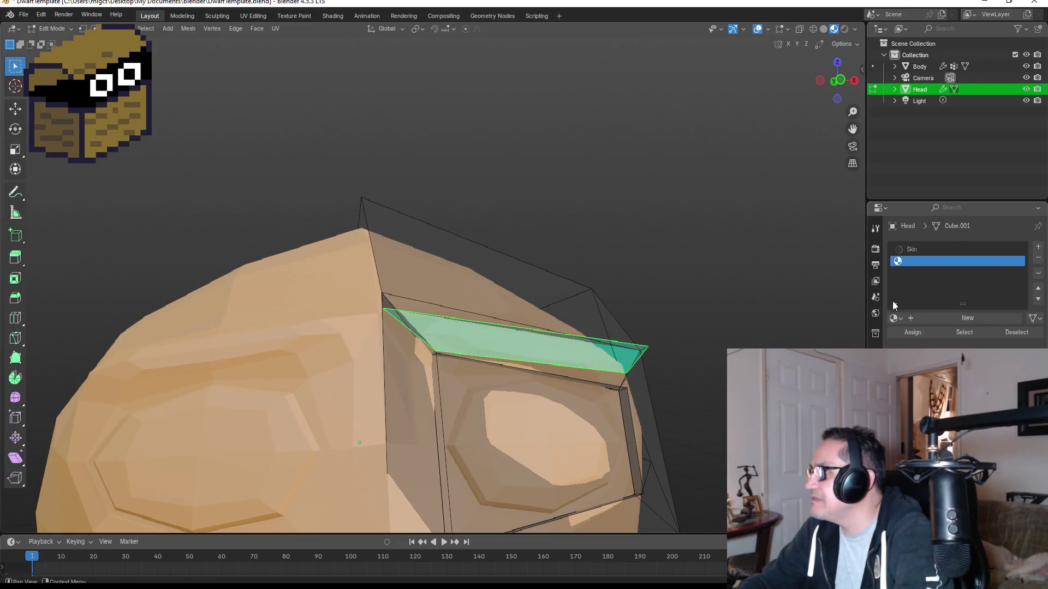
{"action": "left_click", "coordinate": [893, 319]}
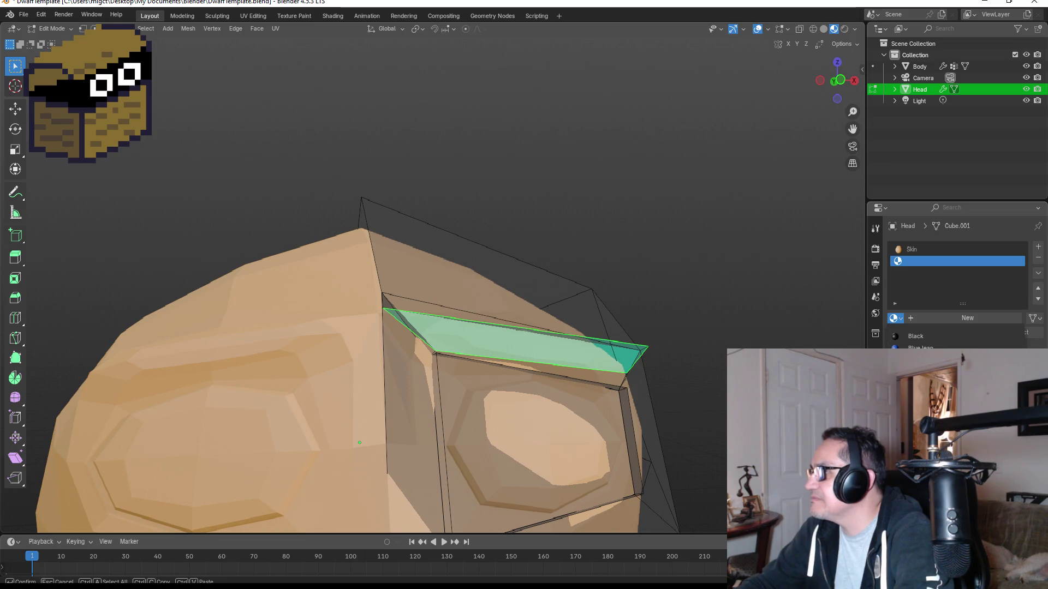
{"action": "left_click", "coordinate": [917, 404]}
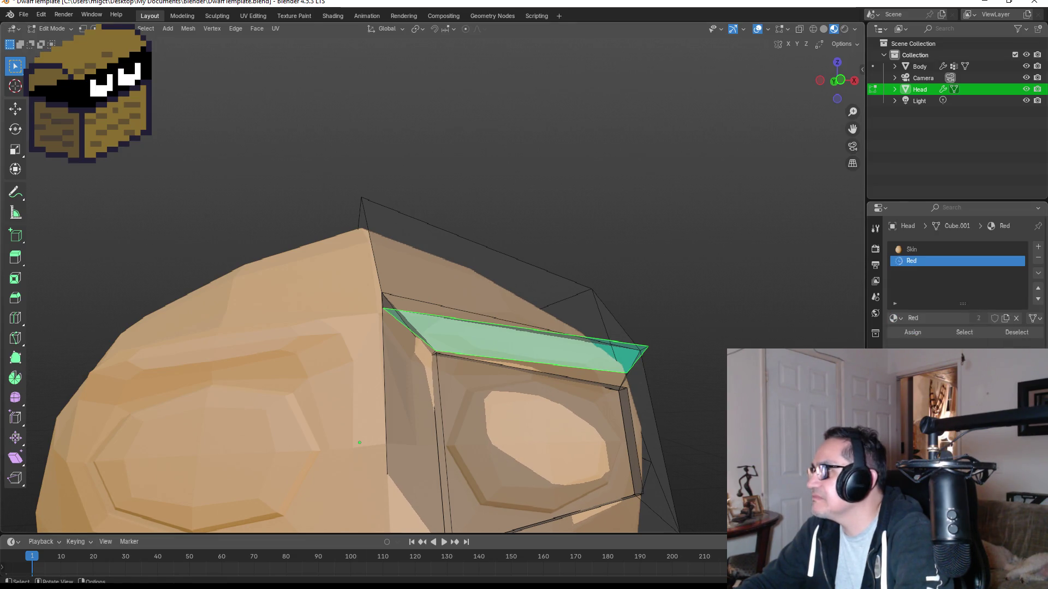
Assign the Red material to the selected brow face and return to Object Mode.
{"action": "left_click", "coordinate": [911, 250]}
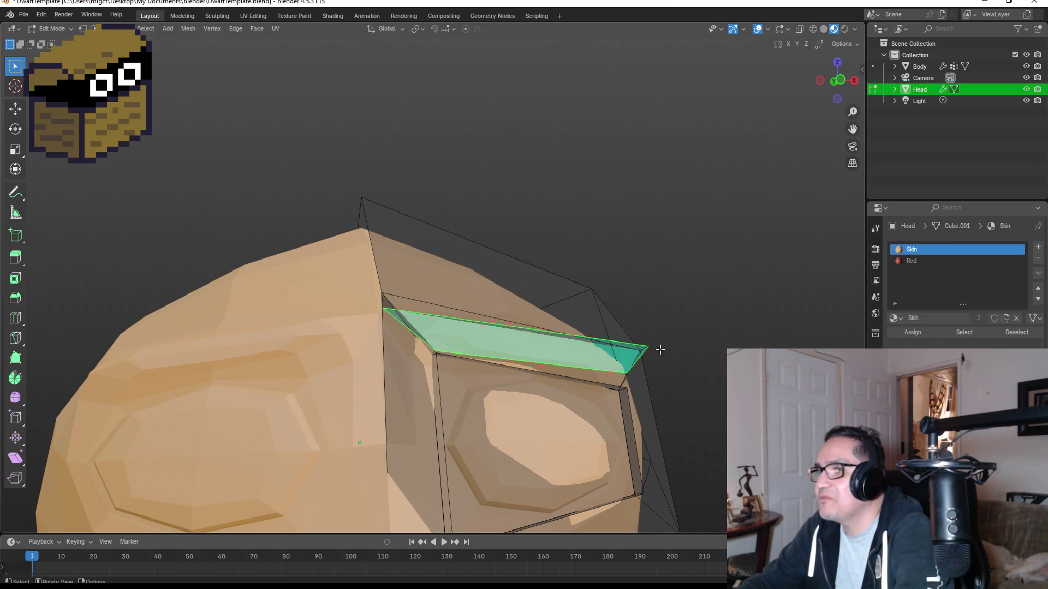
{"action": "left_click", "coordinate": [917, 261]}
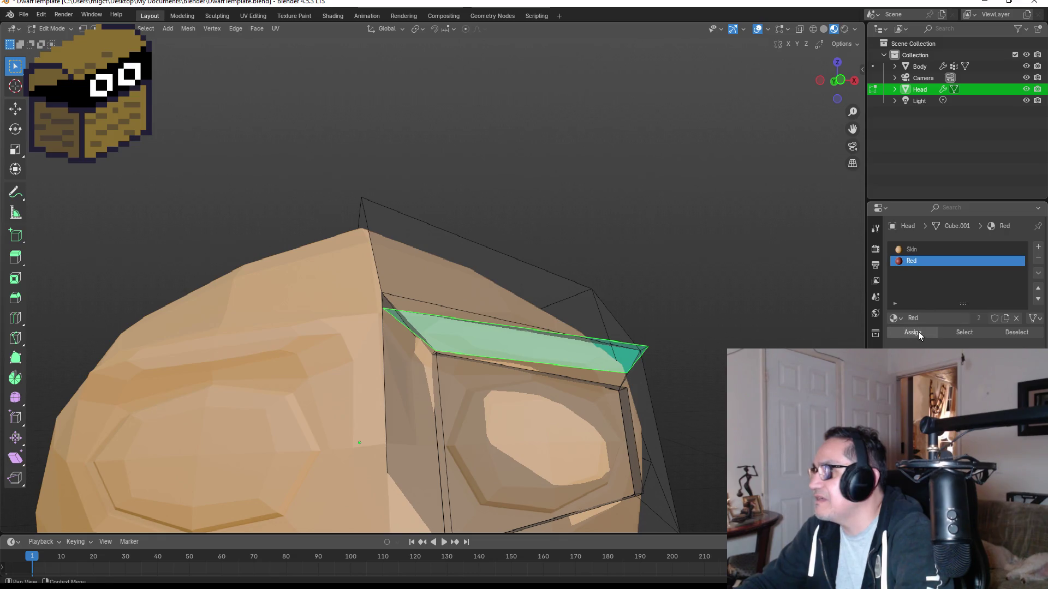
{"action": "left_click", "coordinate": [915, 332]}
{"action": "mouse_move", "coordinate": [764, 328]}
{"action": "middle_mouse_down"}
{"action": "mouse_move", "coordinate": [714, 333]}
{"action": "mouse_move", "coordinate": [695, 363]}
{"action": "middle_mouse_up"}
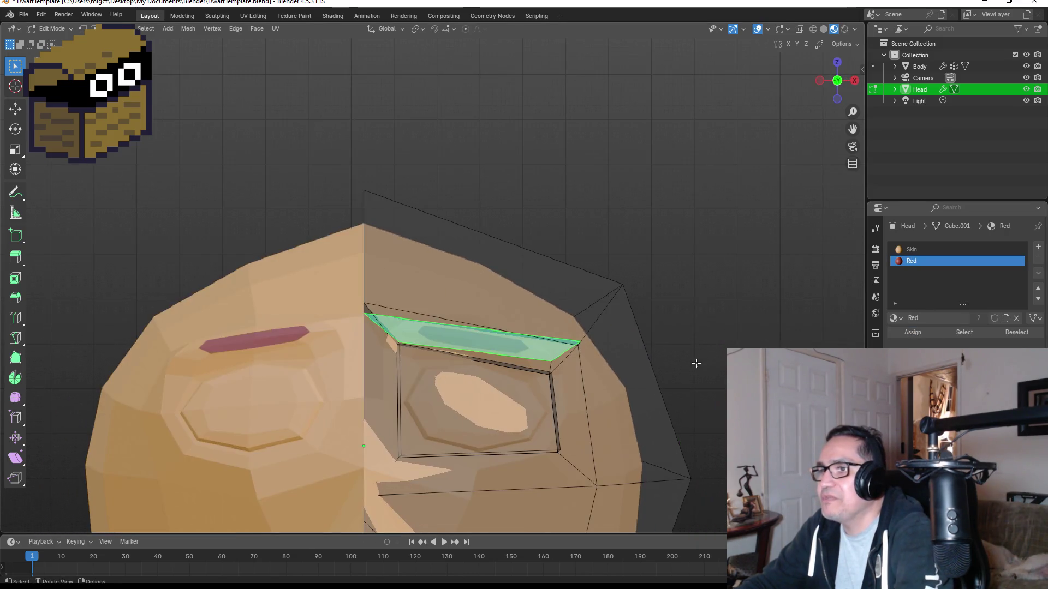
{"action": "key", "text": "Tab"}
{"action": "scroll", "coordinate": [713, 376], "scroll_direction": "down", "scroll_amount": 2}
{"action": "scroll", "coordinate": [712, 388], "scroll_direction": "down", "scroll_amount": 2}
{"action": "scroll", "coordinate": [440, 358], "scroll_direction": "up", "scroll_amount": 5}
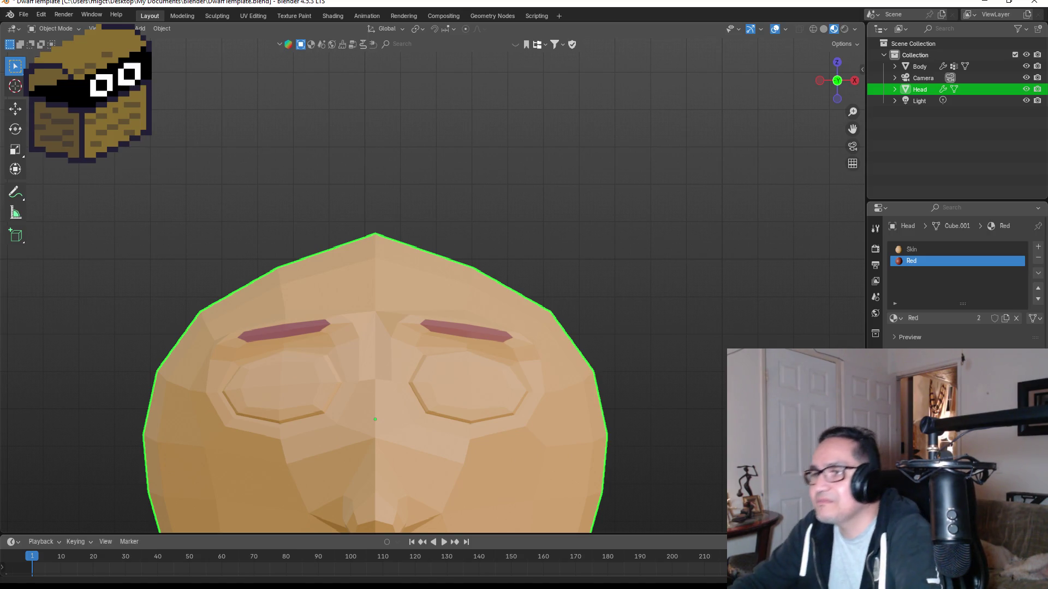
{"action": "mouse_move", "coordinate": [474, 388]}
{"action": "middle_mouse_down"}
{"action": "mouse_move", "coordinate": [477, 336]}
{"action": "mouse_move", "coordinate": [419, 322]}
{"action": "mouse_move", "coordinate": [451, 314]}
{"action": "mouse_move", "coordinate": [416, 356]}
{"action": "middle_mouse_up"}
In Edit Mode on the head, select the large recessed eye face.
{"action": "key", "text": "Tab"}
{"action": "key", "text": "KP_Decimal"}
{"action": "left_click", "coordinate": [424, 402]}
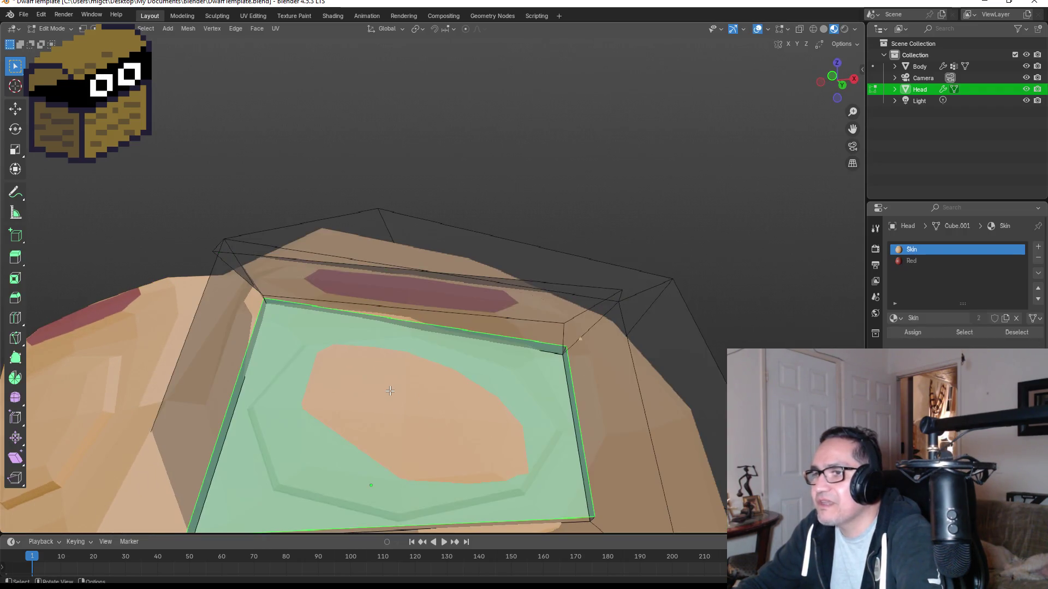
{"action": "middle_click_drag", "start_coordinate": [424, 402], "coordinate": [454, 401]}
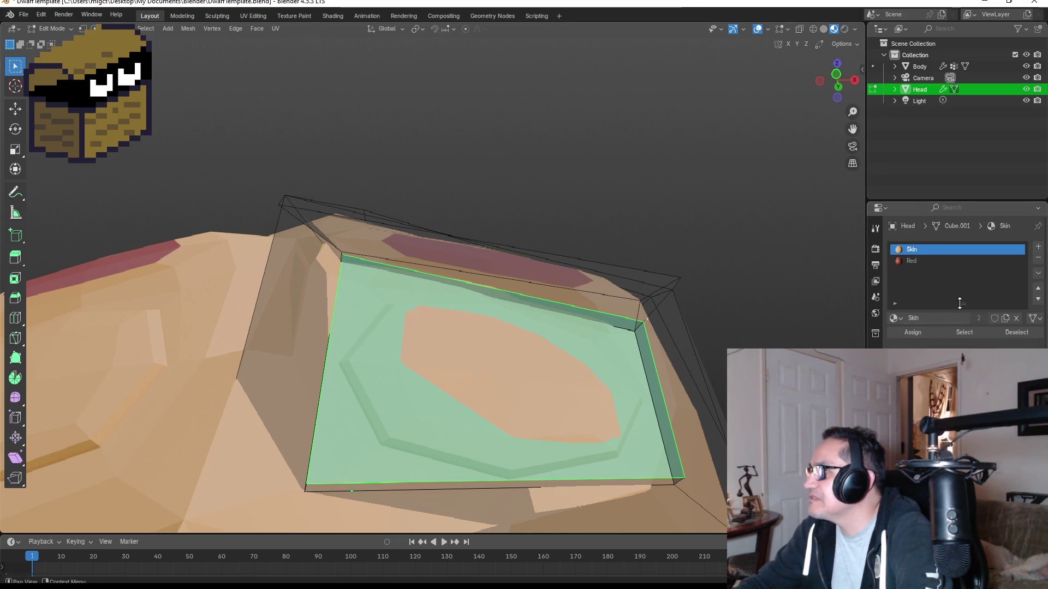
Add a material slot using the existing Black material and assign it to the eye face.
{"action": "left_click", "coordinate": [1038, 247]}
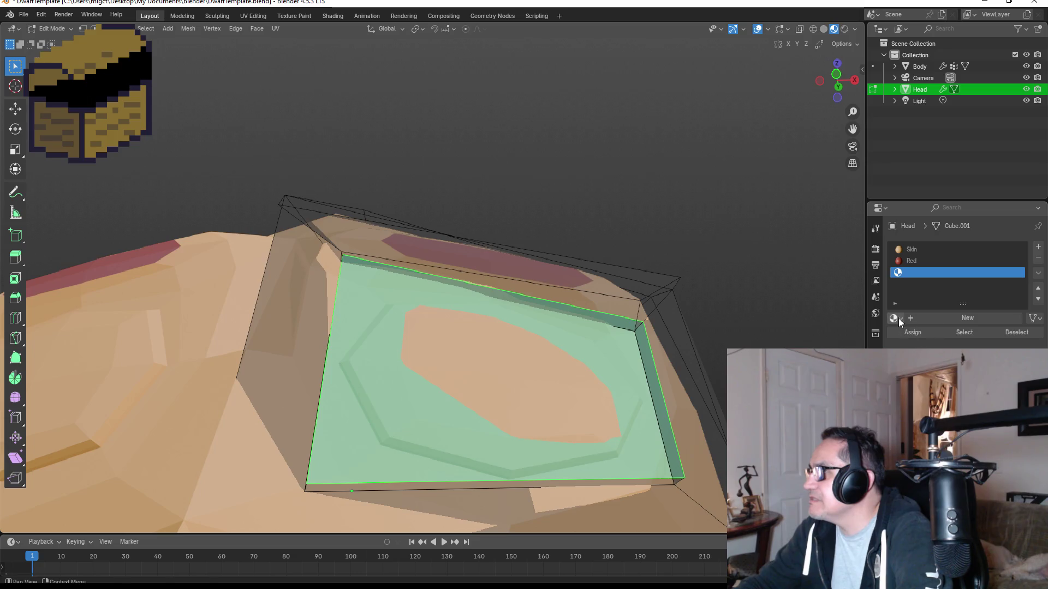
{"action": "left_click", "coordinate": [899, 319]}
{"action": "left_click", "coordinate": [928, 342]}
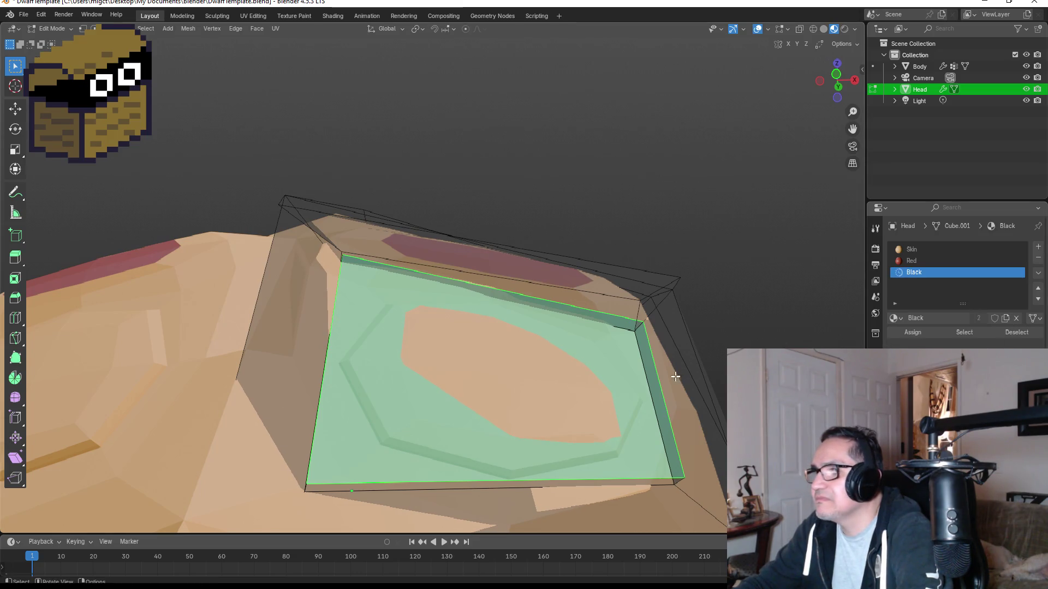
{"action": "scroll", "coordinate": [676, 376], "scroll_direction": "down", "scroll_amount": 2}
{"action": "left_click", "coordinate": [912, 331]}
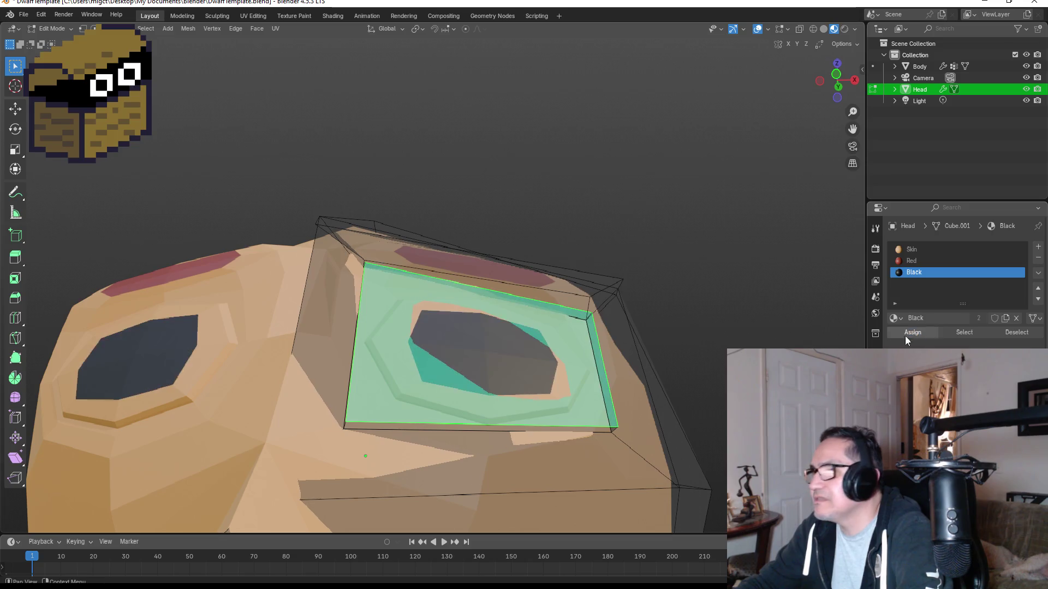
Inspect the black eyes from several angles in Object Mode, then re-enter Edit Mode.
{"action": "mouse_move", "coordinate": [719, 363]}
{"action": "middle_mouse_down"}
{"action": "mouse_move", "coordinate": [722, 388]}
{"action": "mouse_move", "coordinate": [703, 409]}
{"action": "middle_mouse_up"}
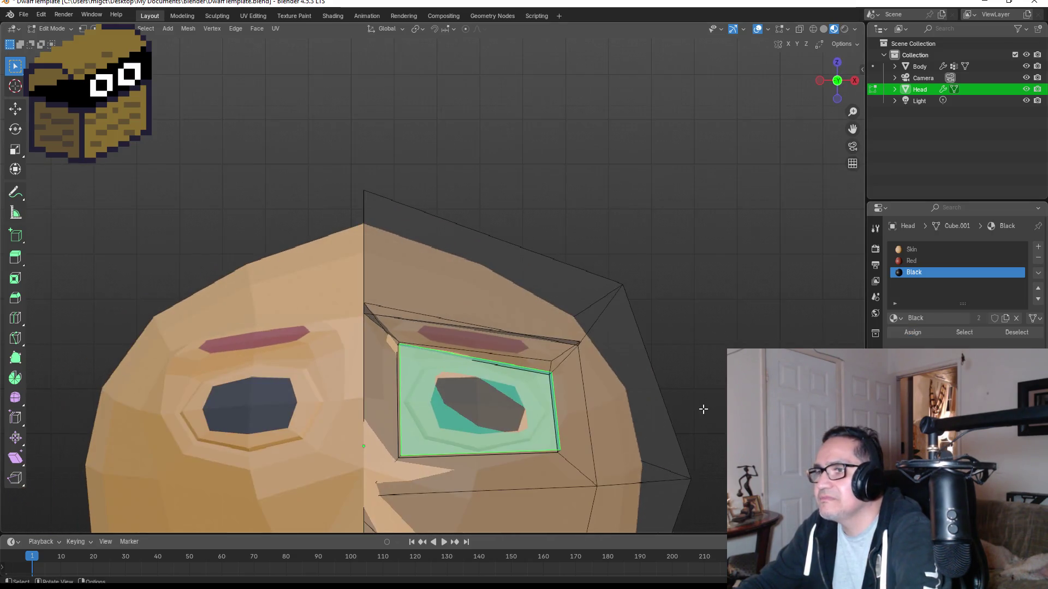
{"action": "key", "text": "Tab"}
{"action": "scroll", "coordinate": [684, 408], "scroll_direction": "down", "scroll_amount": 5}
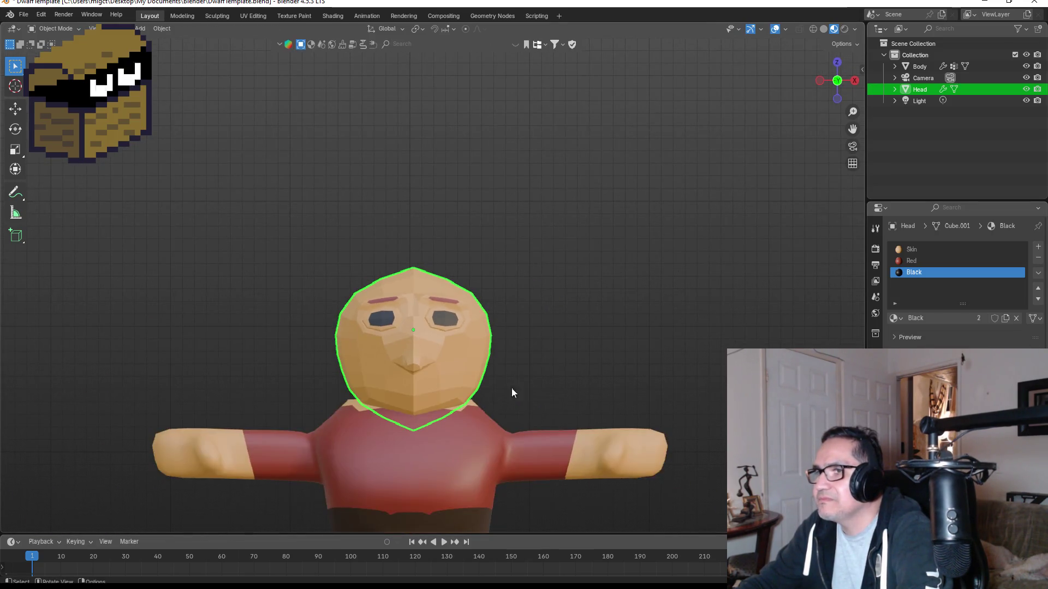
{"action": "mouse_move", "coordinate": [458, 371]}
{"action": "middle_mouse_down"}
{"action": "mouse_move", "coordinate": [549, 354]}
{"action": "mouse_move", "coordinate": [486, 350]}
{"action": "mouse_move", "coordinate": [558, 349]}
{"action": "mouse_move", "coordinate": [476, 338]}
{"action": "middle_mouse_up"}
{"action": "scroll", "coordinate": [450, 319], "scroll_direction": "up", "scroll_amount": 6}
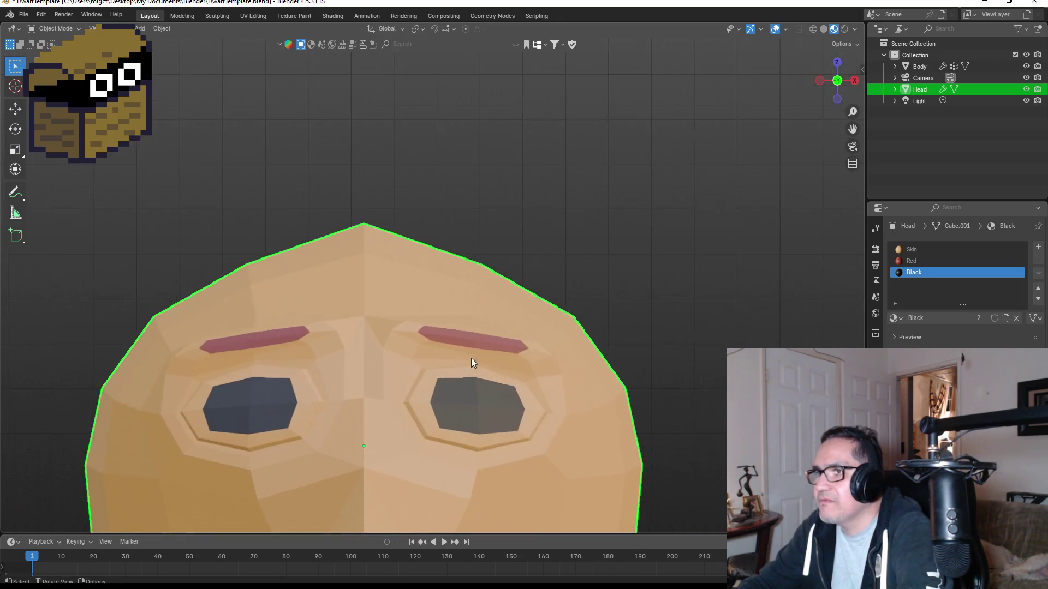
{"action": "middle_click_drag", "start_coordinate": [528, 404], "coordinate": [530, 385]}
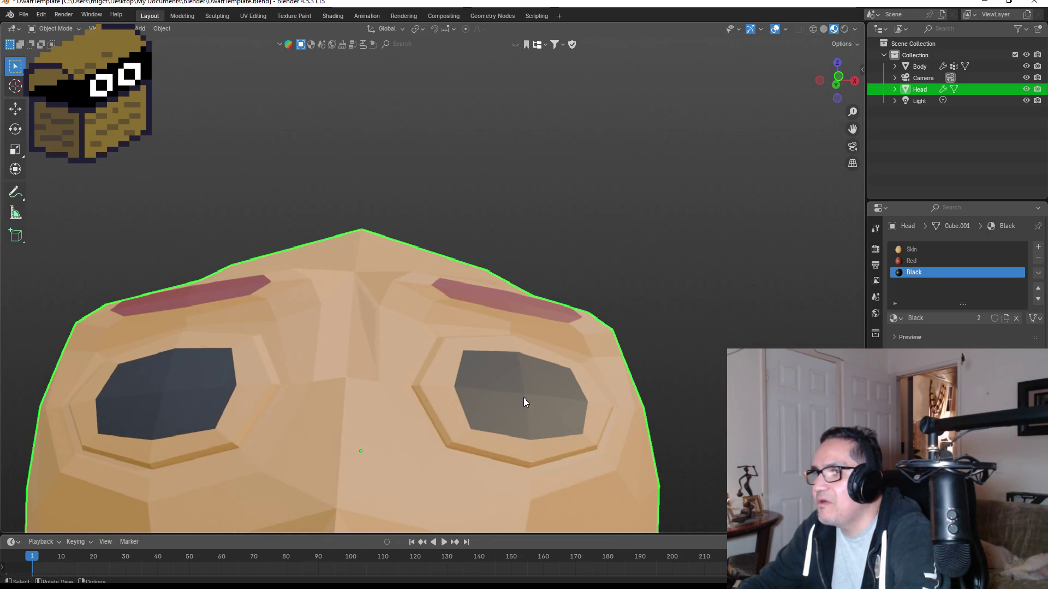
{"action": "key", "text": "KP_1"}
{"action": "scroll", "coordinate": [509, 402], "scroll_direction": "up", "scroll_amount": 3}
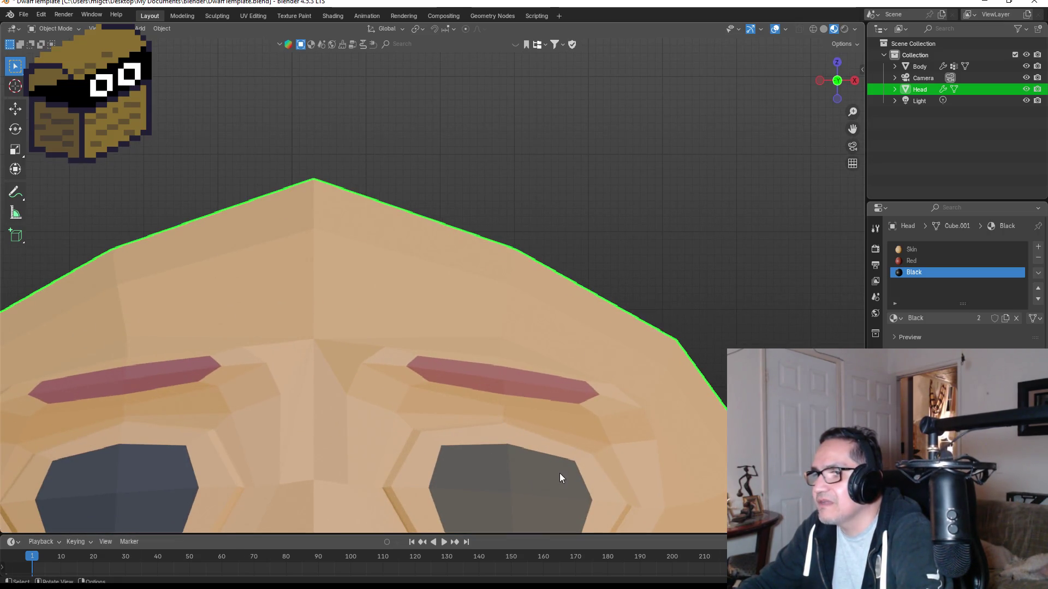
{"action": "mouse_move", "coordinate": [559, 473]}
{"action": "middle_mouse_down"}
{"action": "mouse_move", "coordinate": [559, 454]}
{"action": "mouse_move", "coordinate": [548, 473]}
{"action": "middle_mouse_up"}
{"action": "key", "text": "Tab"}
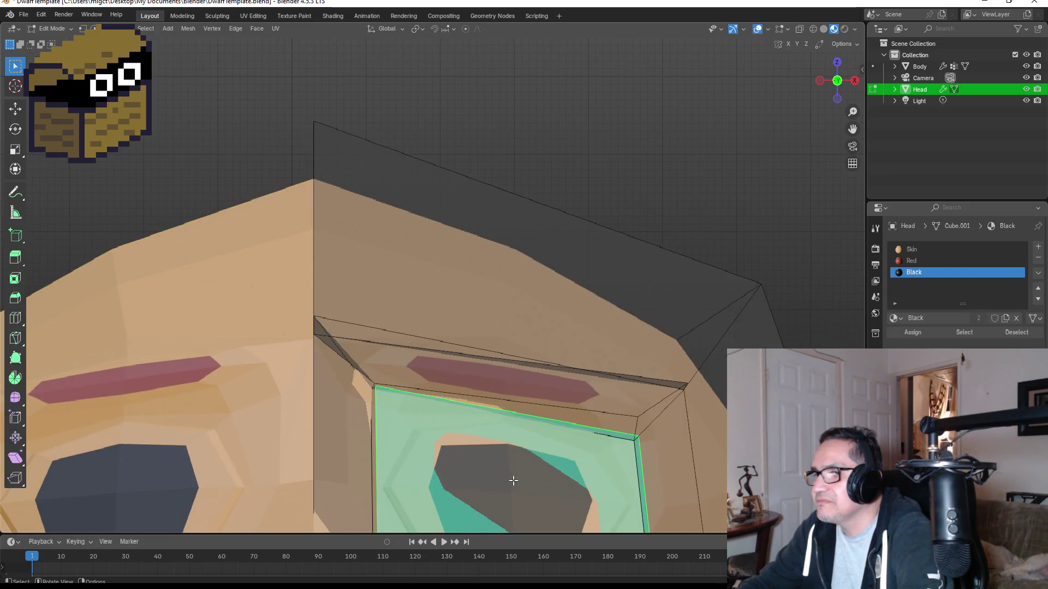
Extrude the eye face in place and scale it up.
{"action": "key", "text": "e"}
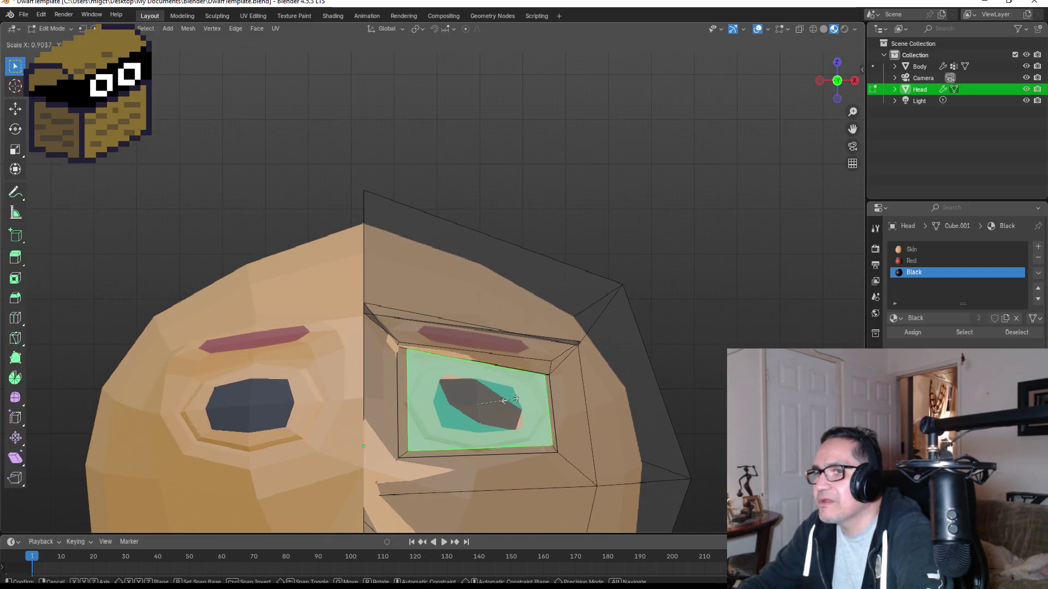
{"action": "left_click", "coordinate": [516, 399]}
{"action": "key", "text": "s"}
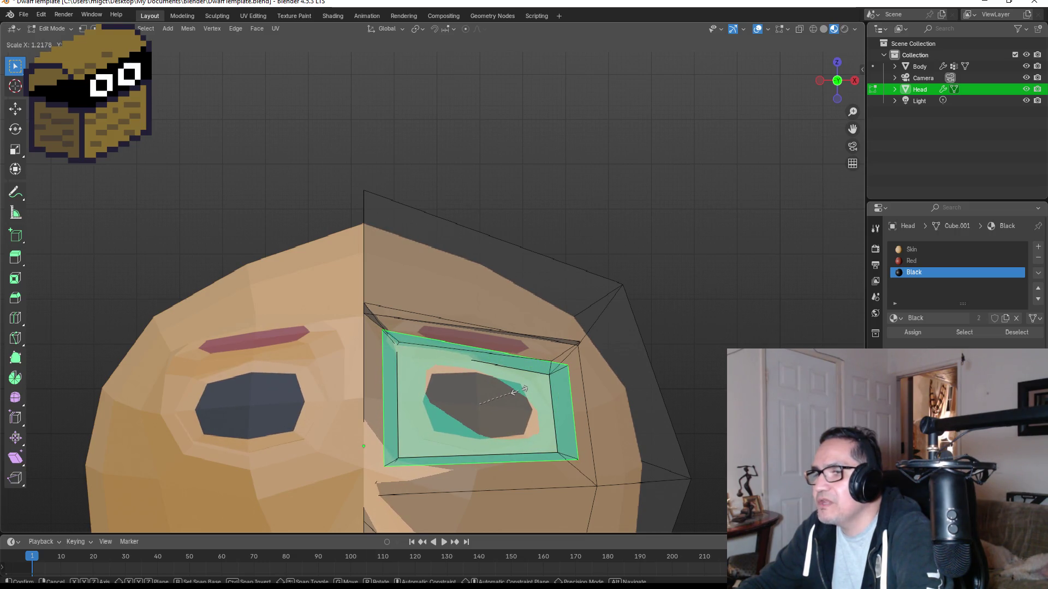
{"action": "left_click", "coordinate": [518, 389]}
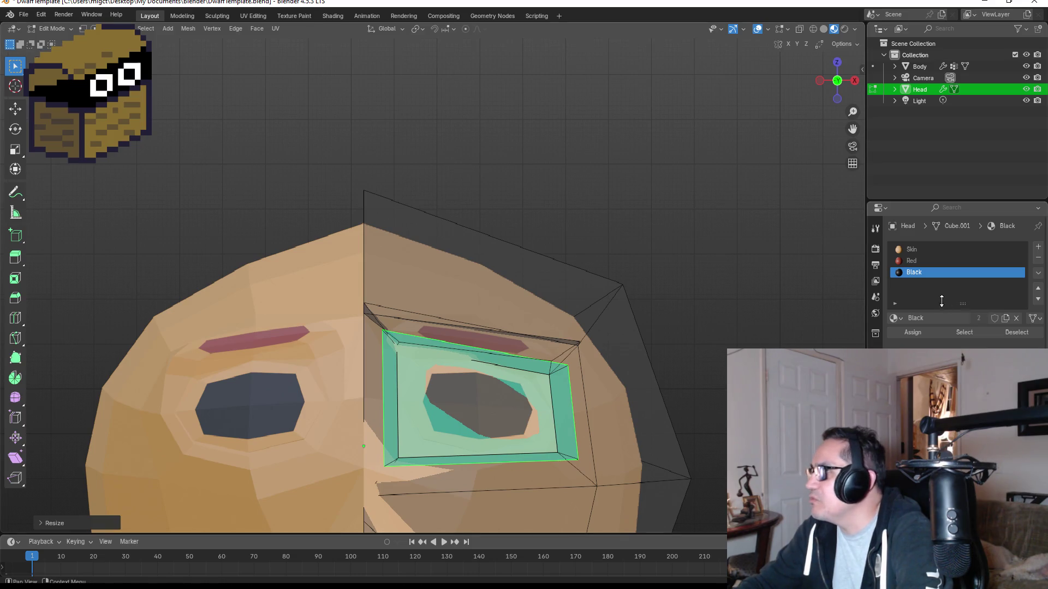
Add another material slot with a new material named Green.
{"action": "left_click", "coordinate": [1039, 248]}
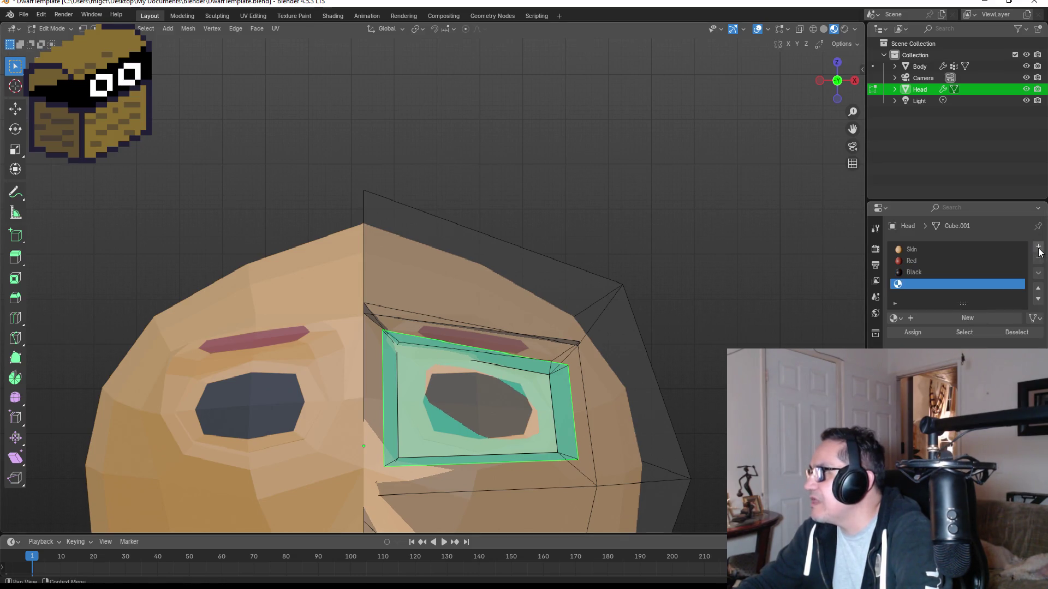
{"action": "left_click", "coordinate": [934, 317]}
{"action": "double_click", "coordinate": [942, 283]}
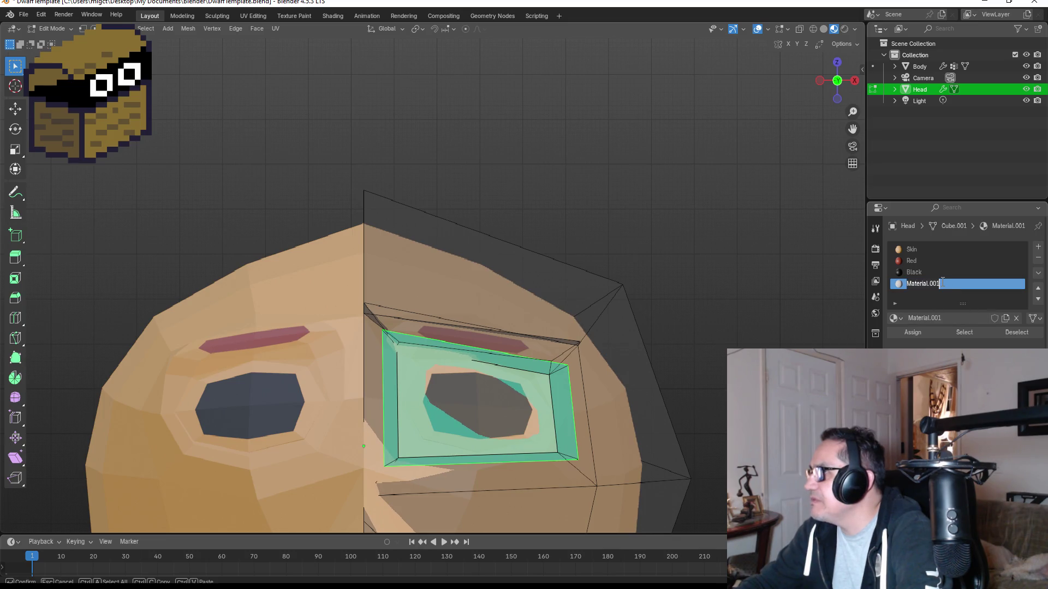
{"action": "type", "text": "B"}
{"action": "key", "text": "BackSpace"}
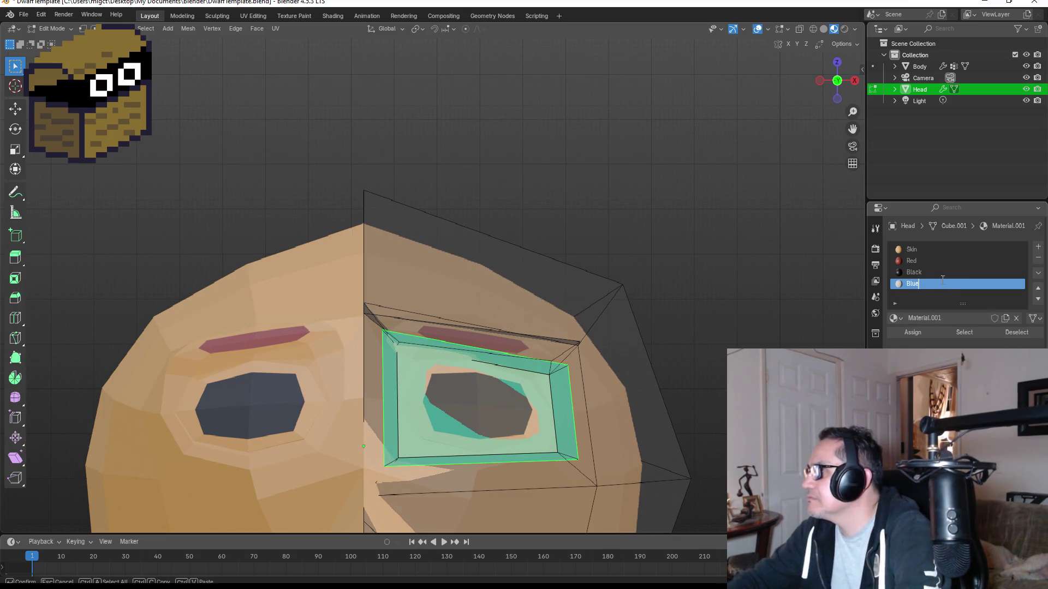
{"action": "key", "text": "BackSpace"}
{"action": "key", "text": "BackSpace"}
{"action": "key", "text": "BackSpace"}
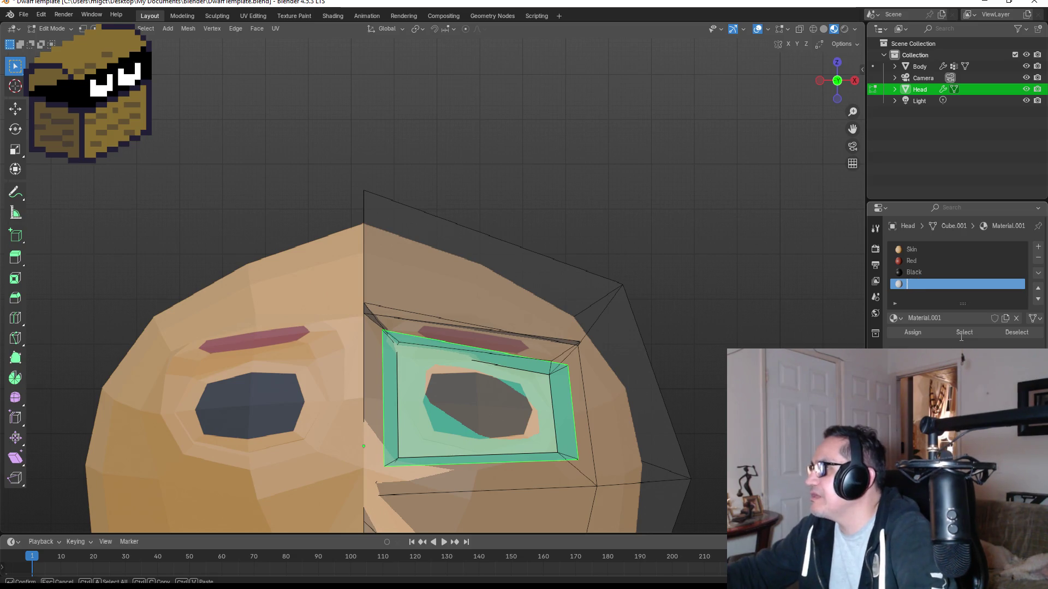
{"action": "type", "text": "Green"}
{"action": "key", "text": "Return"}
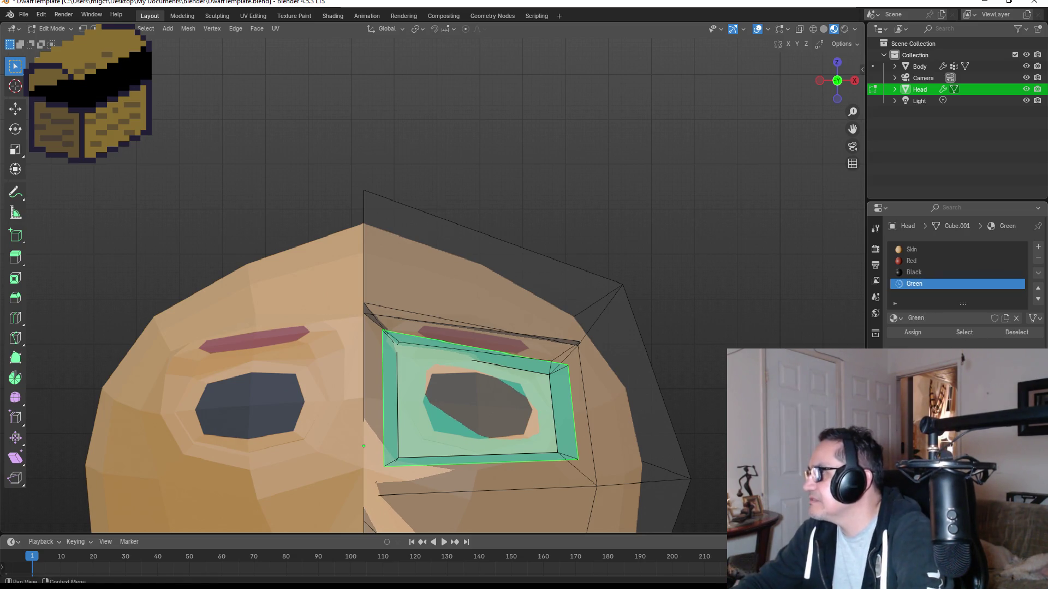
Give Green a darker green base colour and return to Object Mode.
{"action": "left_click", "coordinate": [972, 371]}
{"action": "left_click_drag", "start_coordinate": [955, 254], "coordinate": [948, 246]}
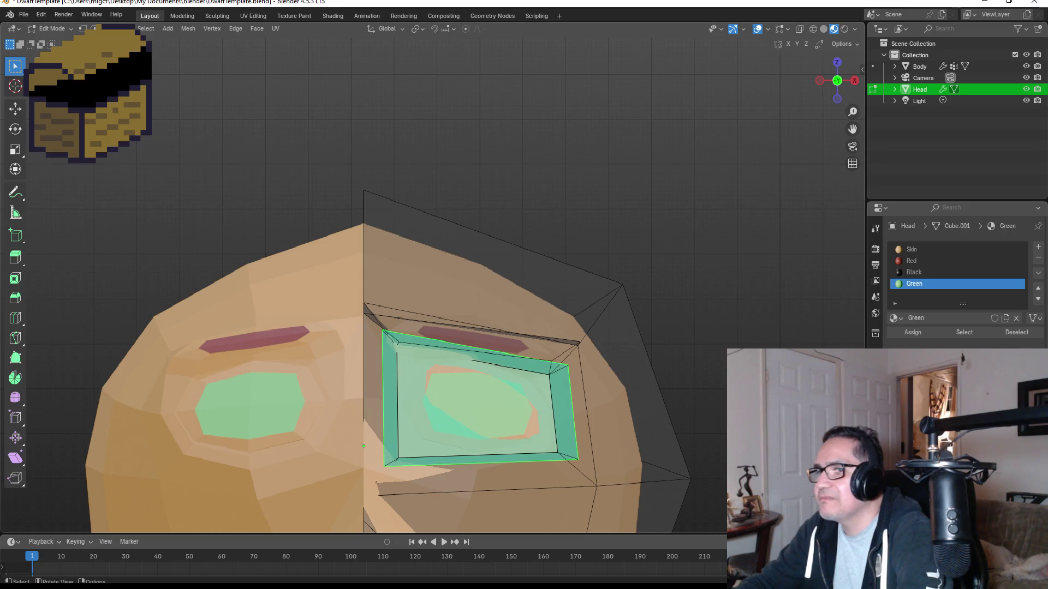
{"action": "left_click", "coordinate": [961, 382]}
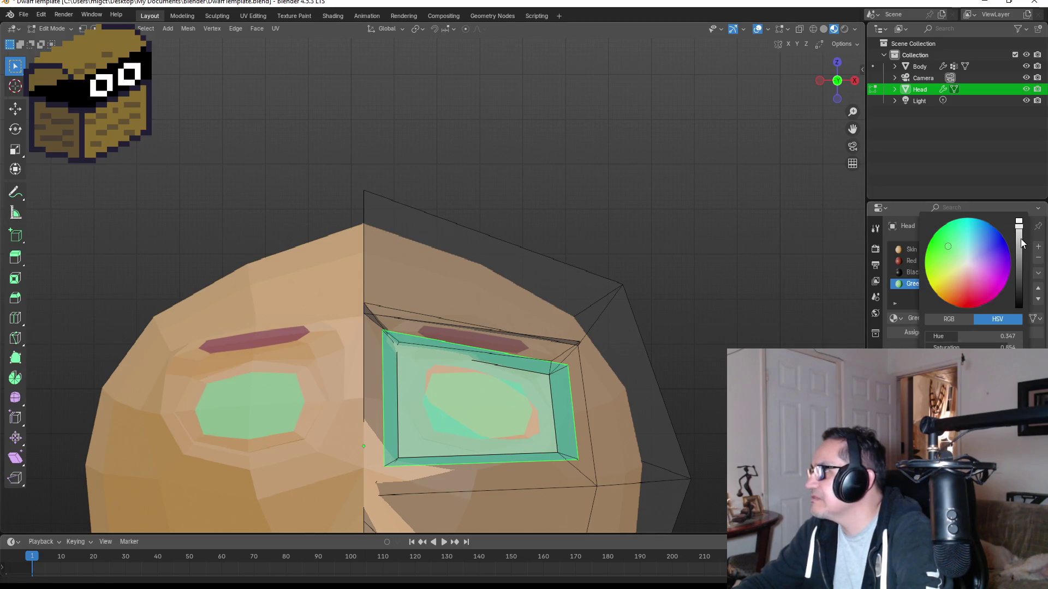
{"action": "left_click_drag", "start_coordinate": [1019, 239], "coordinate": [1018, 257]}
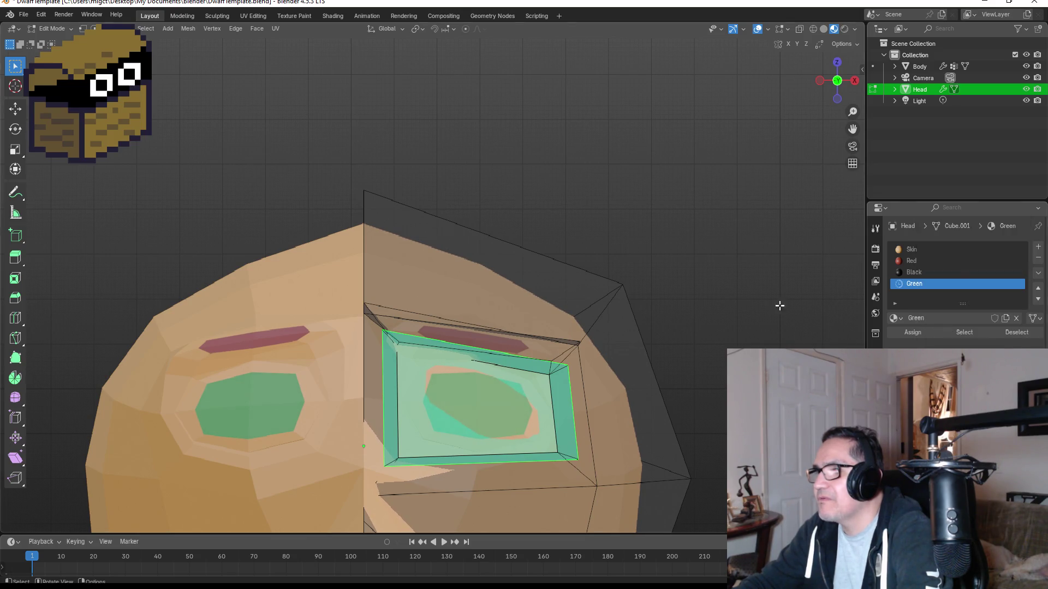
{"action": "left_click", "coordinate": [748, 300]}
{"action": "key", "text": "Tab"}
{"action": "scroll", "coordinate": [728, 334], "scroll_direction": "down", "scroll_amount": 6}
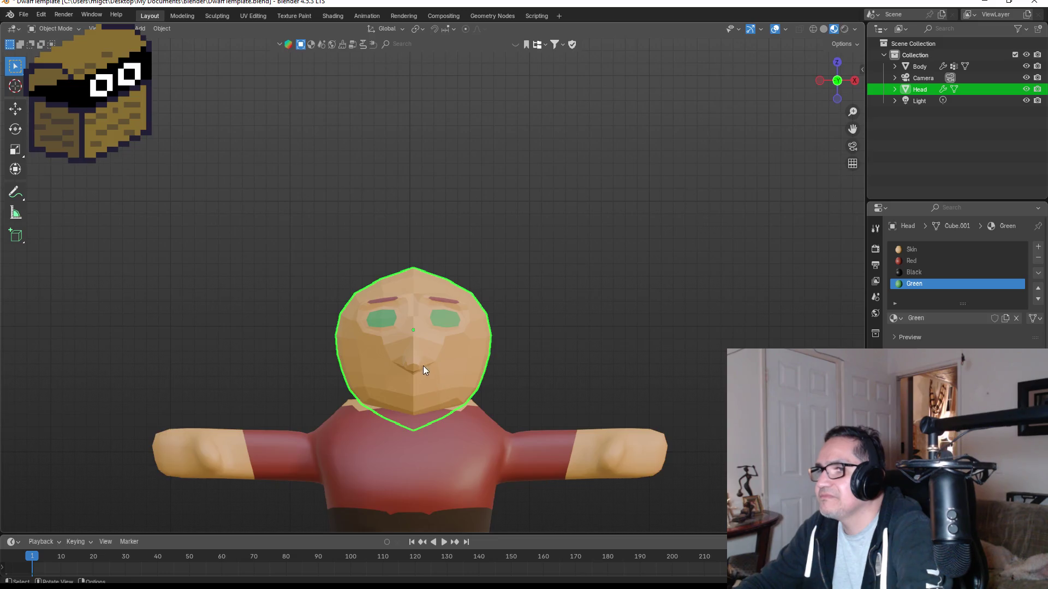
Orbit and zoom around the green-eyed head, then enter Edit Mode on it.
{"action": "scroll", "coordinate": [426, 382], "scroll_direction": "up", "scroll_amount": 6}
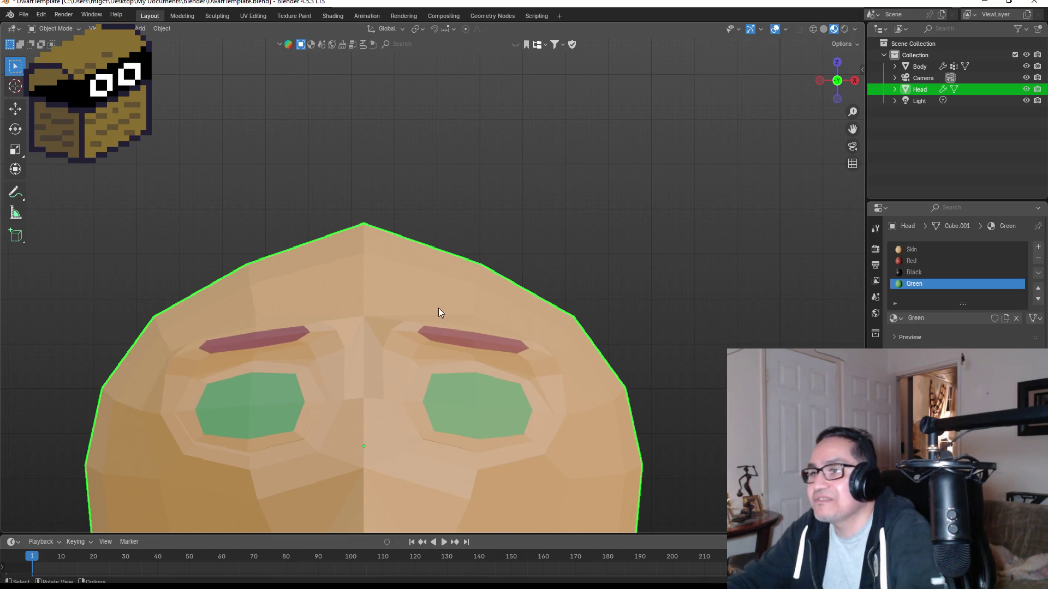
{"action": "scroll", "coordinate": [515, 284], "scroll_direction": "down", "scroll_amount": 3}
{"action": "mouse_move", "coordinate": [549, 290]}
{"action": "middle_mouse_down"}
{"action": "mouse_move", "coordinate": [433, 283]}
{"action": "mouse_move", "coordinate": [587, 284]}
{"action": "mouse_move", "coordinate": [454, 430]}
{"action": "middle_mouse_up"}
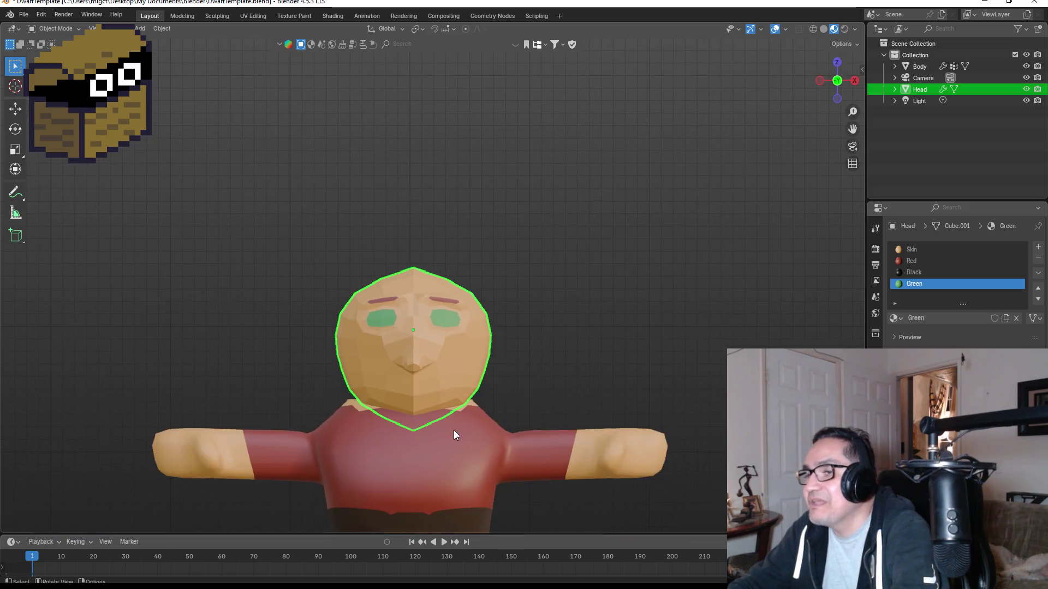
{"action": "mouse_move", "coordinate": [545, 359]}
{"action": "middle_mouse_down"}
{"action": "mouse_move", "coordinate": [513, 330]}
{"action": "mouse_move", "coordinate": [549, 325]}
{"action": "mouse_move", "coordinate": [457, 347]}
{"action": "middle_mouse_up"}
{"action": "scroll", "coordinate": [480, 353], "scroll_direction": "up", "scroll_amount": 4}
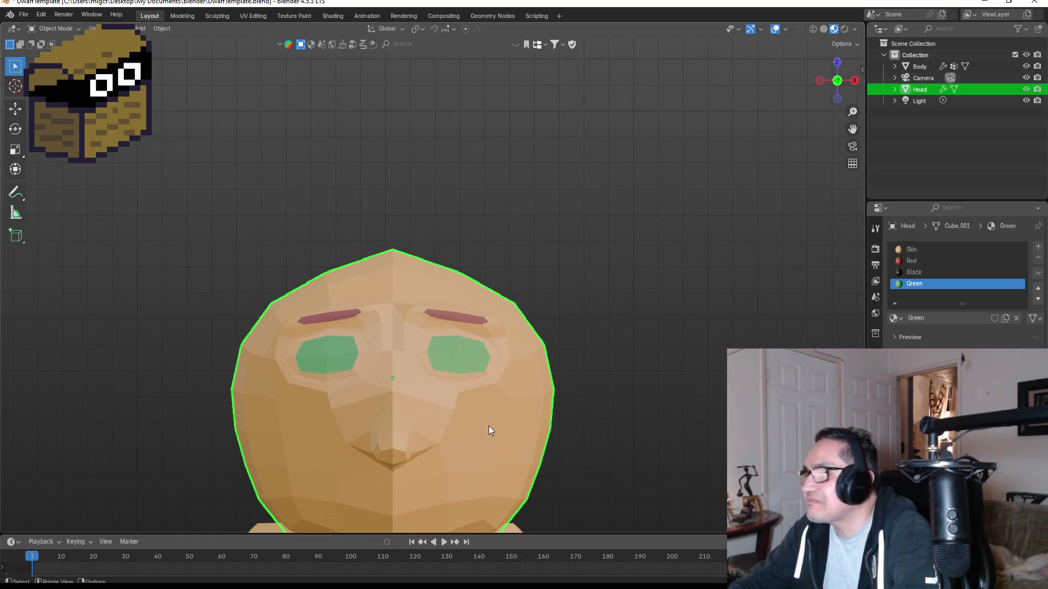
{"action": "scroll", "coordinate": [434, 393], "scroll_direction": "up", "scroll_amount": 4}
{"action": "key", "text": "Tab"}
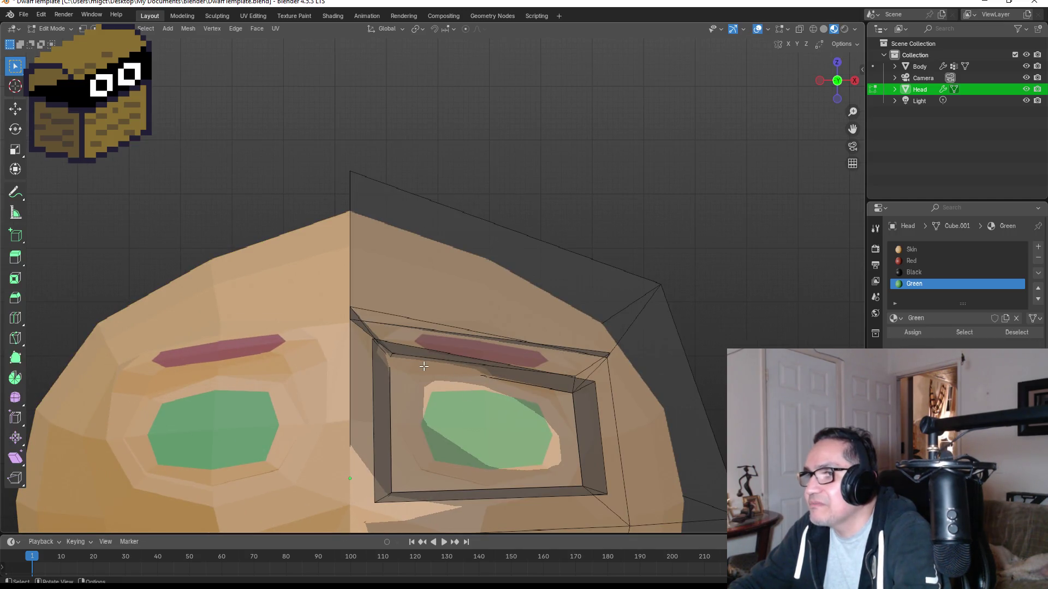
Select faces around the eye socket, undoing one stray selection.
{"action": "mouse_move", "coordinate": [424, 366]}
{"action": "middle_mouse_down"}
{"action": "mouse_move", "coordinate": [342, 485]}
{"action": "mouse_move", "coordinate": [469, 306]}
{"action": "mouse_move", "coordinate": [390, 342]}
{"action": "mouse_move", "coordinate": [381, 319]}
{"action": "mouse_move", "coordinate": [490, 349]}
{"action": "middle_mouse_up"}
{"action": "left_click", "coordinate": [361, 464]}
{"action": "left_click", "coordinate": [471, 302]}
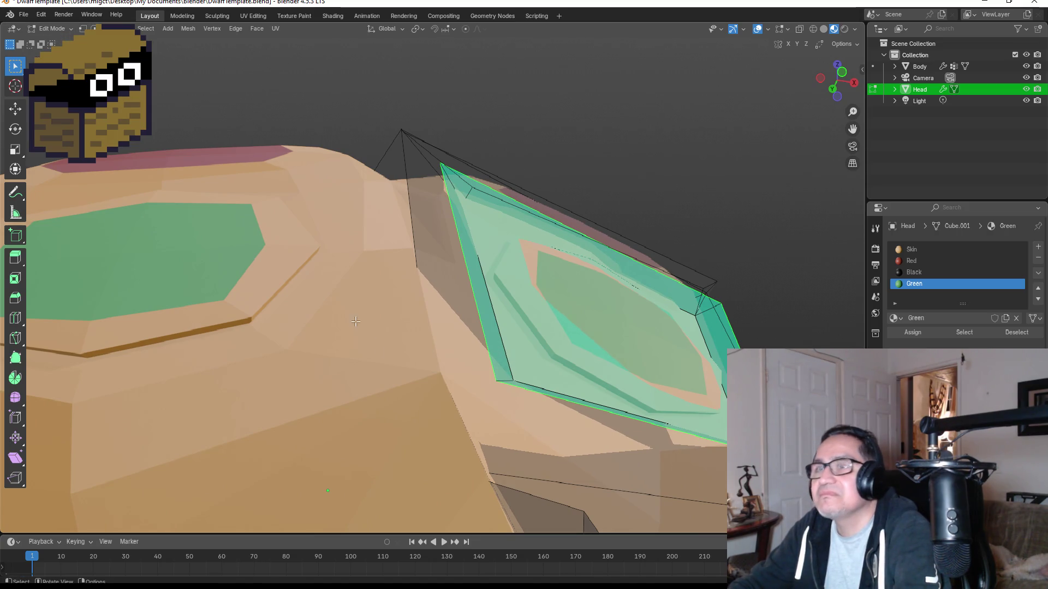
{"action": "left_click", "coordinate": [496, 339]}
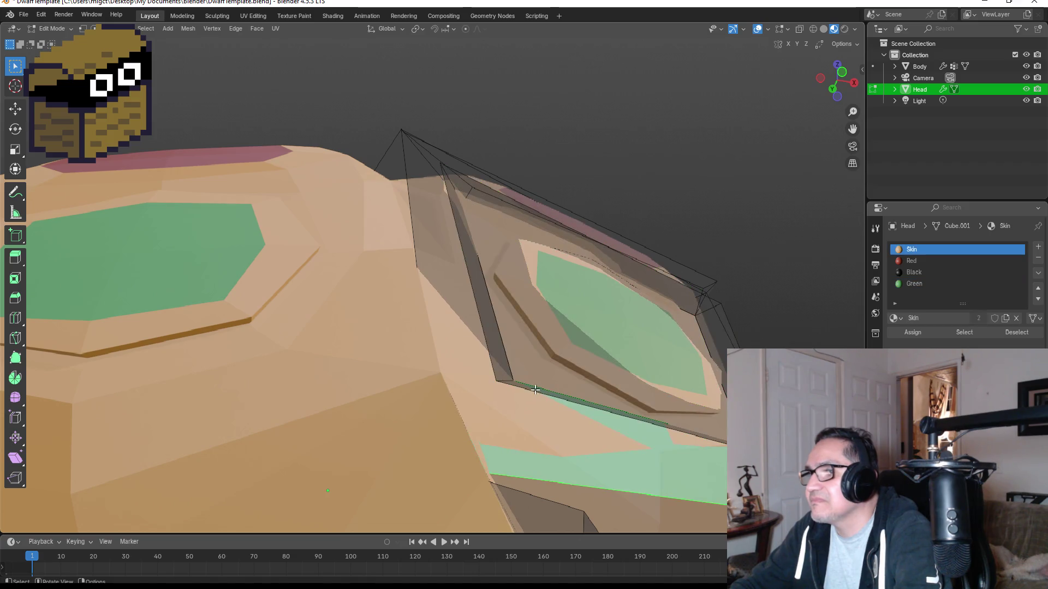
{"action": "key", "text": "ctrl+z"}
{"action": "middle_click_drag", "start_coordinate": [574, 395], "coordinate": [279, 215]}
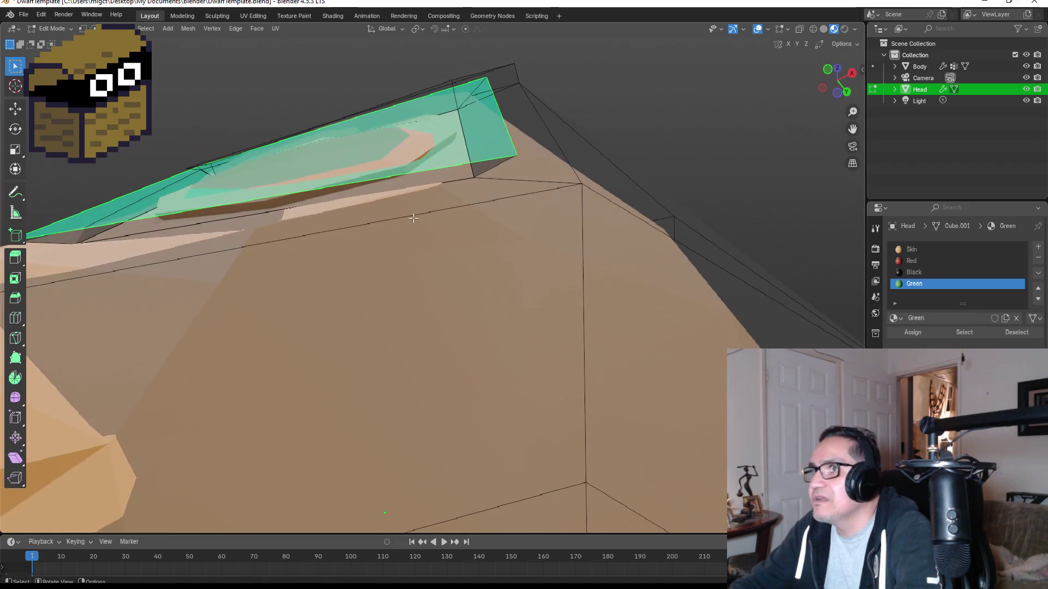
Select the thin strips along the eye edges and assign them the Black material.
{"action": "left_click", "coordinate": [455, 174]}
{"action": "middle_click_drag", "start_coordinate": [455, 173], "coordinate": [391, 218]}
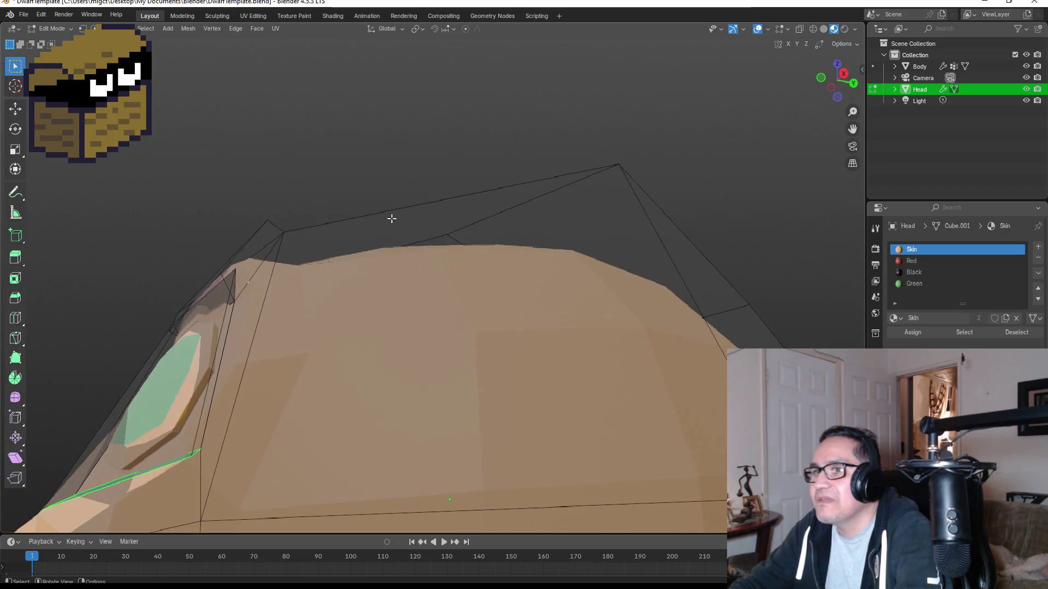
{"action": "left_click", "coordinate": [229, 345]}
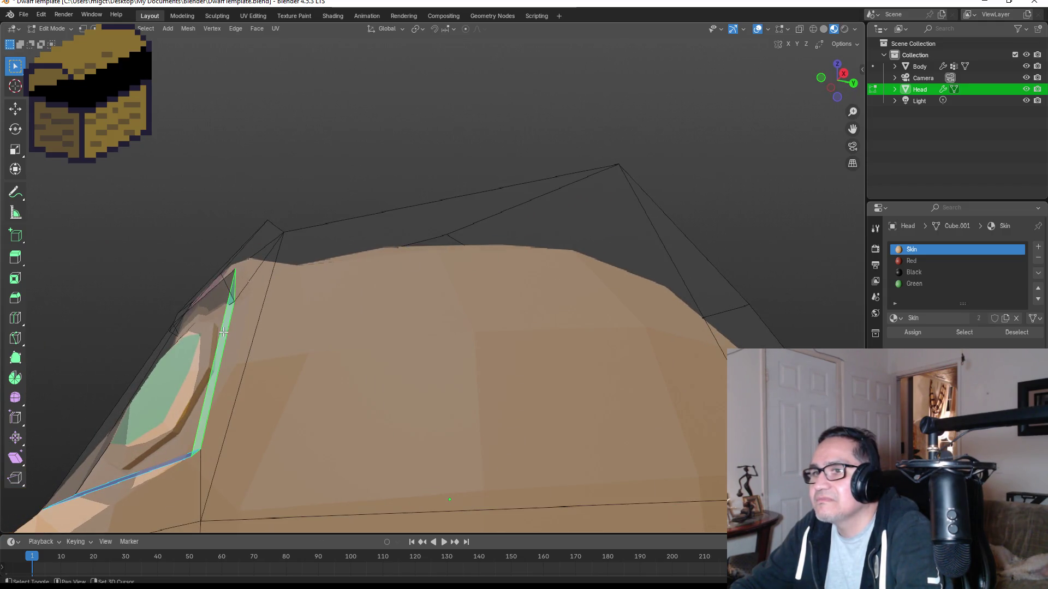
{"action": "mouse_move", "coordinate": [230, 344]}
{"action": "middle_mouse_down"}
{"action": "mouse_move", "coordinate": [377, 333]}
{"action": "mouse_move", "coordinate": [503, 340]}
{"action": "middle_mouse_up"}
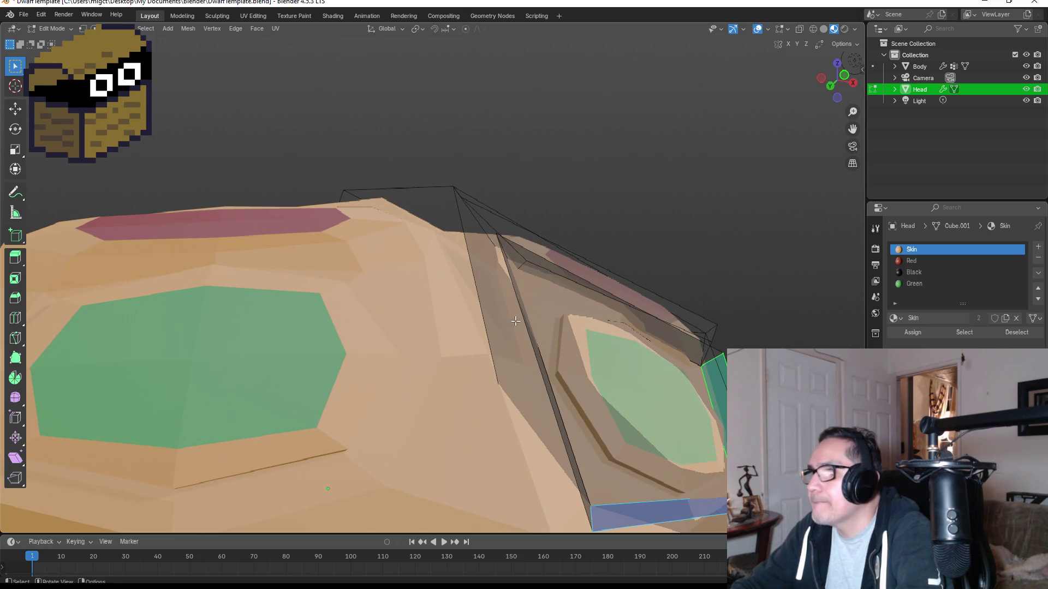
{"action": "left_click", "coordinate": [575, 330], "text": "shift"}
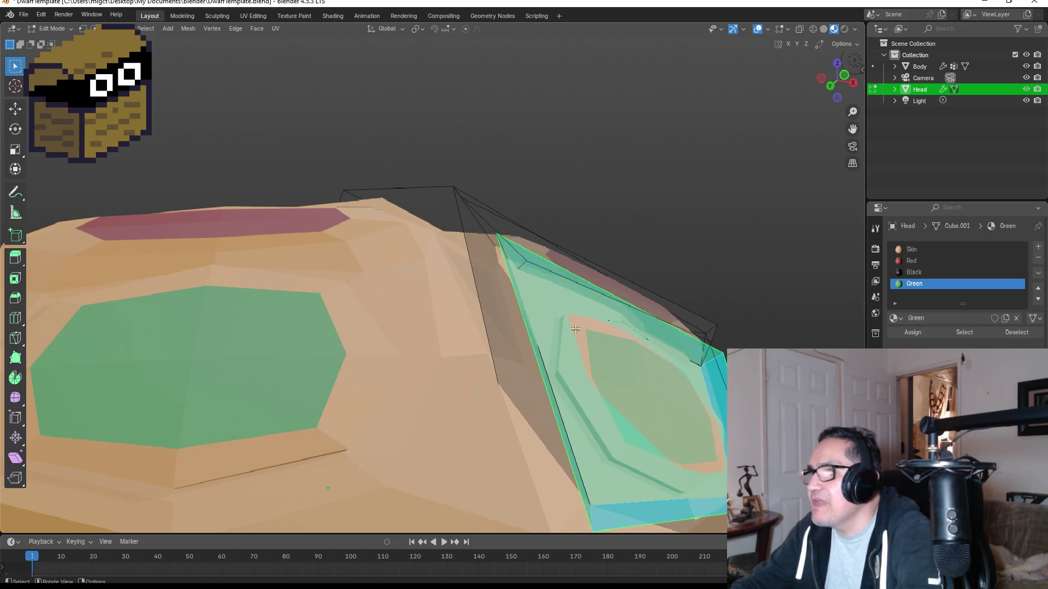
{"action": "middle_click_drag", "start_coordinate": [620, 372], "coordinate": [546, 377]}
{"action": "left_click", "coordinate": [705, 382], "text": "ctrl"}
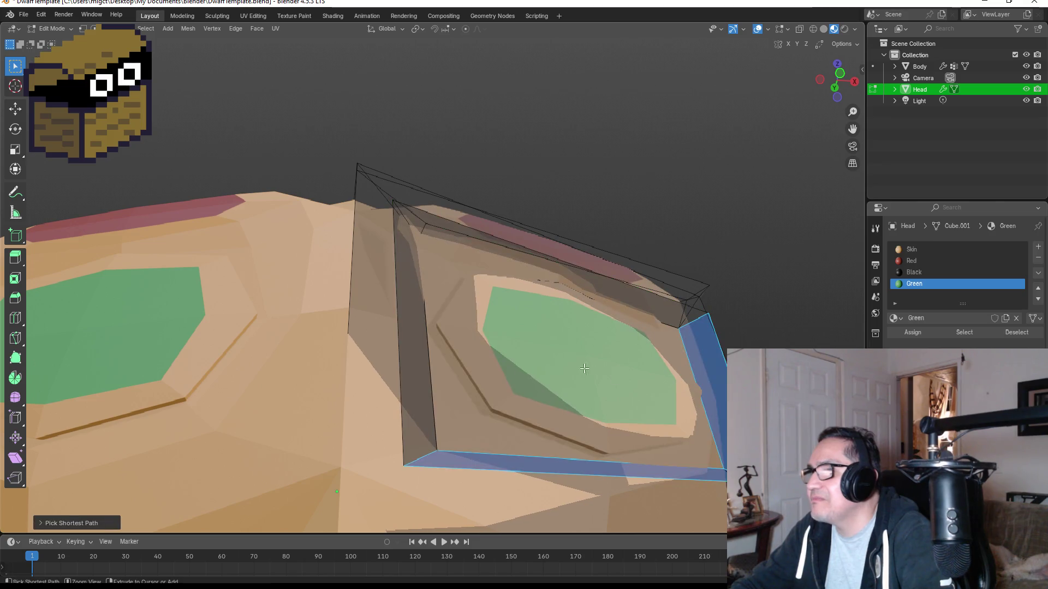
{"action": "left_click", "coordinate": [914, 272]}
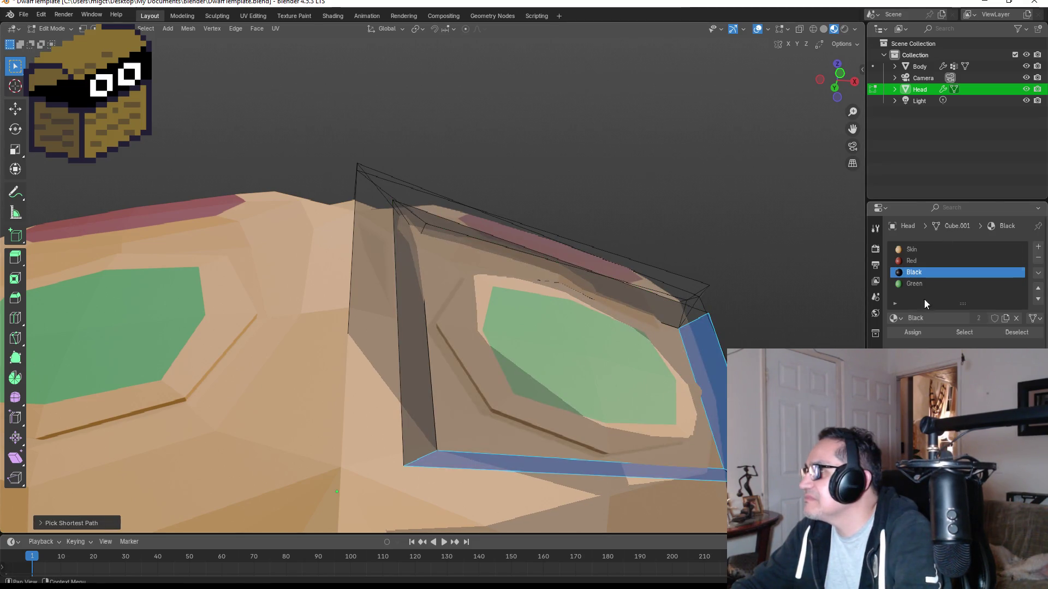
{"action": "left_click", "coordinate": [914, 332]}
Make the remaining thin face at the eye's edge Black, then return to Object Mode.
{"action": "mouse_move", "coordinate": [743, 312]}
{"action": "middle_mouse_down"}
{"action": "mouse_move", "coordinate": [701, 344]}
{"action": "mouse_move", "coordinate": [415, 380]}
{"action": "middle_mouse_up"}
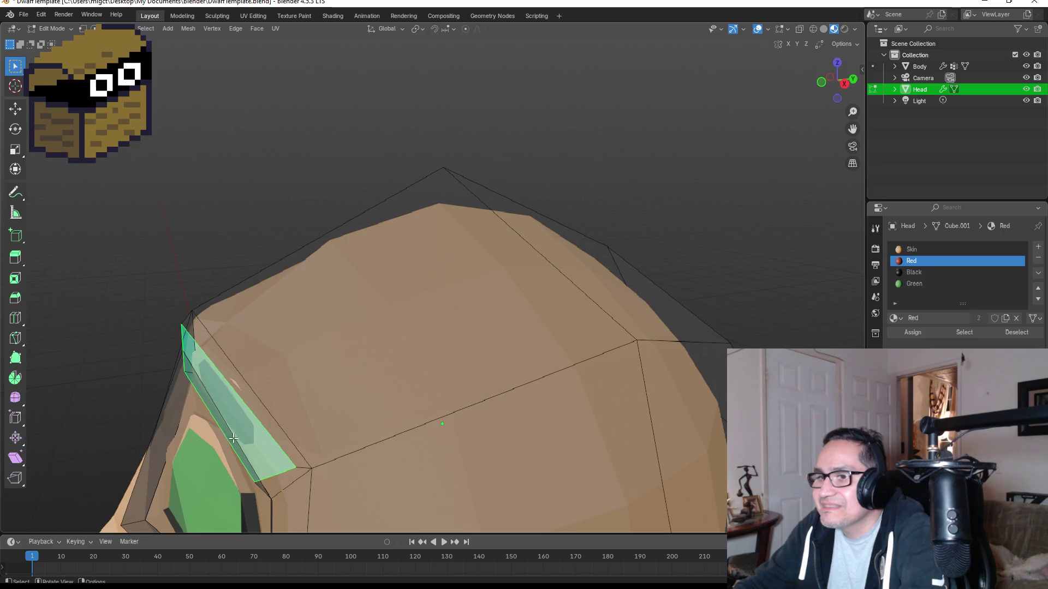
{"action": "left_click", "coordinate": [251, 430]}
{"action": "mouse_move", "coordinate": [251, 429]}
{"action": "middle_mouse_down"}
{"action": "mouse_move", "coordinate": [329, 430]}
{"action": "mouse_move", "coordinate": [356, 416]}
{"action": "mouse_move", "coordinate": [262, 421]}
{"action": "middle_mouse_up"}
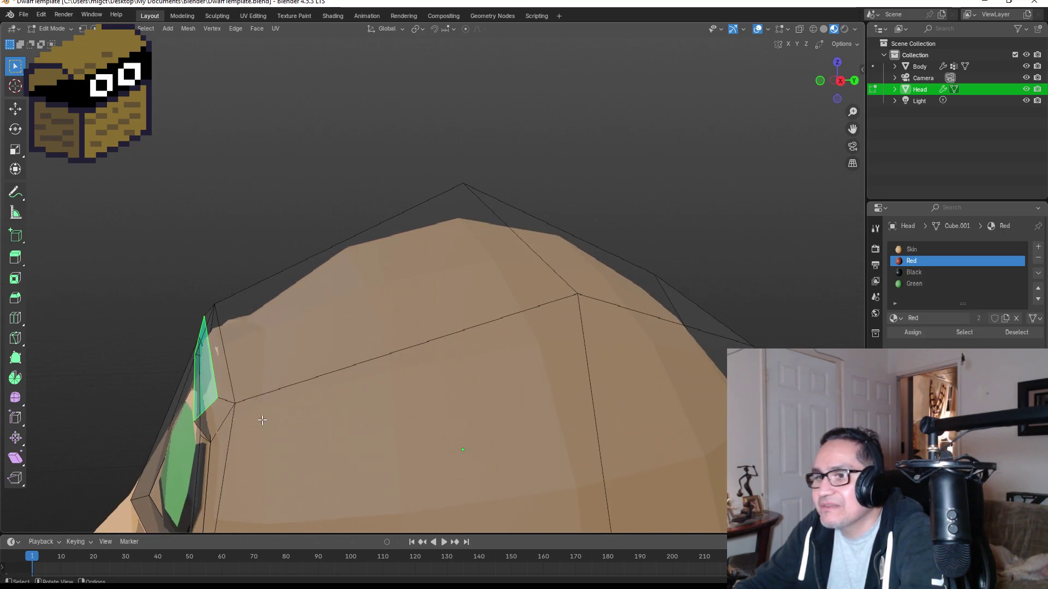
{"action": "left_click", "coordinate": [206, 429]}
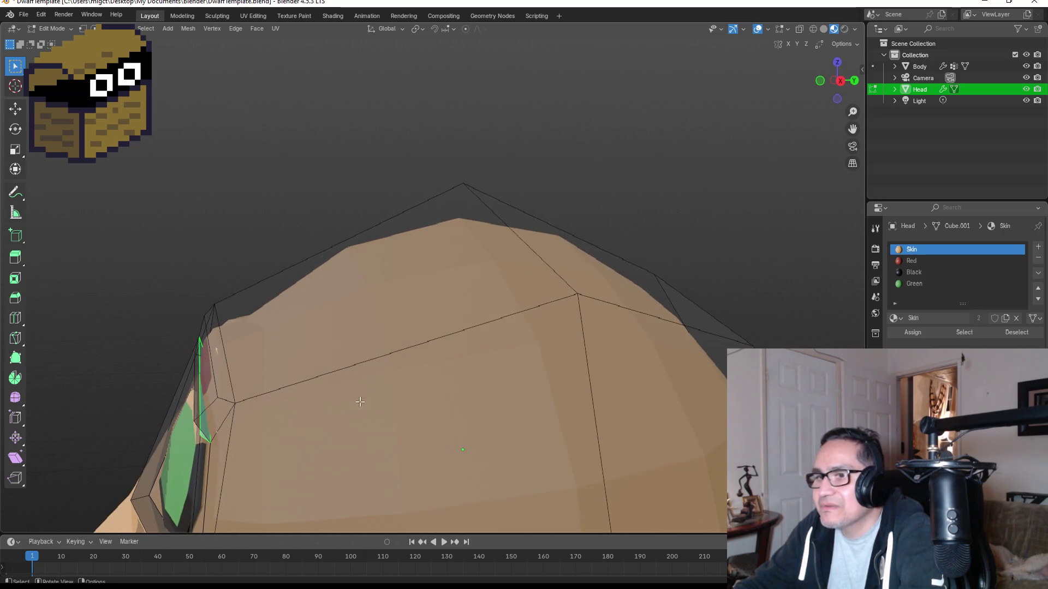
{"action": "left_click", "coordinate": [914, 272]}
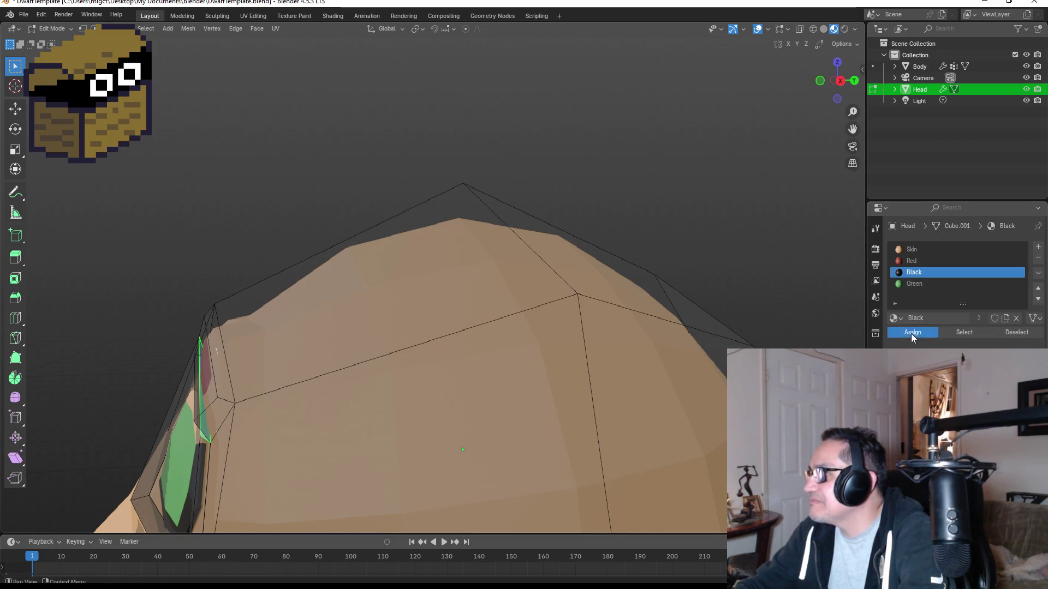
{"action": "left_click", "coordinate": [913, 332]}
{"action": "mouse_move", "coordinate": [611, 313]}
{"action": "middle_mouse_down"}
{"action": "mouse_move", "coordinate": [579, 310]}
{"action": "mouse_move", "coordinate": [662, 297]}
{"action": "mouse_move", "coordinate": [646, 385]}
{"action": "middle_mouse_up"}
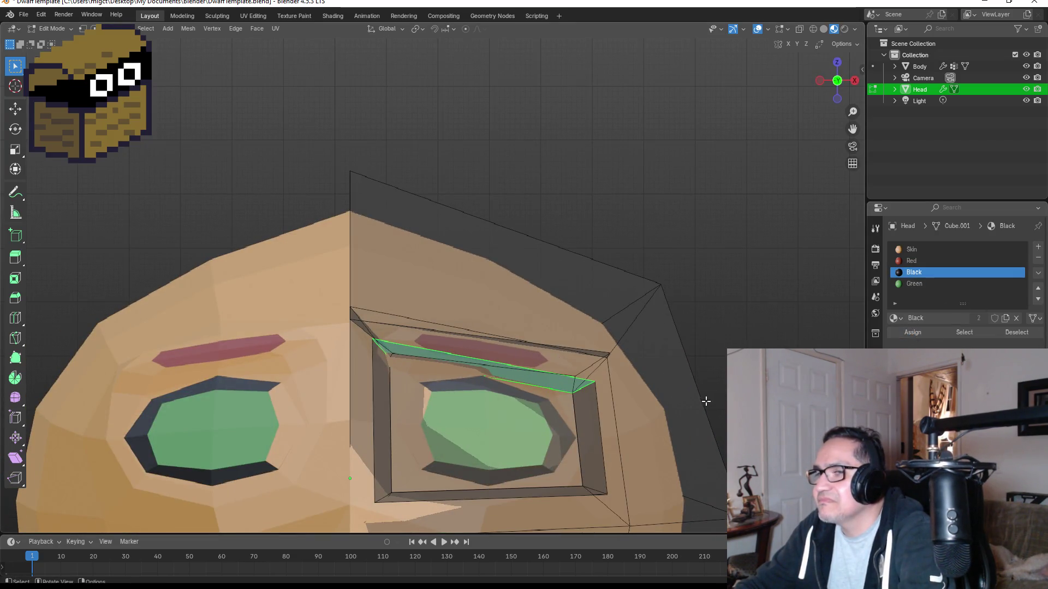
{"action": "key", "text": "Tab"}
{"action": "scroll", "coordinate": [655, 414], "scroll_direction": "down", "scroll_amount": 5}
{"action": "scroll", "coordinate": [402, 389], "scroll_direction": "up", "scroll_amount": 2}
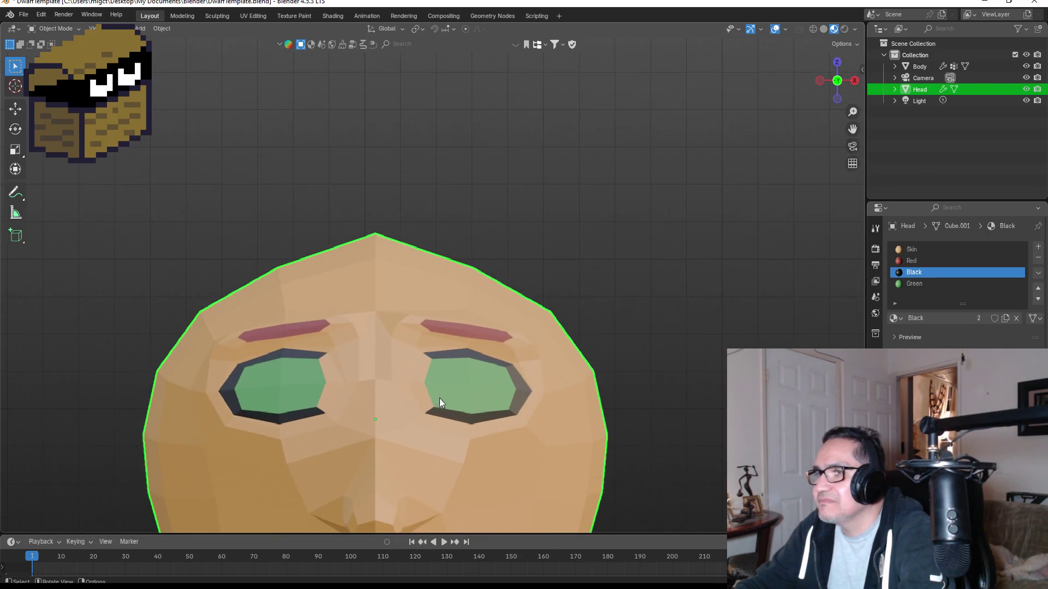
Undo the black upper eye rims, add an empty material slot, and inspect the eye.
{"action": "key", "text": "Tab"}
{"action": "middle_click_drag", "start_coordinate": [489, 391], "coordinate": [468, 390]}
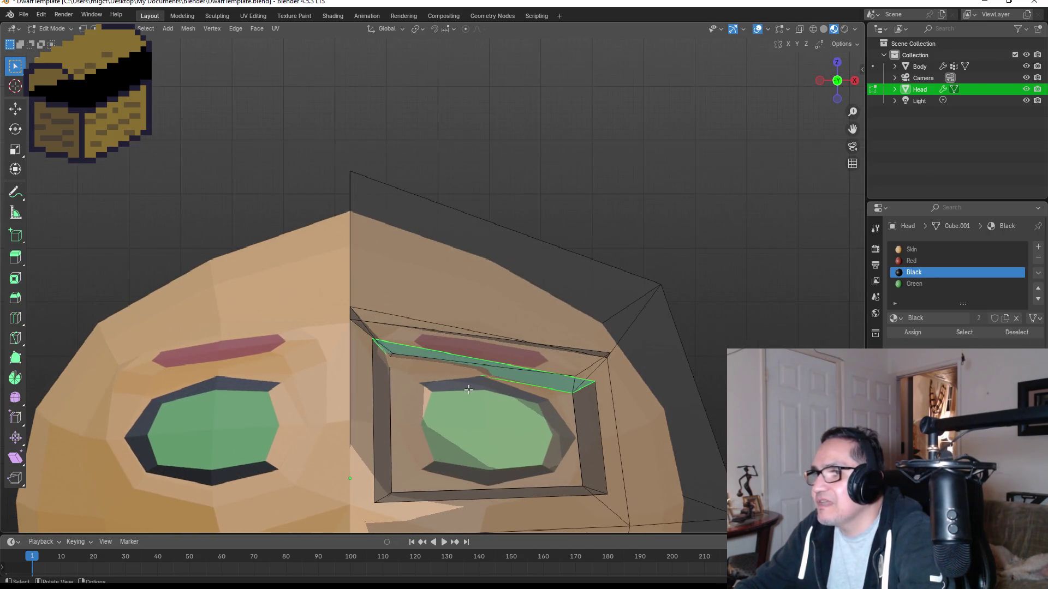
{"action": "key", "text": "ctrl+z"}
{"action": "key", "text": "ctrl+z"}
{"action": "key", "text": "ctrl+z"}
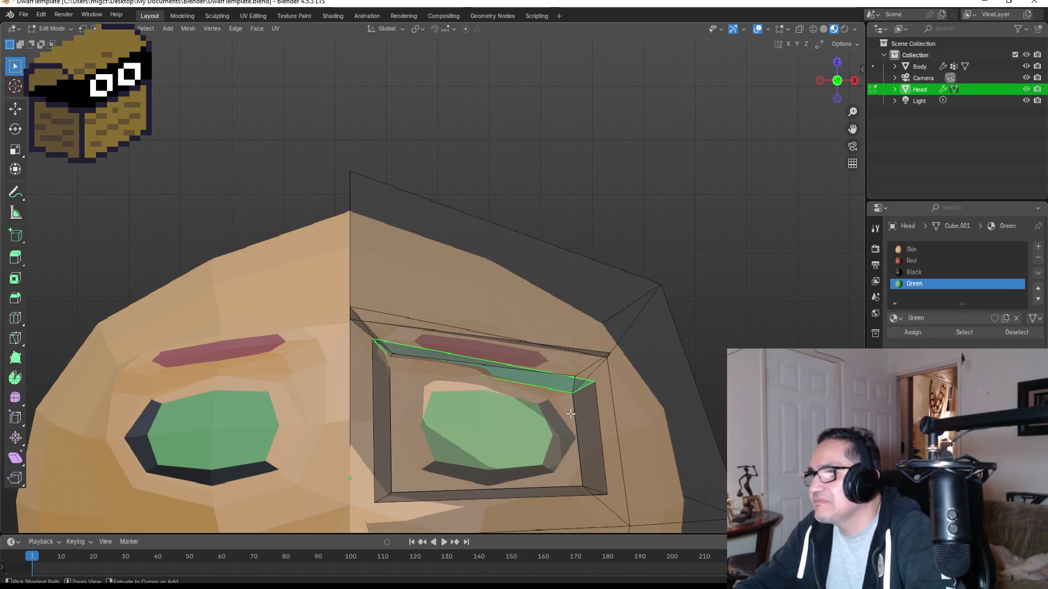
{"action": "left_click", "coordinate": [928, 271]}
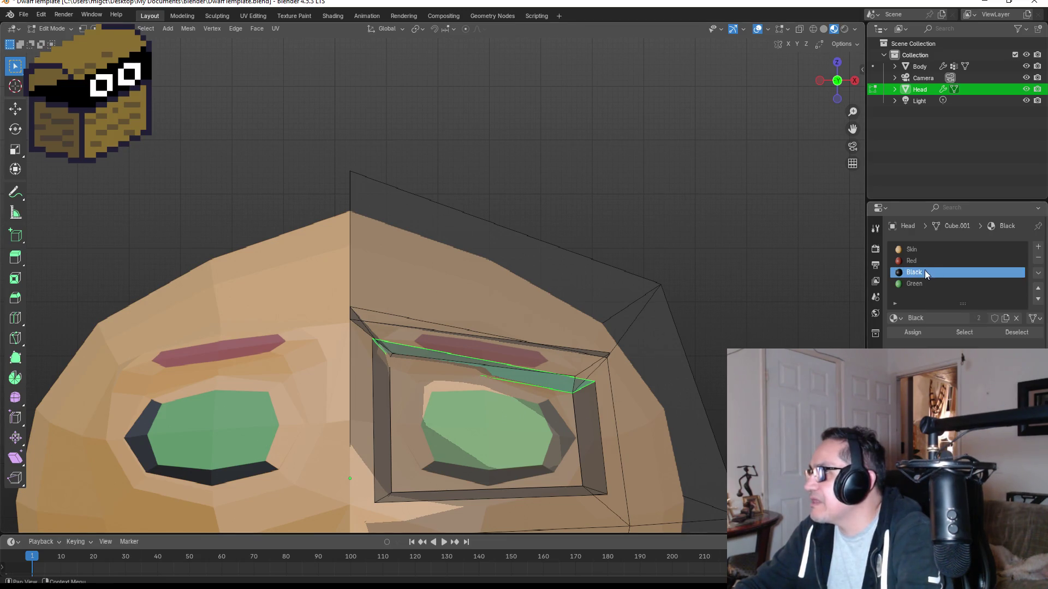
{"action": "left_click", "coordinate": [1038, 248]}
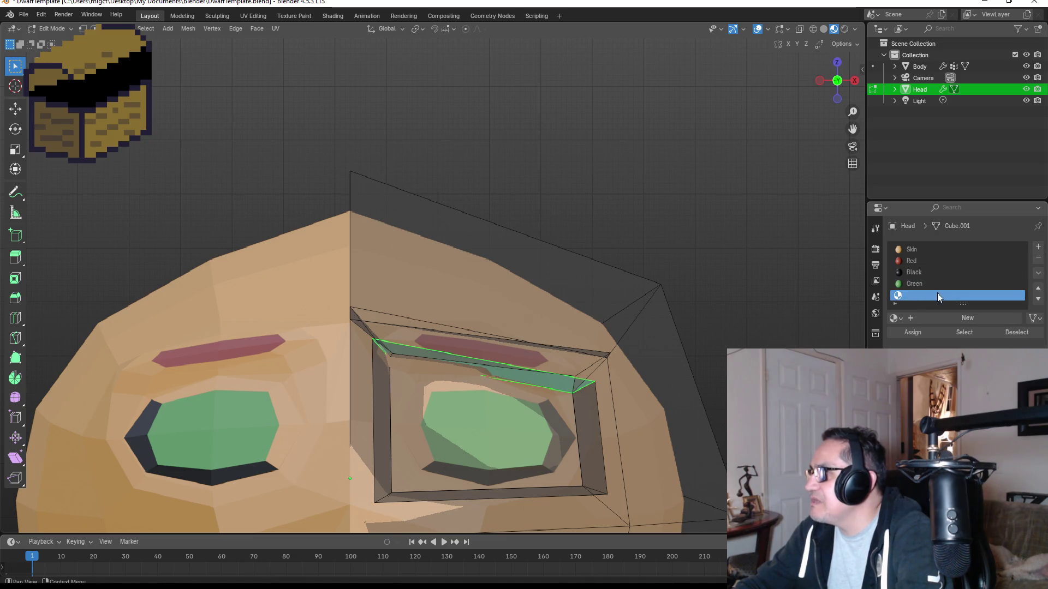
{"action": "key", "text": "Tab"}
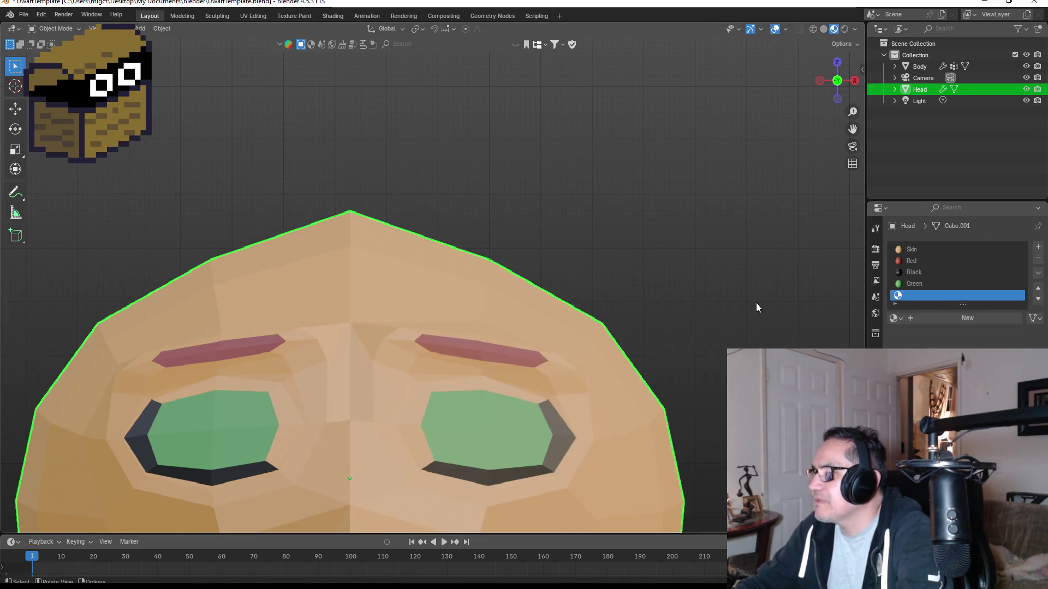
{"action": "scroll", "coordinate": [745, 310], "scroll_direction": "down", "scroll_amount": 6}
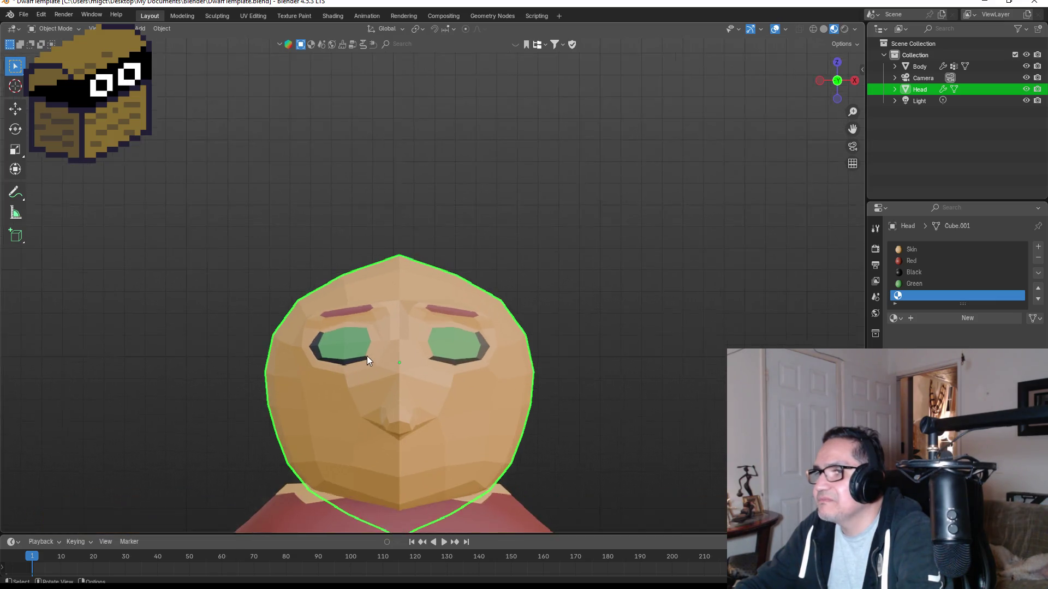
{"action": "scroll", "coordinate": [367, 356], "scroll_direction": "up", "scroll_amount": 5}
{"action": "middle_click_drag", "start_coordinate": [575, 407], "coordinate": [496, 376]}
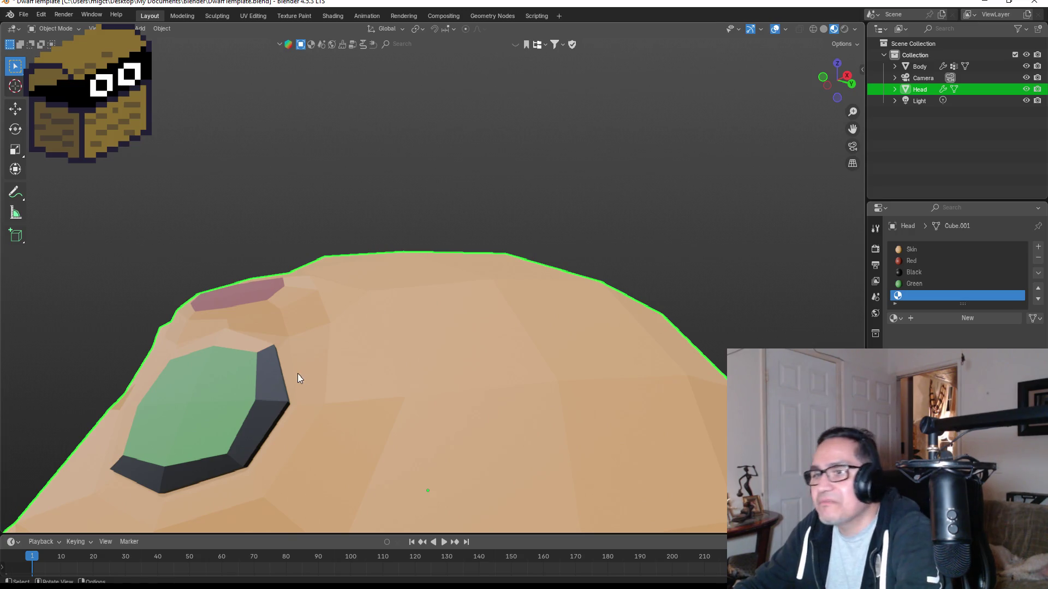
Assign Skin to the leftover strip beside the eye, then view the head from the front.
{"action": "key", "text": "Tab"}
{"action": "key", "text": "l"}
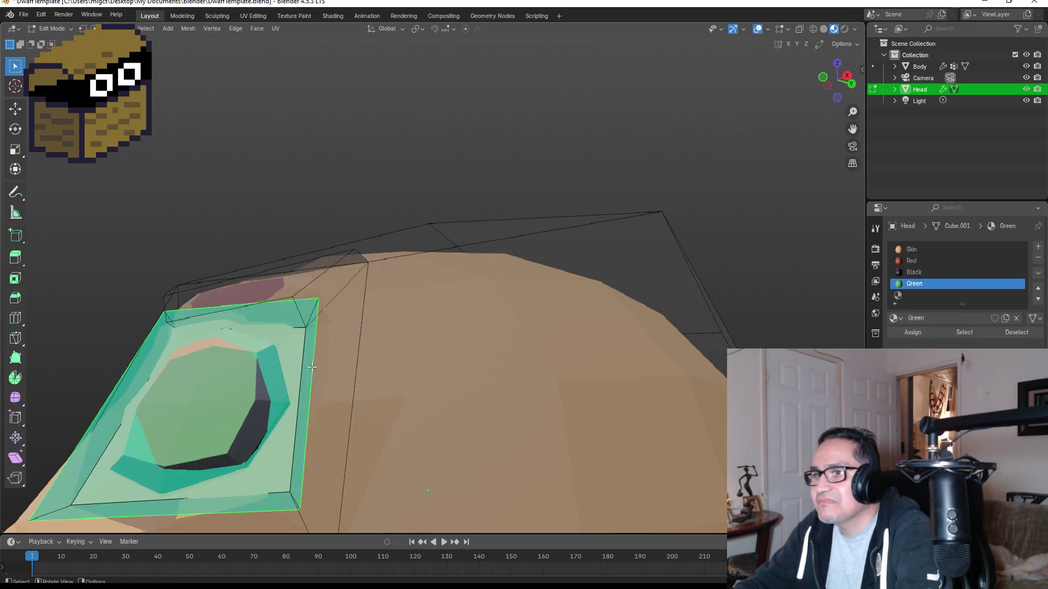
{"action": "mouse_move", "coordinate": [305, 364]}
{"action": "middle_mouse_down"}
{"action": "mouse_move", "coordinate": [278, 376]}
{"action": "mouse_move", "coordinate": [220, 373]}
{"action": "middle_mouse_up"}
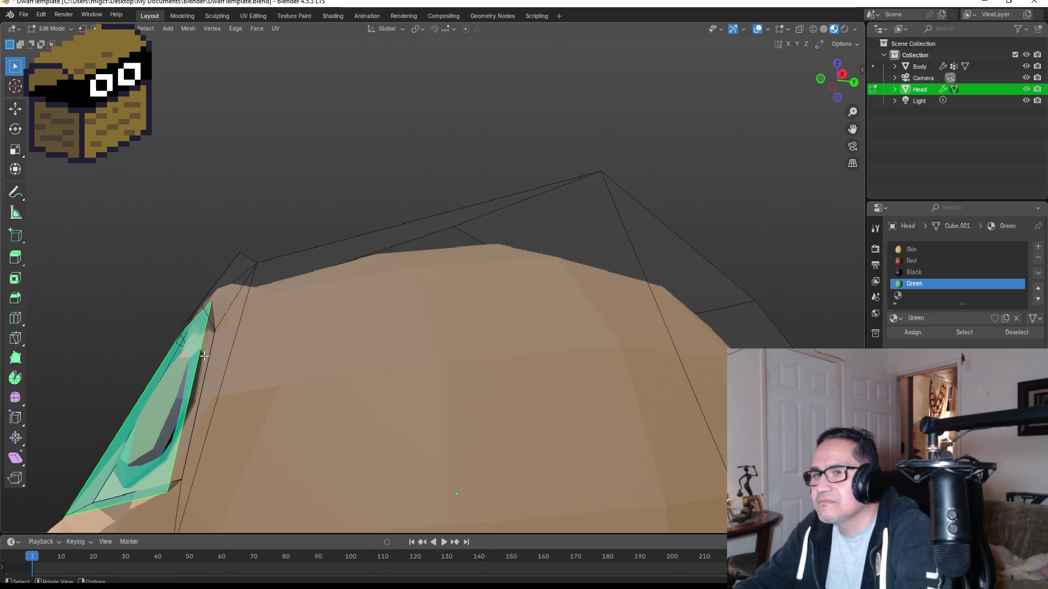
{"action": "left_click", "coordinate": [204, 356]}
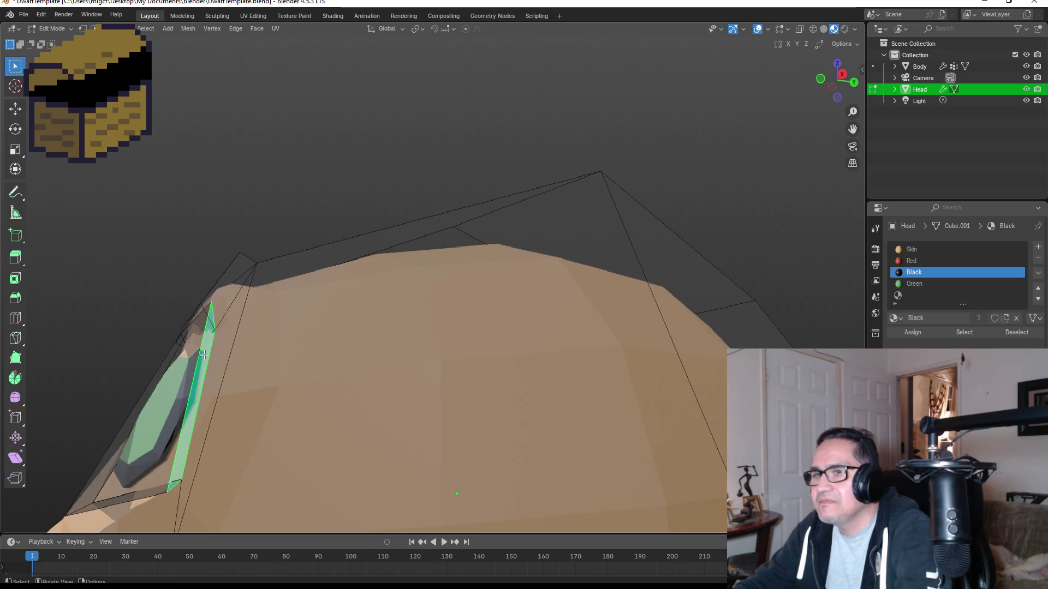
{"action": "left_click", "coordinate": [912, 251]}
{"action": "left_click", "coordinate": [915, 332]}
{"action": "mouse_move", "coordinate": [431, 297]}
{"action": "middle_mouse_down"}
{"action": "mouse_move", "coordinate": [510, 315]}
{"action": "mouse_move", "coordinate": [552, 360]}
{"action": "middle_mouse_up"}
{"action": "key", "text": "Tab"}
{"action": "key", "text": "KP_1"}
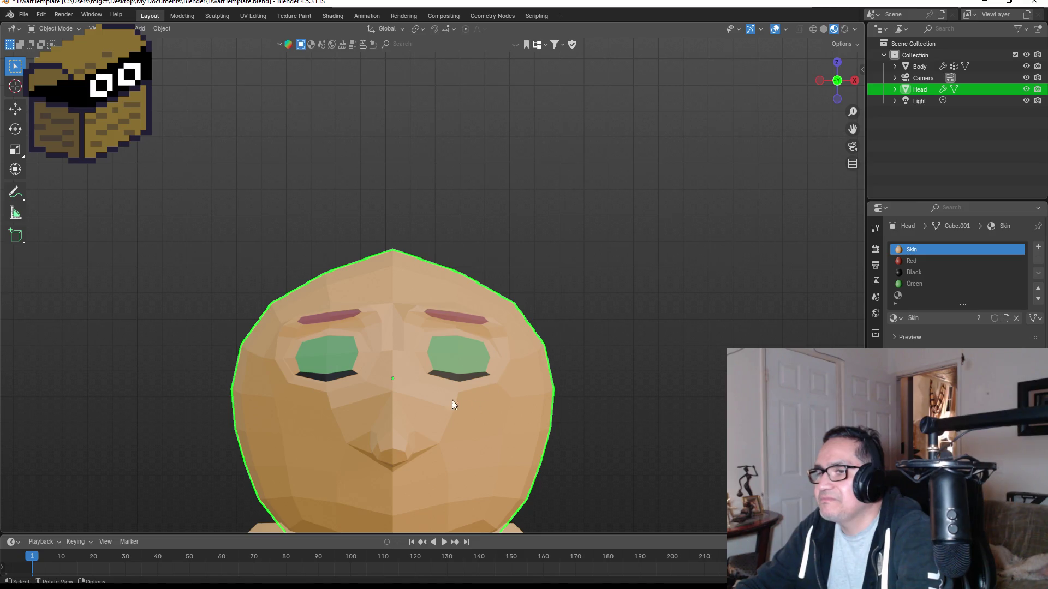
{"action": "scroll", "coordinate": [452, 401], "scroll_direction": "down", "scroll_amount": 4}
{"action": "scroll", "coordinate": [434, 379], "scroll_direction": "up", "scroll_amount": 5}
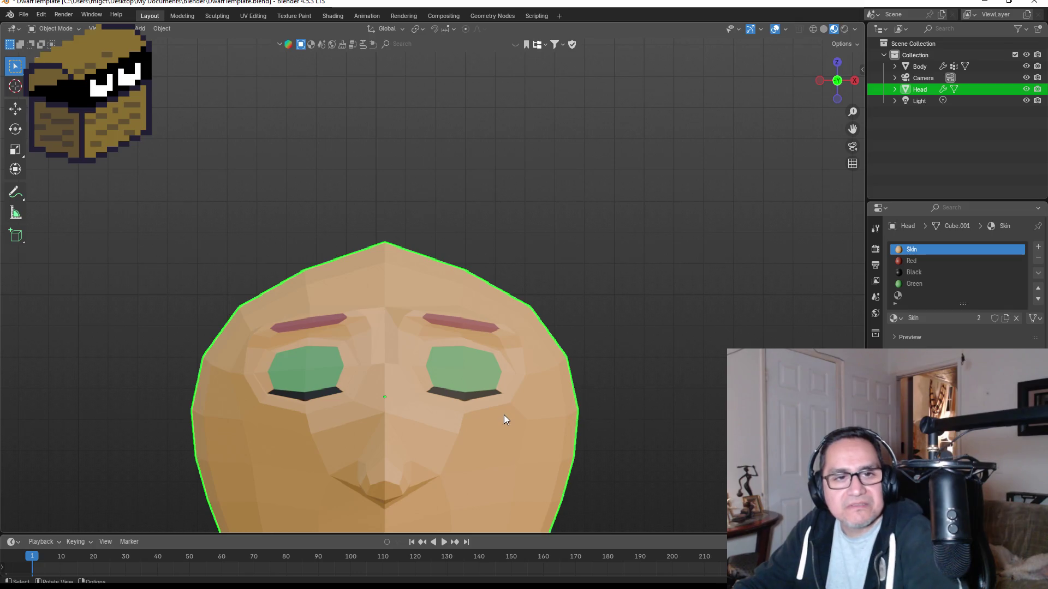
{"action": "scroll", "coordinate": [463, 404], "scroll_direction": "down", "scroll_amount": 4}
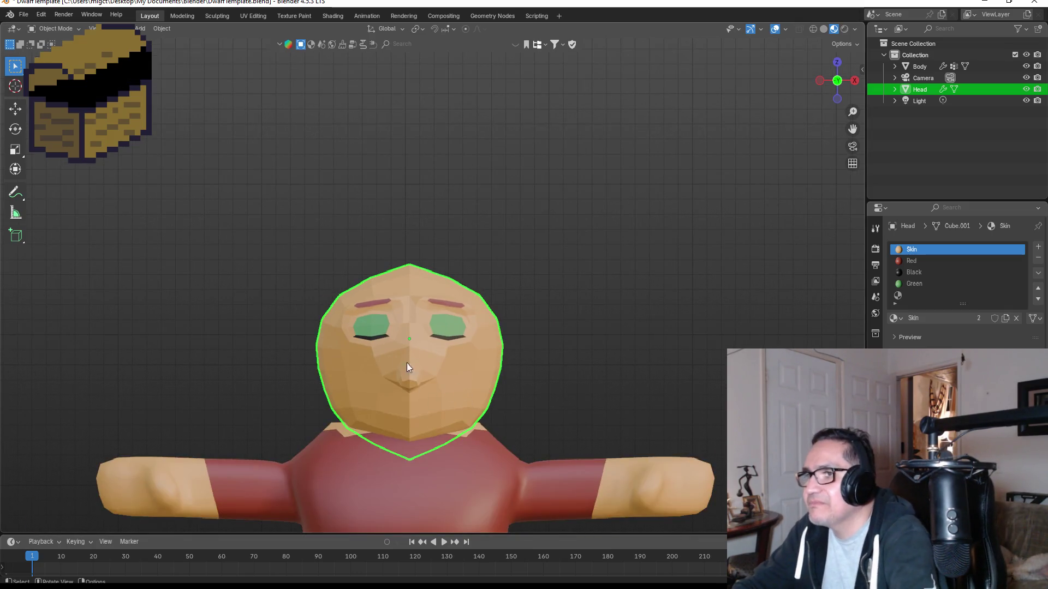
{"action": "scroll", "coordinate": [408, 363], "scroll_direction": "up", "scroll_amount": 3}
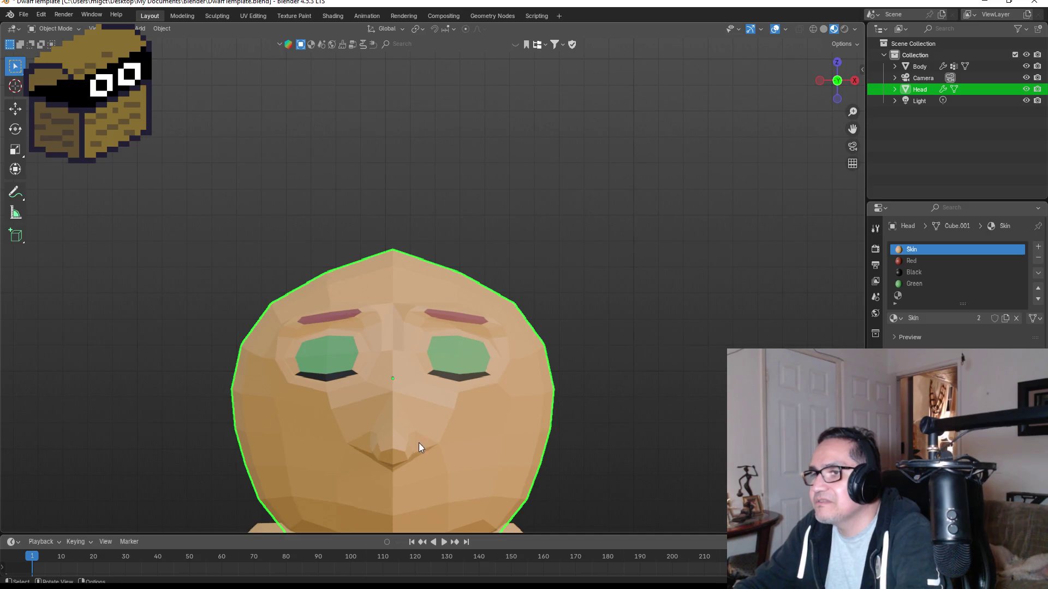
In vertex select mode with see-through shading, box-select the nose tip vertices.
{"action": "middle_click_drag", "start_coordinate": [418, 443], "coordinate": [280, 430]}
{"action": "key", "text": "Tab"}
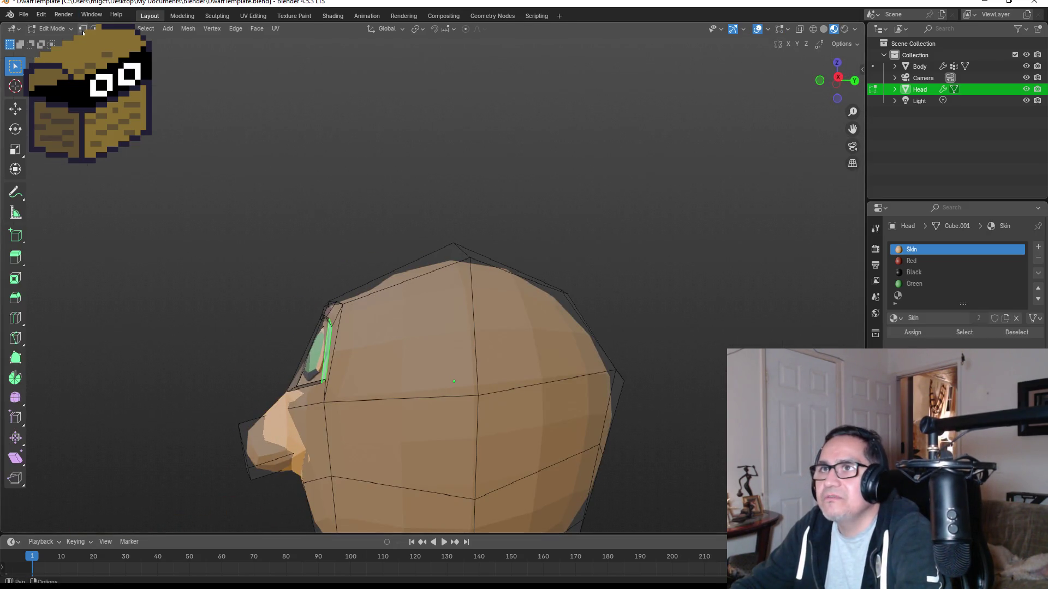
{"action": "key", "text": "1"}
{"action": "left_click_drag", "start_coordinate": [194, 366], "coordinate": [275, 496]}
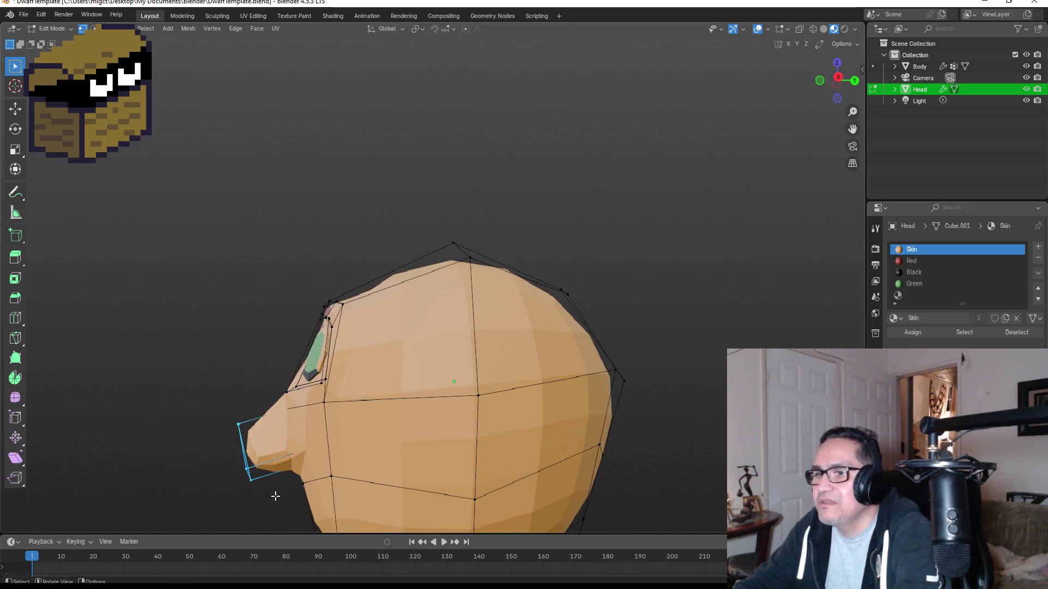
{"action": "key", "text": "shift+z"}
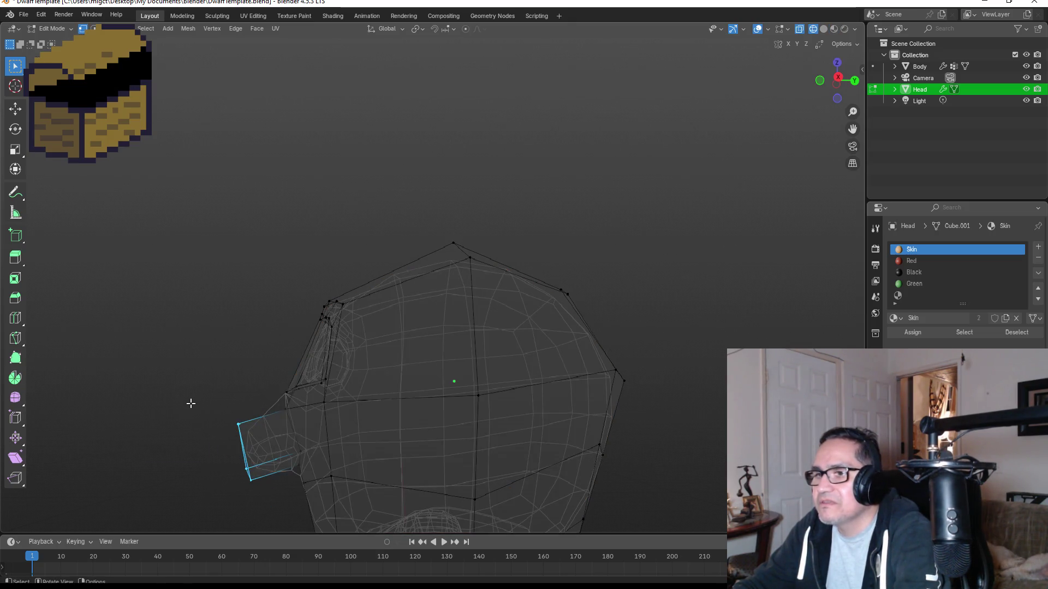
{"action": "key", "text": "z"}
{"action": "left_click", "coordinate": [119, 405]}
{"action": "left_click_drag", "start_coordinate": [171, 403], "coordinate": [262, 499]}
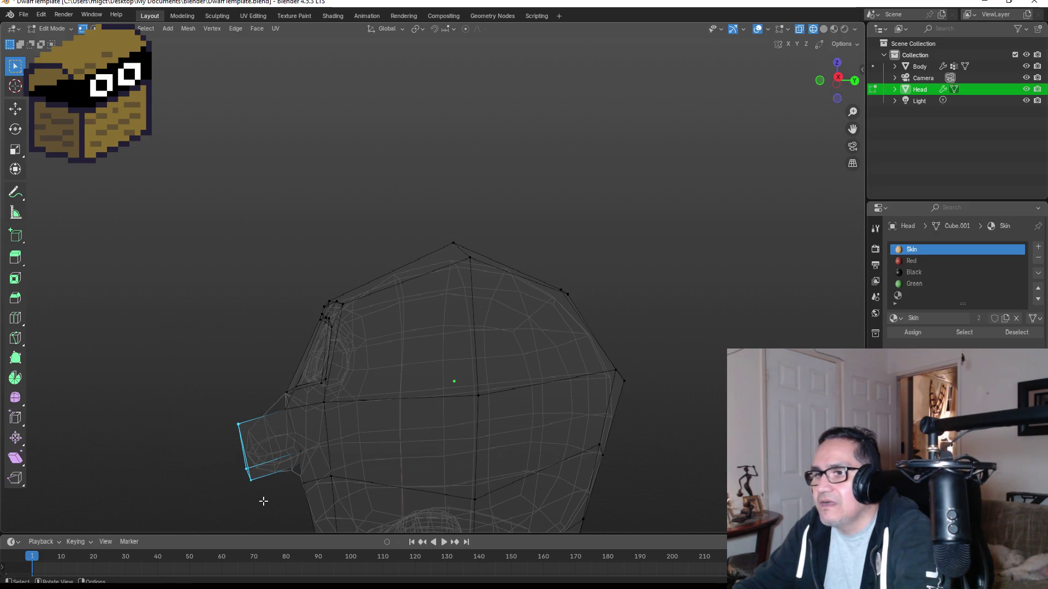
Move the nose tip vertices outward from the face and return to Object Mode.
{"action": "key", "text": "g"}
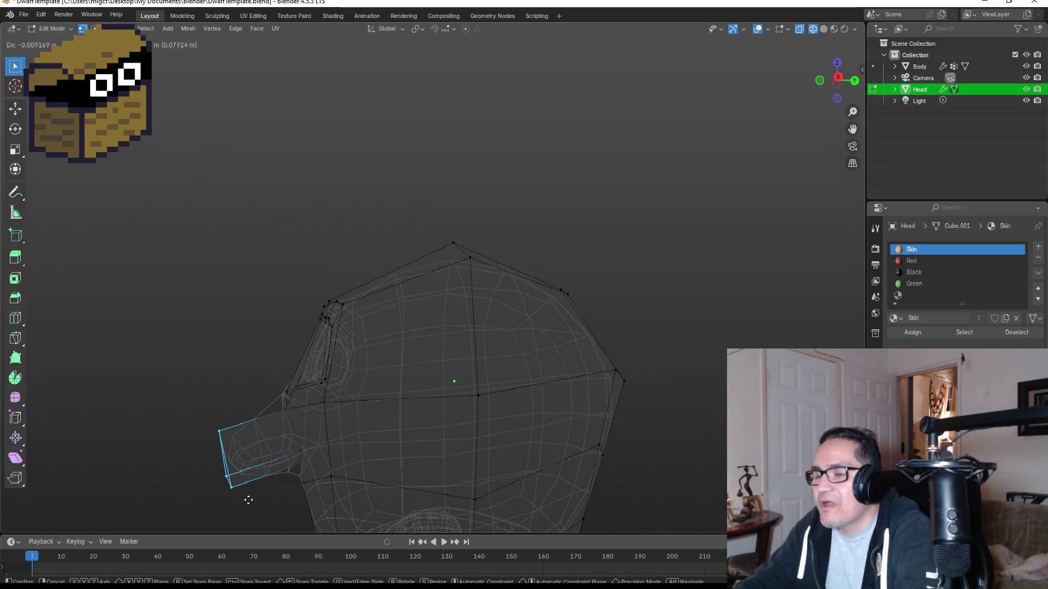
{"action": "left_click", "coordinate": [250, 496]}
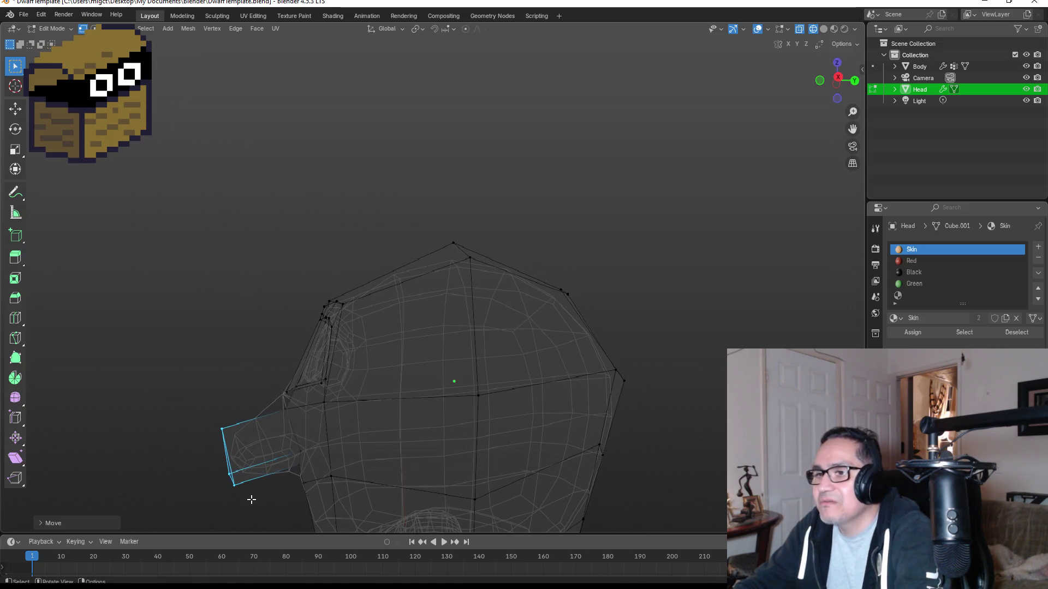
{"action": "key", "text": "Tab"}
{"action": "mouse_move", "coordinate": [269, 316]}
{"action": "middle_mouse_down"}
{"action": "mouse_move", "coordinate": [443, 325]}
{"action": "mouse_move", "coordinate": [497, 370]}
{"action": "middle_mouse_up"}
{"action": "key", "text": "Tab"}
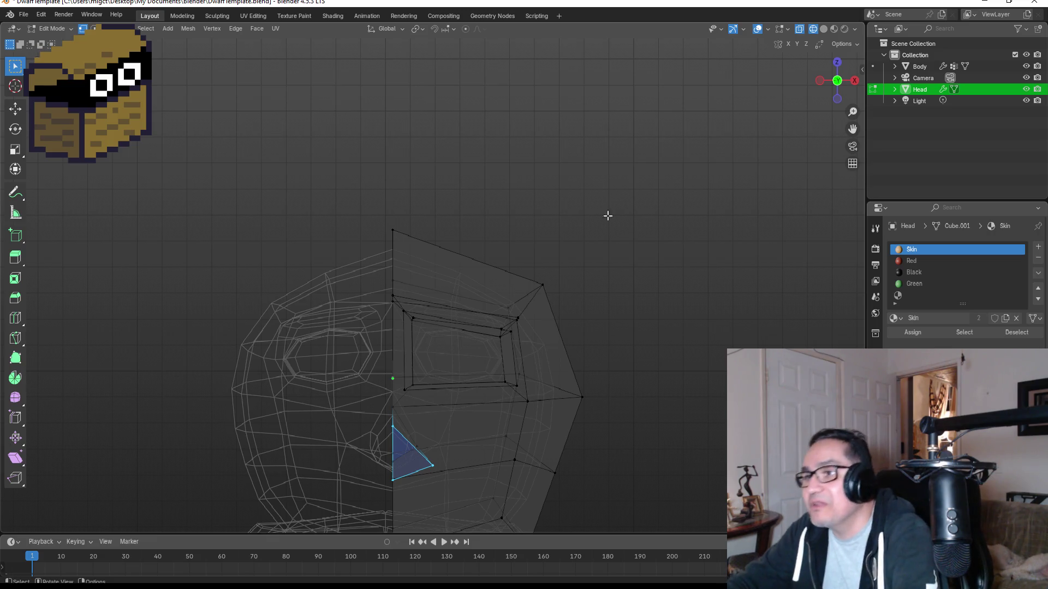
{"action": "key", "text": "Tab"}
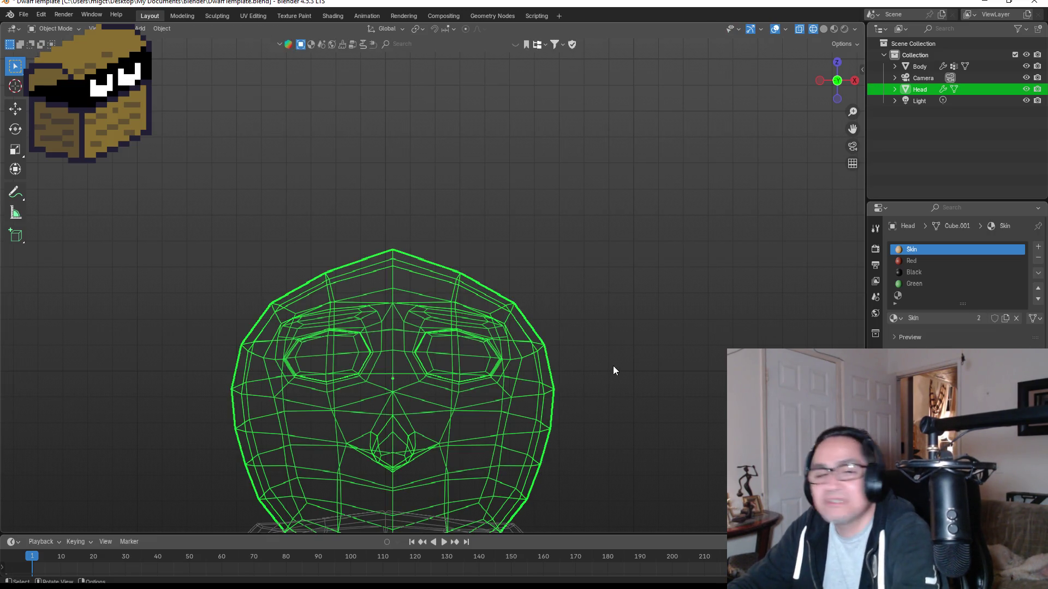
Switch the viewport from Solid to Material Preview shading.
{"action": "key", "text": "z"}
{"action": "left_click", "coordinate": [683, 339]}
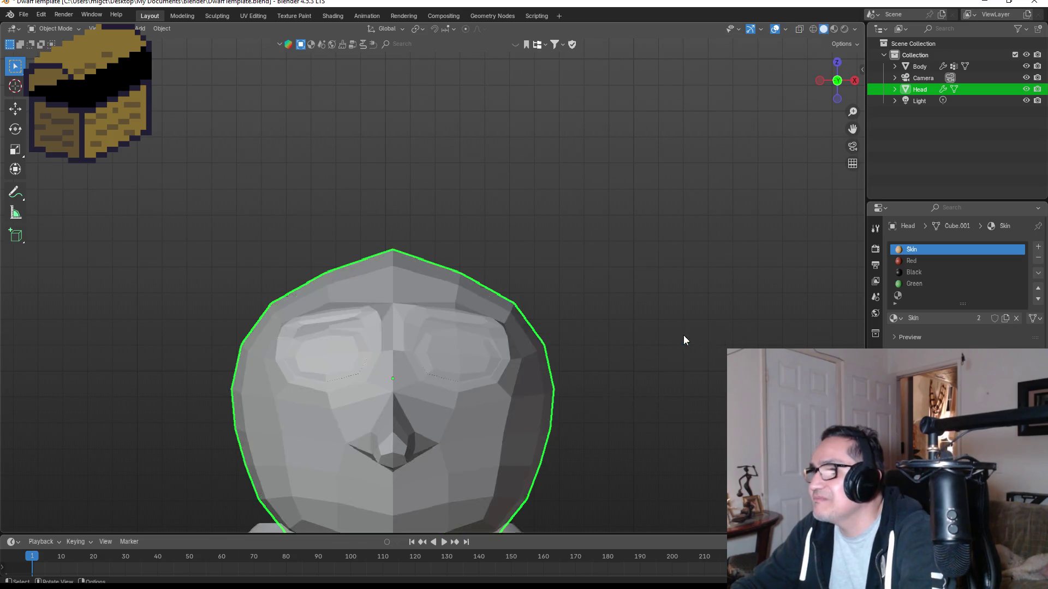
{"action": "key", "text": "z"}
{"action": "left_click", "coordinate": [653, 459]}
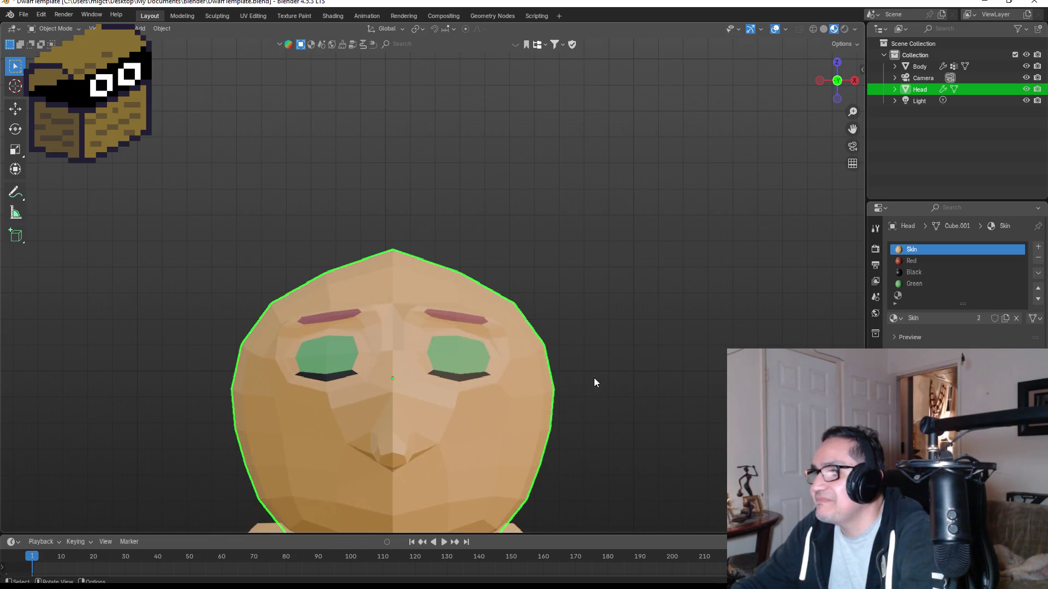
{"action": "mouse_move", "coordinate": [593, 377]}
{"action": "middle_mouse_down"}
{"action": "mouse_move", "coordinate": [577, 361]}
{"action": "mouse_move", "coordinate": [496, 365]}
{"action": "mouse_move", "coordinate": [547, 387]}
{"action": "middle_mouse_up"}
{"action": "scroll", "coordinate": [547, 388], "scroll_direction": "down", "scroll_amount": 3}
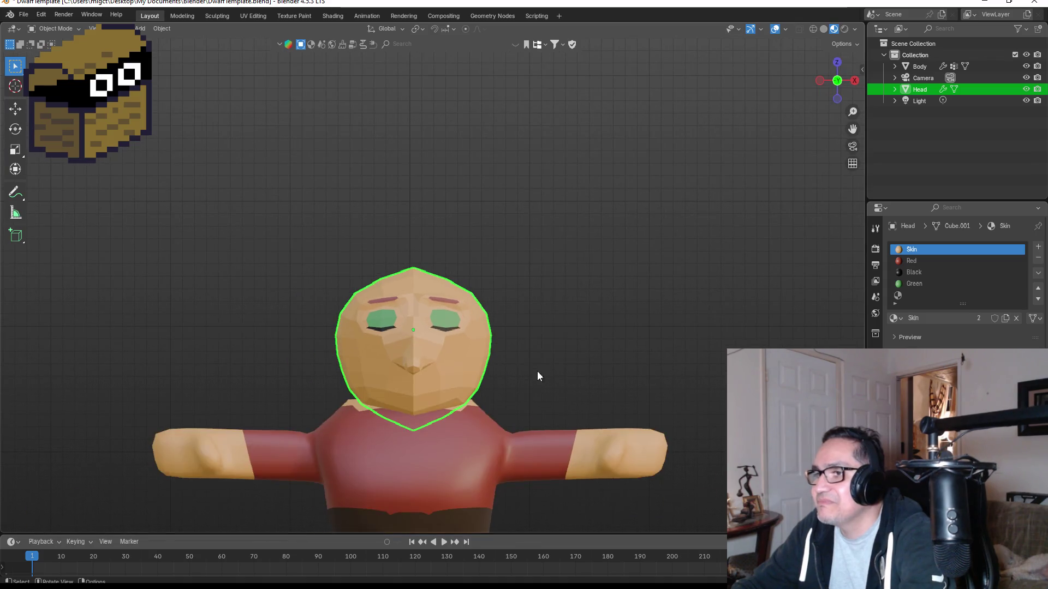
Select the Body object and orbit to a more frontal view.
{"action": "left_click", "coordinate": [538, 372]}
{"action": "left_click", "coordinate": [408, 431]}
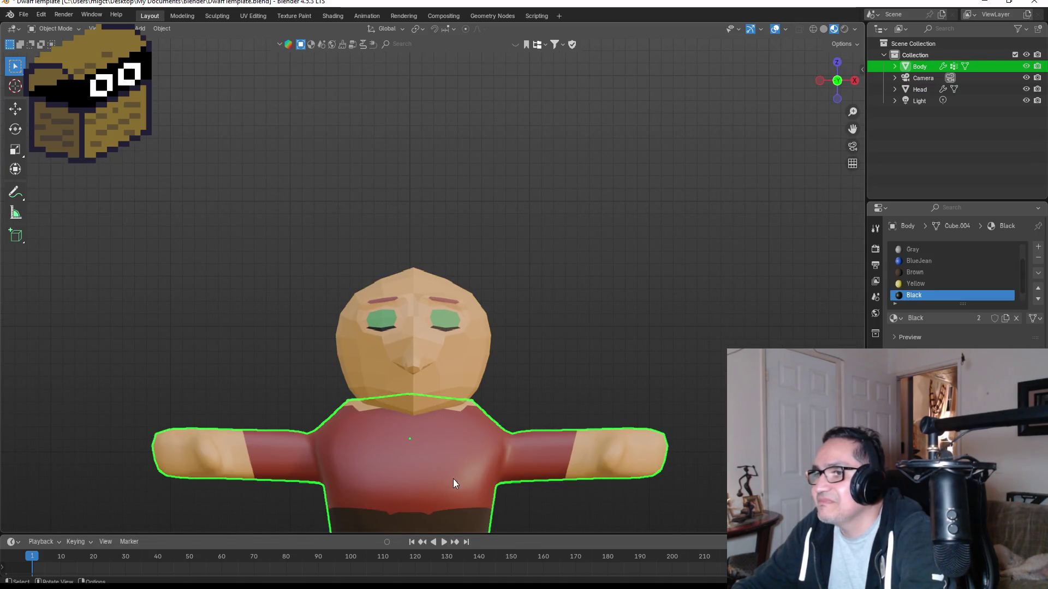
{"action": "middle_click_drag", "start_coordinate": [454, 480], "coordinate": [476, 457]}
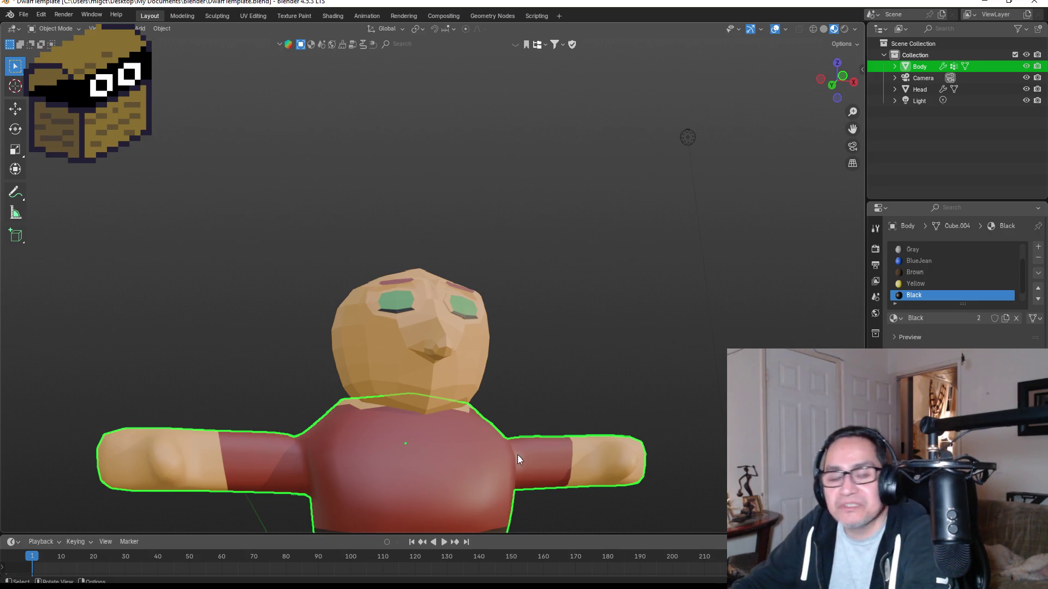
{"action": "middle_click_drag", "start_coordinate": [456, 442], "coordinate": [437, 442]}
Box-select the Body's right chest and shoulder faces and assign them Red.
{"action": "key", "text": "Tab"}
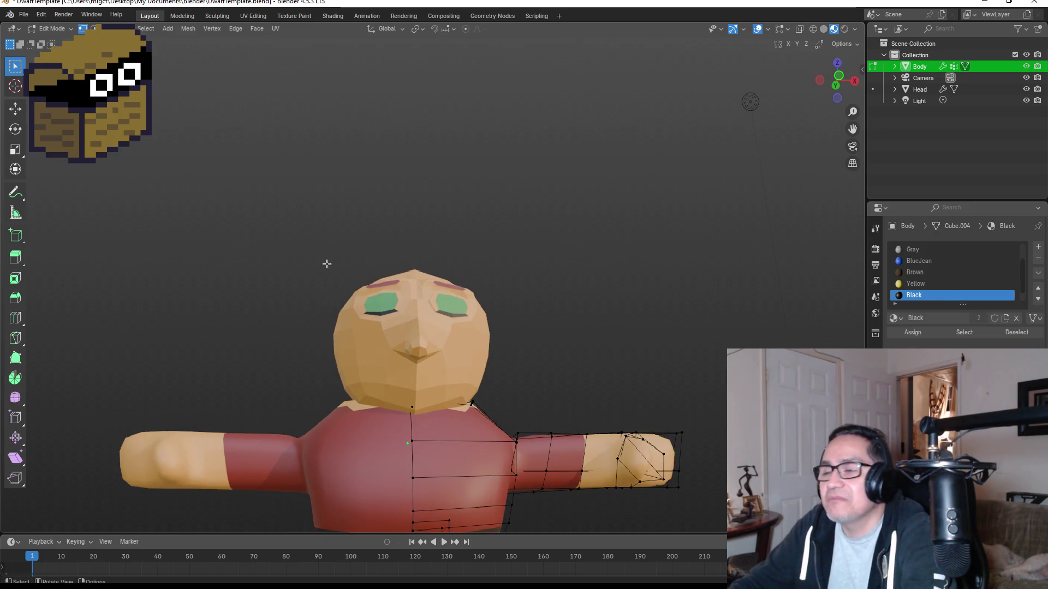
{"action": "left_click_drag", "start_coordinate": [329, 358], "coordinate": [515, 447]}
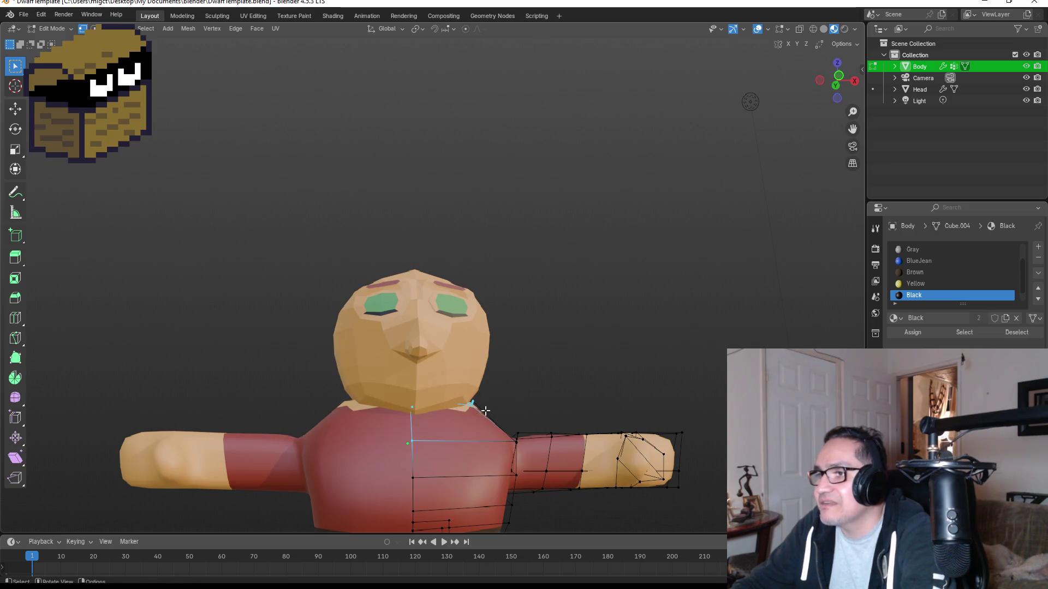
{"action": "key", "text": "alt+a"}
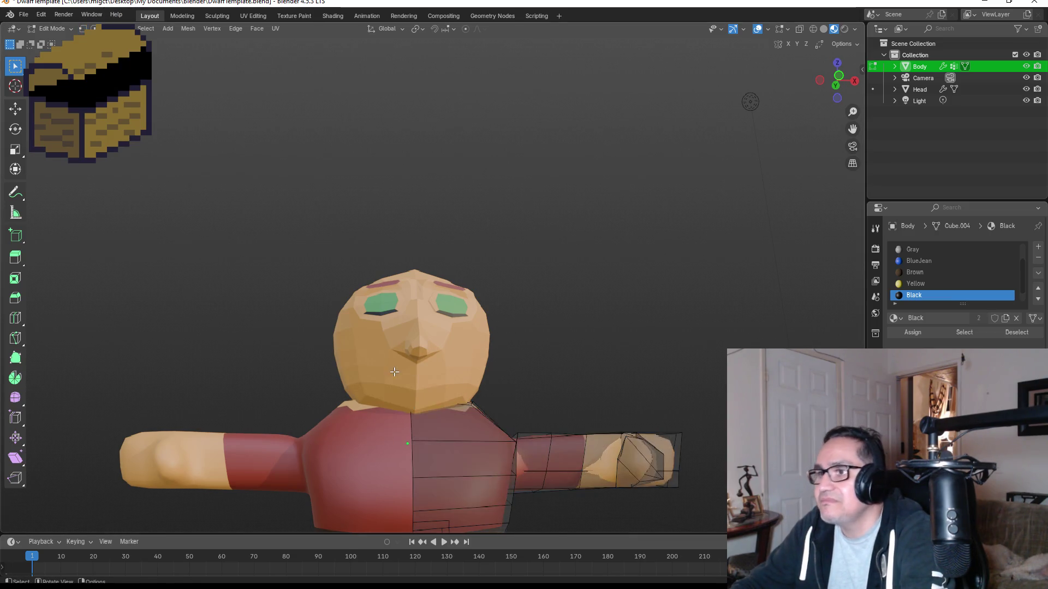
{"action": "key", "text": "b"}
{"action": "mouse_move", "coordinate": [339, 348]}
{"action": "left_mouse_down"}
{"action": "mouse_move", "coordinate": [496, 450]}
{"action": "mouse_move", "coordinate": [502, 437]}
{"action": "left_mouse_up"}
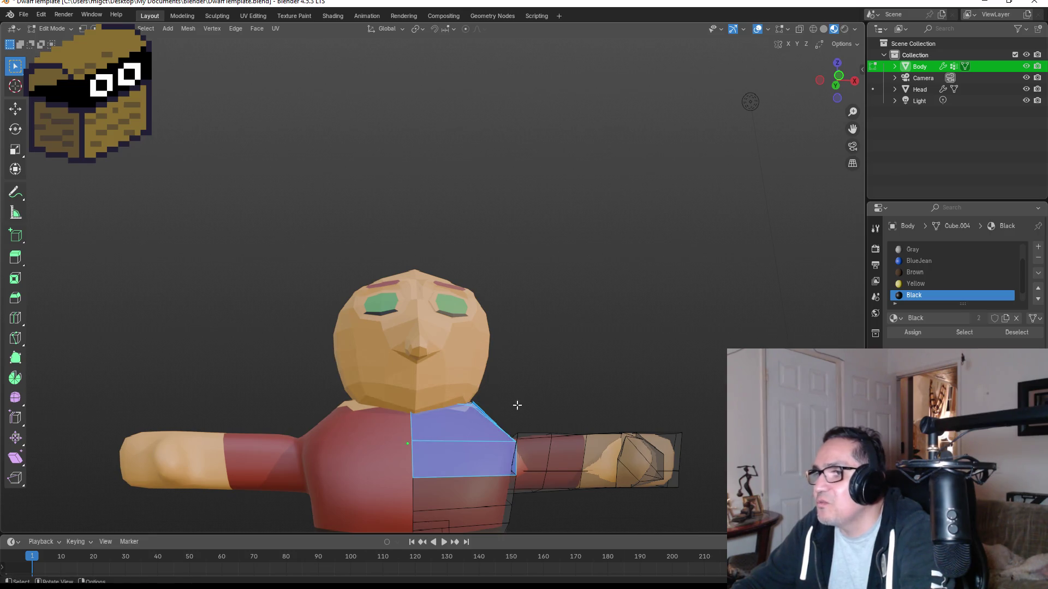
{"action": "scroll", "coordinate": [928, 283], "scroll_direction": "down", "scroll_amount": 1}
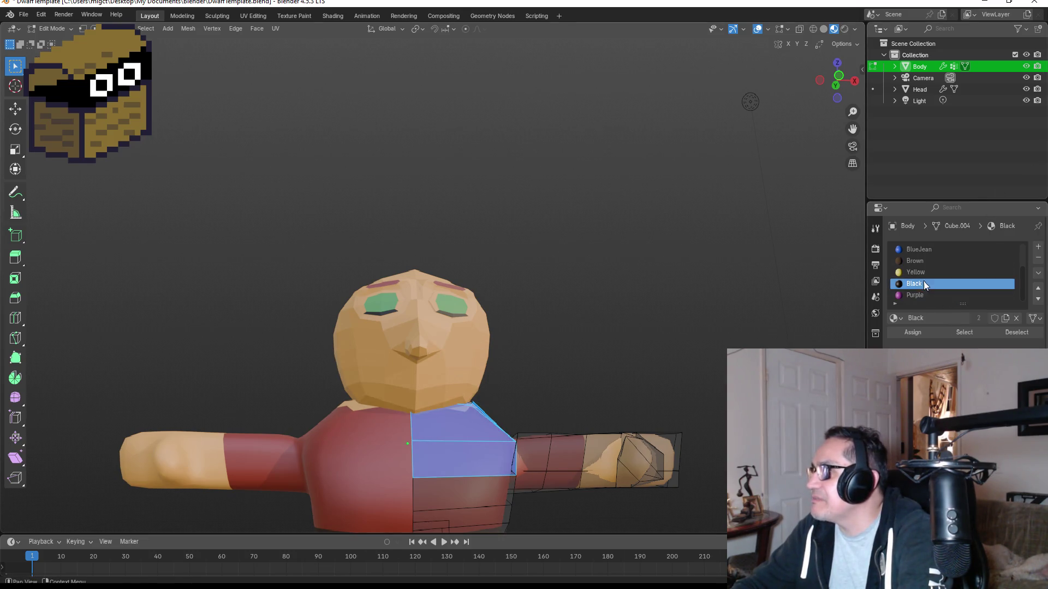
{"action": "scroll", "coordinate": [926, 285], "scroll_direction": "up", "scroll_amount": 3}
{"action": "left_click", "coordinate": [911, 261]}
{"action": "left_click", "coordinate": [912, 333]}
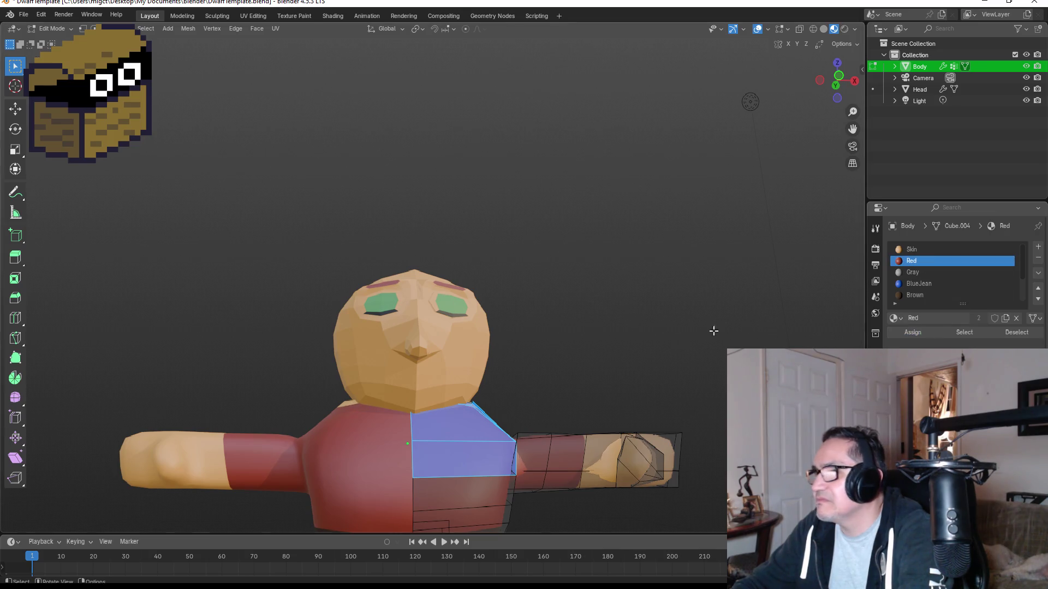
Reselect the upper chest faces in wireframe, then return to material view and Object Mode.
{"action": "mouse_move", "coordinate": [572, 363]}
{"action": "middle_mouse_down"}
{"action": "mouse_move", "coordinate": [370, 377]}
{"action": "mouse_move", "coordinate": [397, 392]}
{"action": "middle_mouse_up"}
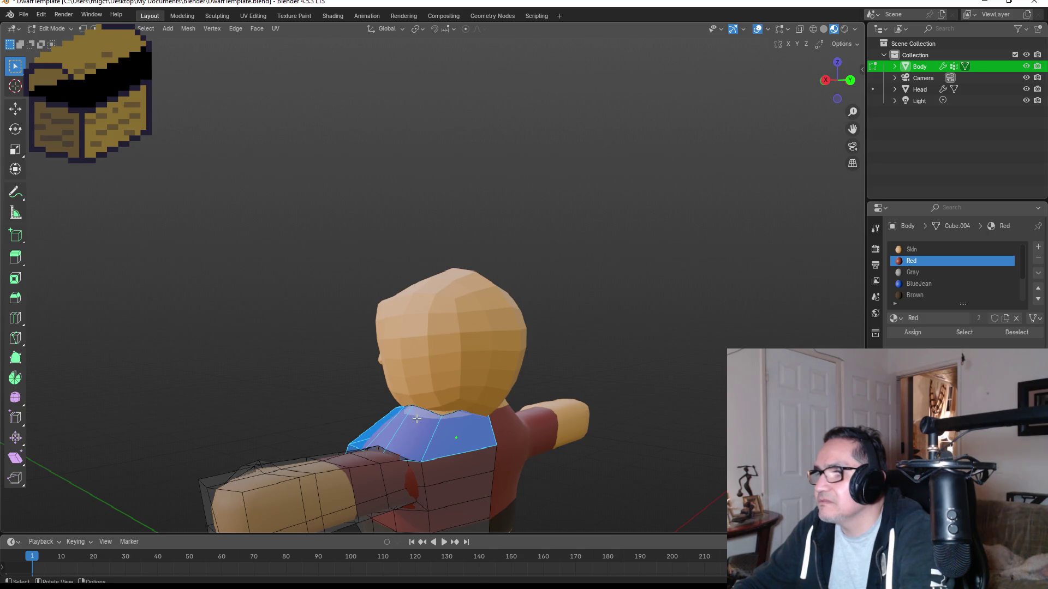
{"action": "key", "text": "z"}
{"action": "left_click", "coordinate": [335, 412]}
{"action": "mouse_move", "coordinate": [416, 392]}
{"action": "middle_mouse_down"}
{"action": "mouse_move", "coordinate": [571, 388]}
{"action": "mouse_move", "coordinate": [385, 365]}
{"action": "middle_mouse_up"}
{"action": "left_click_drag", "start_coordinate": [385, 366], "coordinate": [505, 431]}
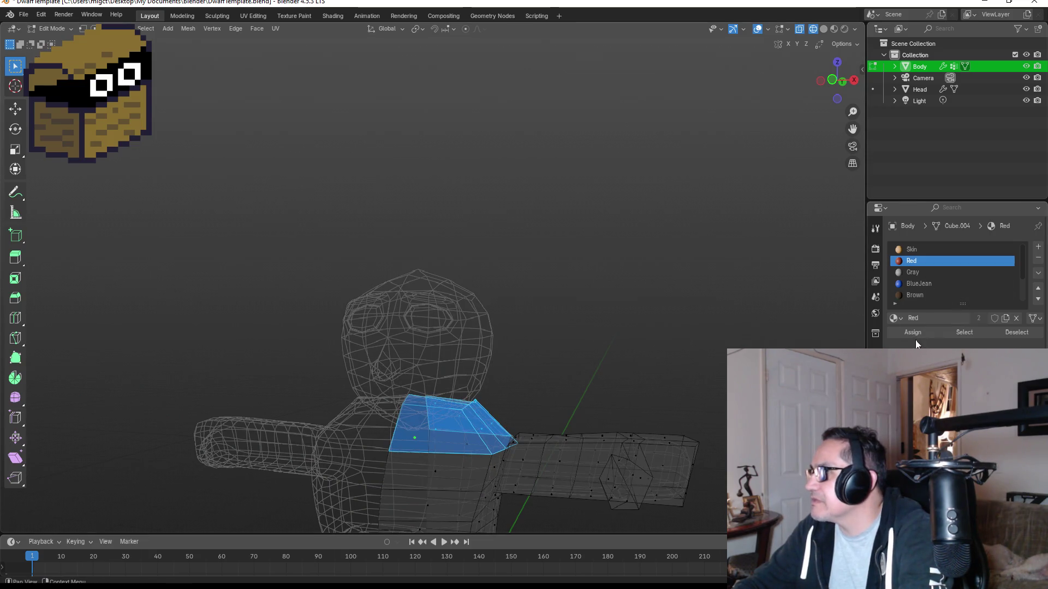
{"action": "key", "text": "z"}
{"action": "left_click", "coordinate": [671, 344]}
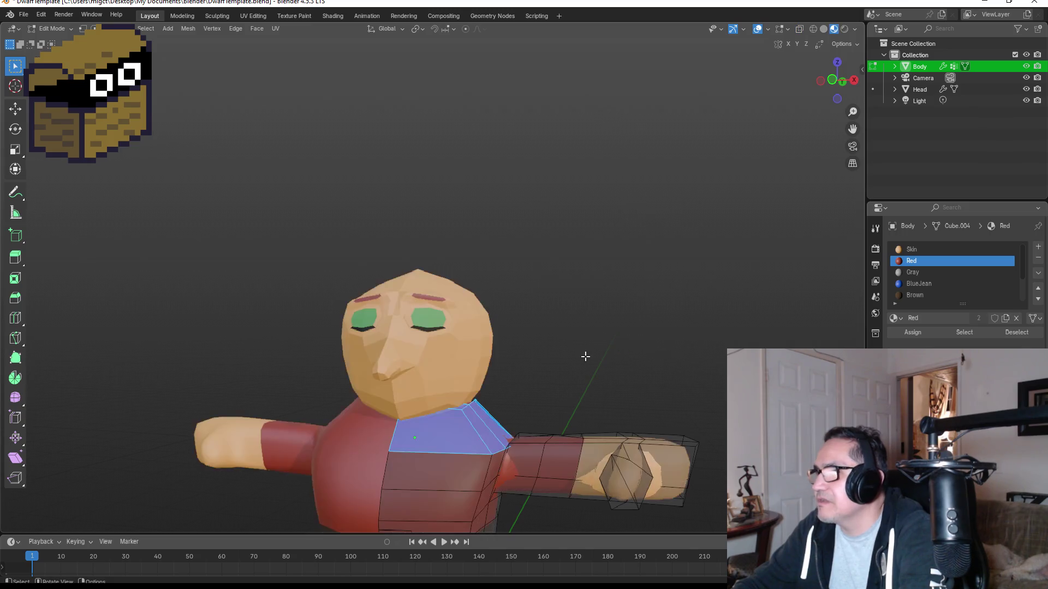
{"action": "key", "text": "KP_1"}
{"action": "key", "text": "Tab"}
{"action": "scroll", "coordinate": [548, 341], "scroll_direction": "down", "scroll_amount": 3}
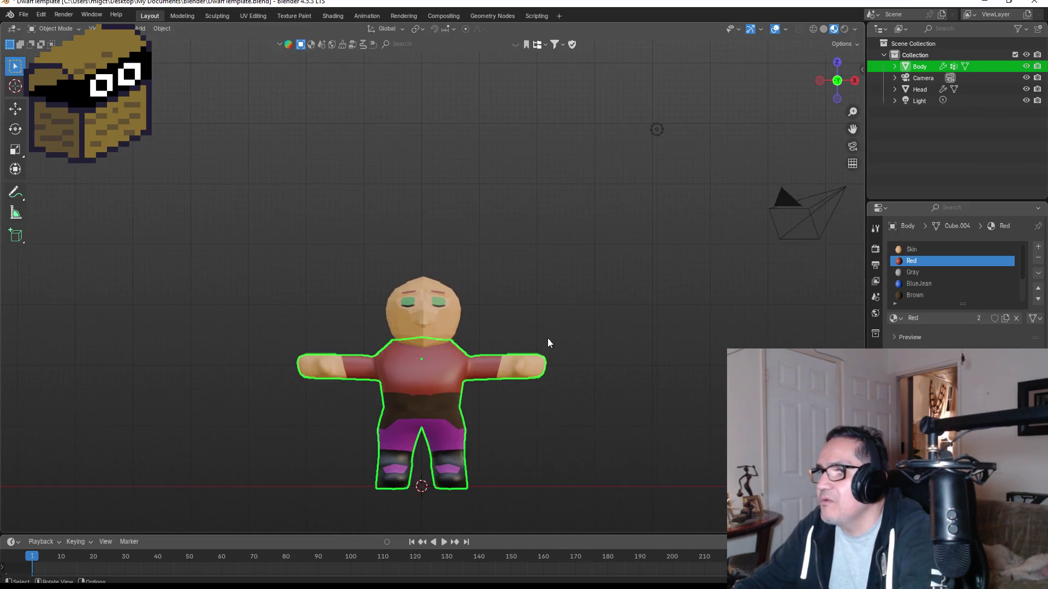
{"action": "left_click", "coordinate": [549, 285]}
{"action": "mouse_move", "coordinate": [579, 301]}
{"action": "middle_mouse_down"}
{"action": "mouse_move", "coordinate": [606, 288]}
{"action": "mouse_move", "coordinate": [421, 284]}
{"action": "mouse_move", "coordinate": [659, 301]}
{"action": "mouse_move", "coordinate": [523, 353]}
{"action": "middle_mouse_up"}
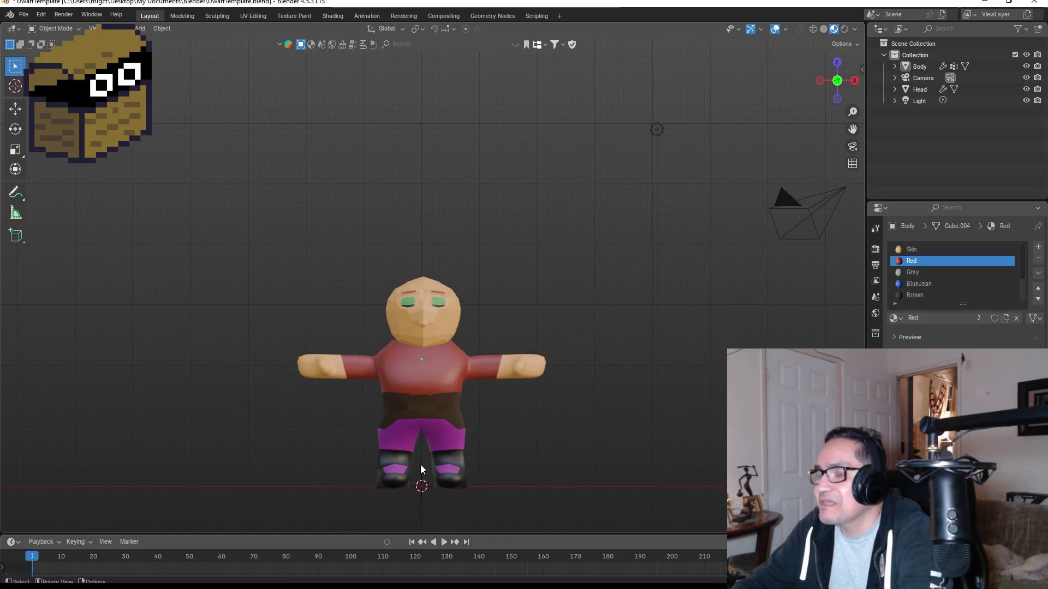
{"action": "scroll", "coordinate": [424, 454], "scroll_direction": "up", "scroll_amount": 2}
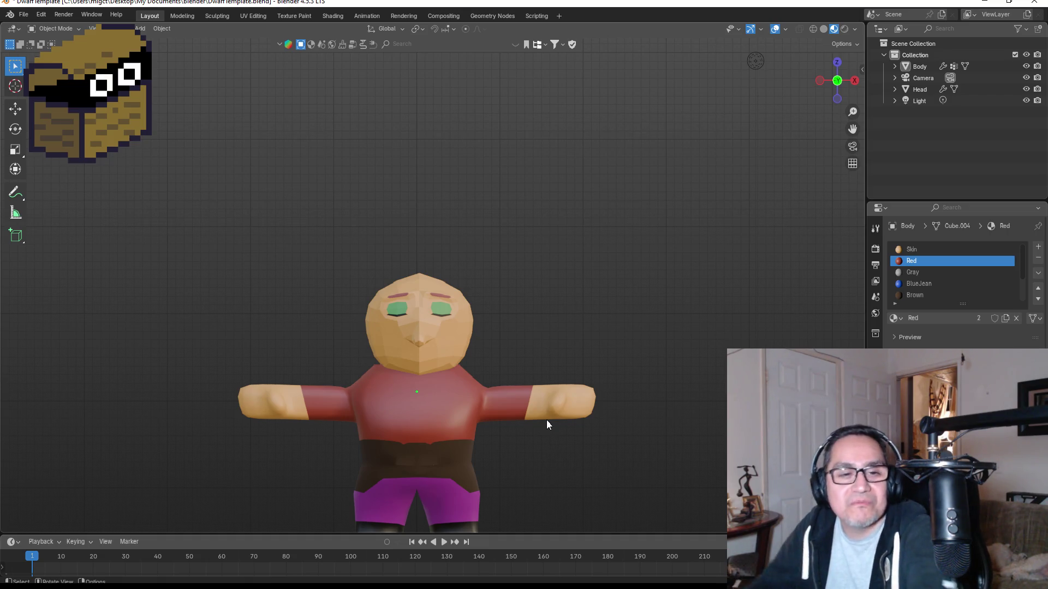
{"action": "scroll", "coordinate": [485, 362], "scroll_direction": "up", "scroll_amount": 3}
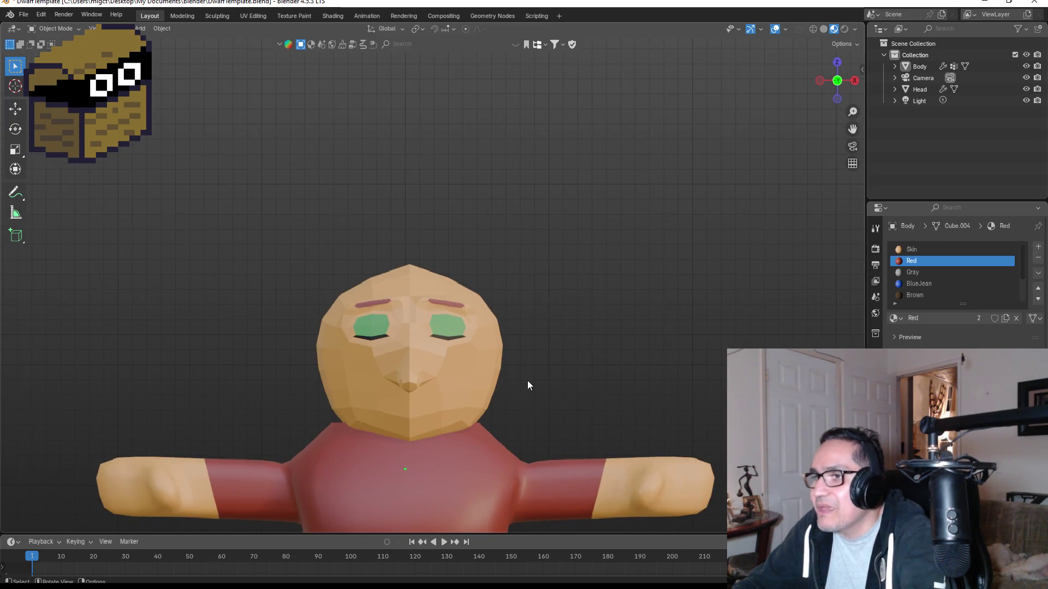
Move the Head's selected lower jaw faces slightly, then return to Object Mode and deselect.
{"action": "mouse_move", "coordinate": [564, 414]}
{"action": "middle_mouse_down"}
{"action": "mouse_move", "coordinate": [507, 376]}
{"action": "mouse_move", "coordinate": [469, 382]}
{"action": "mouse_move", "coordinate": [560, 404]}
{"action": "mouse_move", "coordinate": [529, 391]}
{"action": "middle_mouse_up"}
{"action": "left_click", "coordinate": [480, 355]}
{"action": "key", "text": "Tab"}
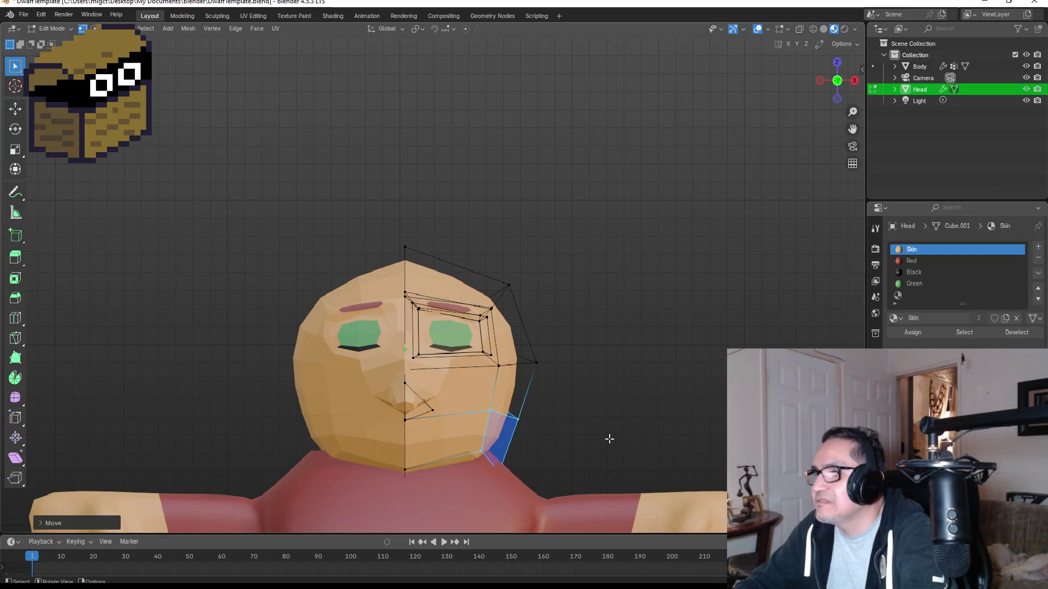
{"action": "key", "text": "g"}
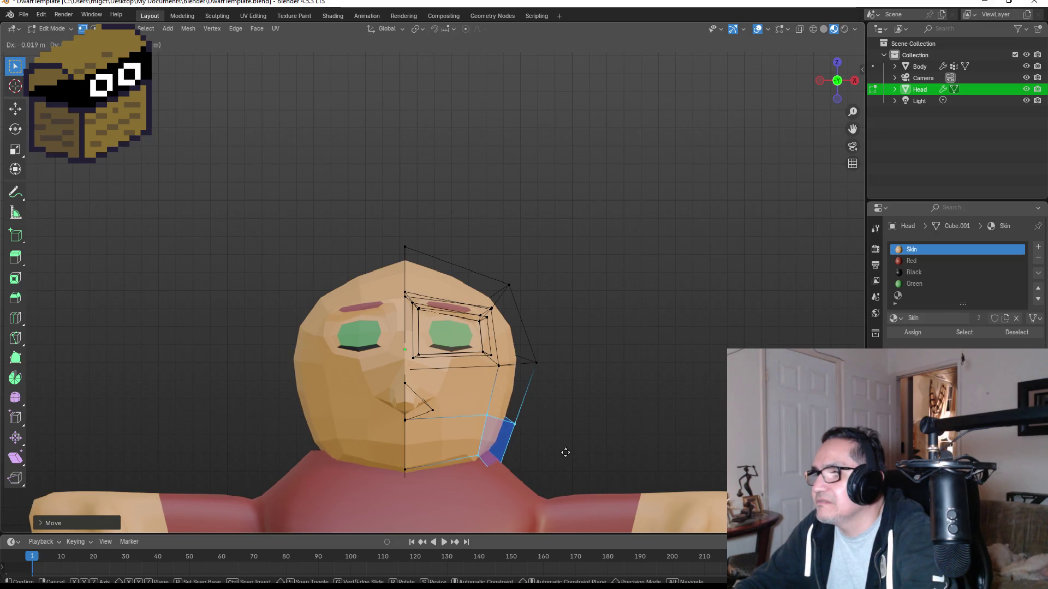
{"action": "left_click", "coordinate": [574, 453]}
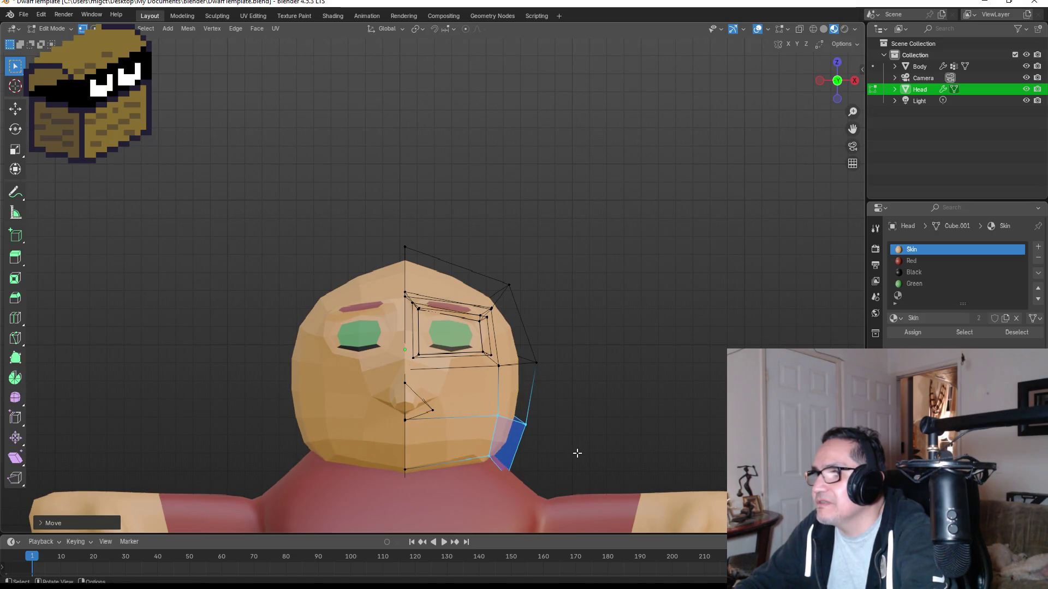
{"action": "mouse_move", "coordinate": [576, 452]}
{"action": "middle_mouse_down"}
{"action": "mouse_move", "coordinate": [625, 376]}
{"action": "mouse_move", "coordinate": [527, 371]}
{"action": "mouse_move", "coordinate": [639, 374]}
{"action": "mouse_move", "coordinate": [620, 358]}
{"action": "mouse_move", "coordinate": [527, 357]}
{"action": "mouse_move", "coordinate": [624, 364]}
{"action": "mouse_move", "coordinate": [612, 379]}
{"action": "middle_mouse_up"}
{"action": "key", "text": "Tab"}
{"action": "scroll", "coordinate": [606, 386], "scroll_direction": "down", "scroll_amount": 3}
{"action": "left_click", "coordinate": [560, 376]}
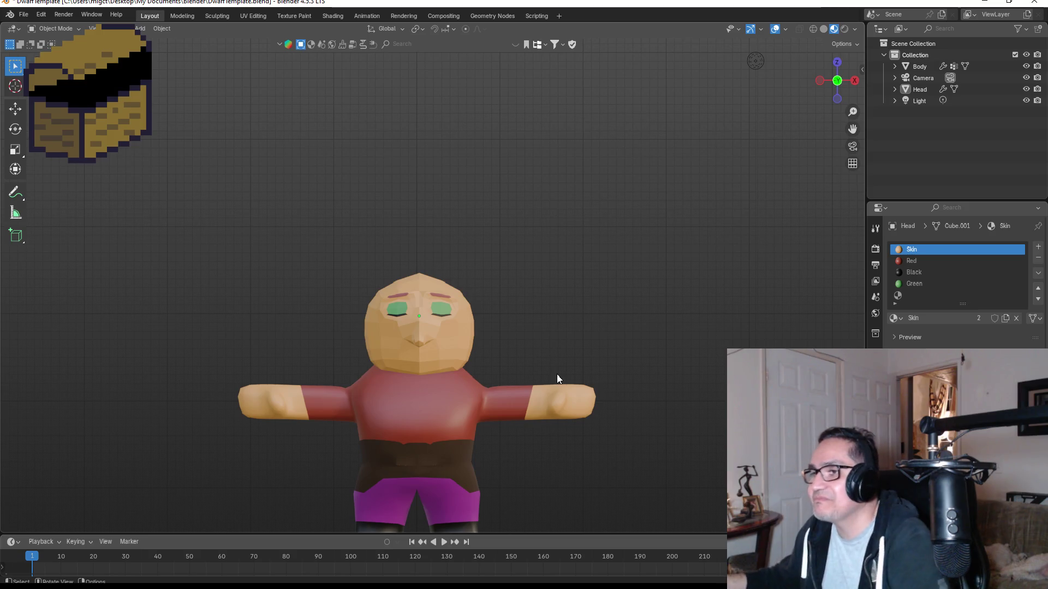
Select the Body from a three-quarter view to check its materials, then deselect it.
{"action": "scroll", "coordinate": [398, 343], "scroll_direction": "up", "scroll_amount": 1}
{"action": "scroll", "coordinate": [397, 342], "scroll_direction": "up", "scroll_amount": 2}
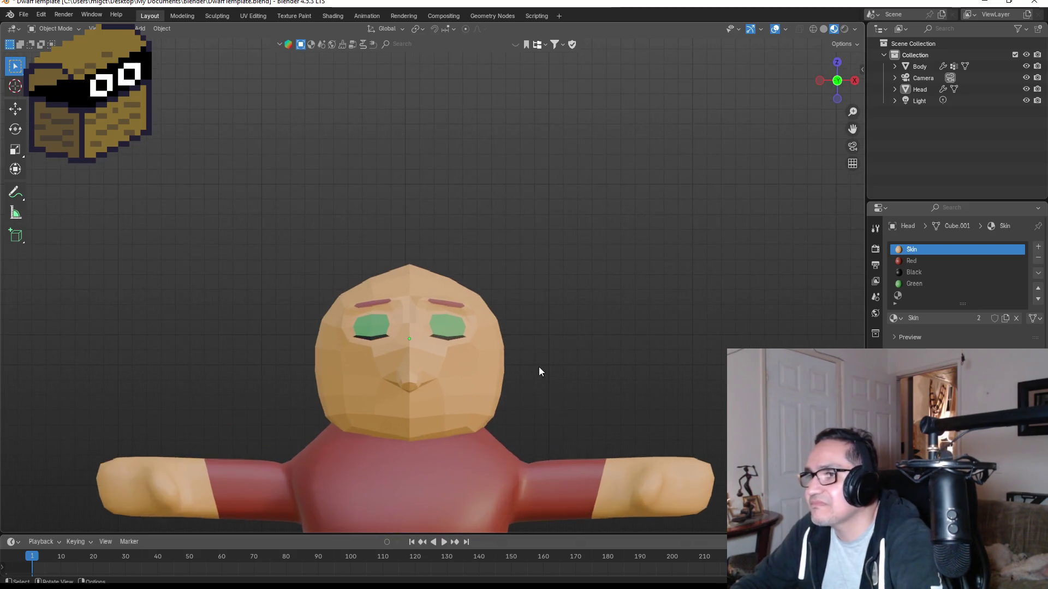
{"action": "scroll", "coordinate": [557, 341], "scroll_direction": "down", "scroll_amount": 4}
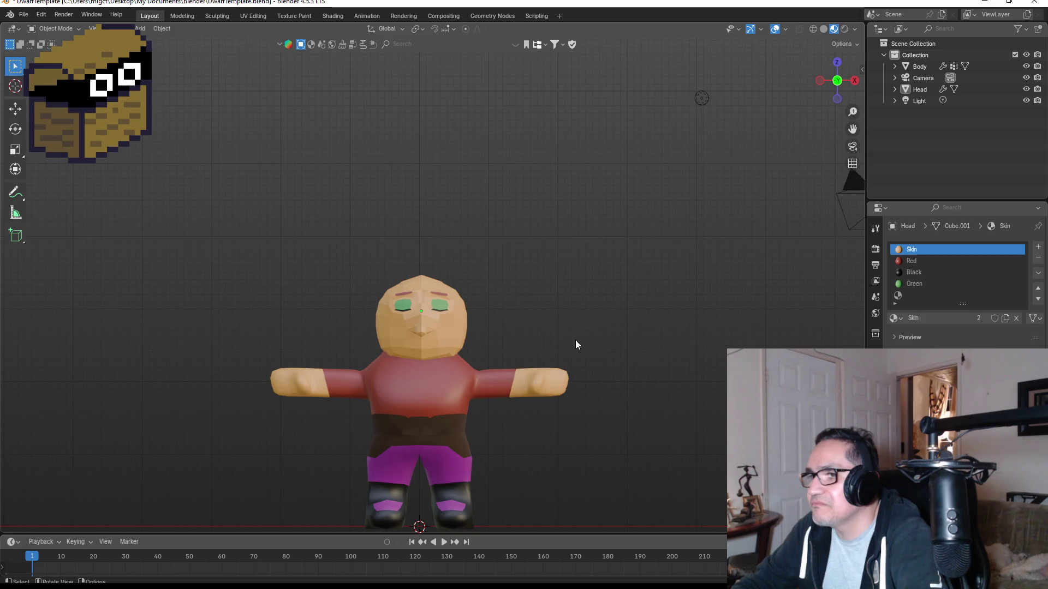
{"action": "mouse_move", "coordinate": [575, 346]}
{"action": "middle_mouse_down"}
{"action": "mouse_move", "coordinate": [524, 319]}
{"action": "mouse_move", "coordinate": [440, 303]}
{"action": "mouse_move", "coordinate": [720, 338]}
{"action": "mouse_move", "coordinate": [538, 333]}
{"action": "mouse_move", "coordinate": [433, 464]}
{"action": "middle_mouse_up"}
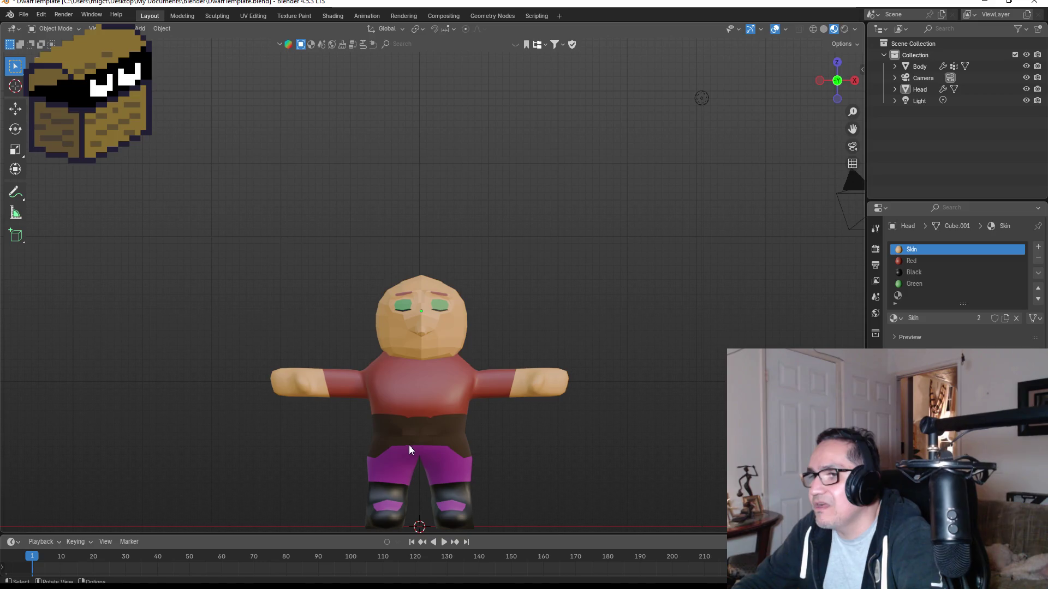
{"action": "left_click", "coordinate": [427, 438]}
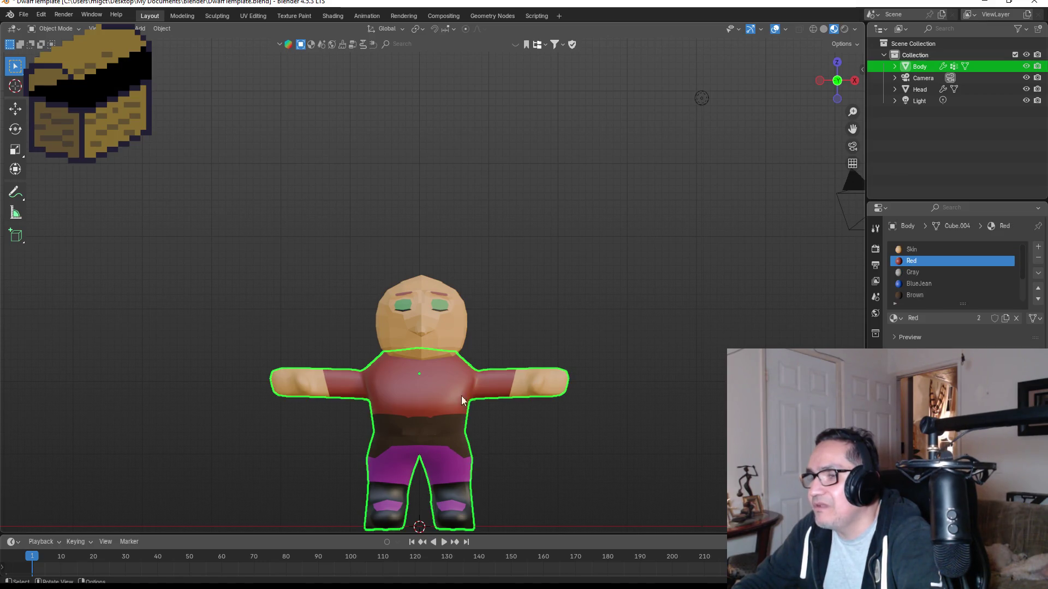
{"action": "scroll", "coordinate": [533, 316], "scroll_direction": "up", "scroll_amount": 1}
{"action": "left_click", "coordinate": [535, 314]}
Select the Head object from above and enter Edit Mode on its mesh.
{"action": "key", "text": "shift+a"}
{"action": "scroll", "coordinate": [409, 303], "scroll_direction": "up", "scroll_amount": 2}
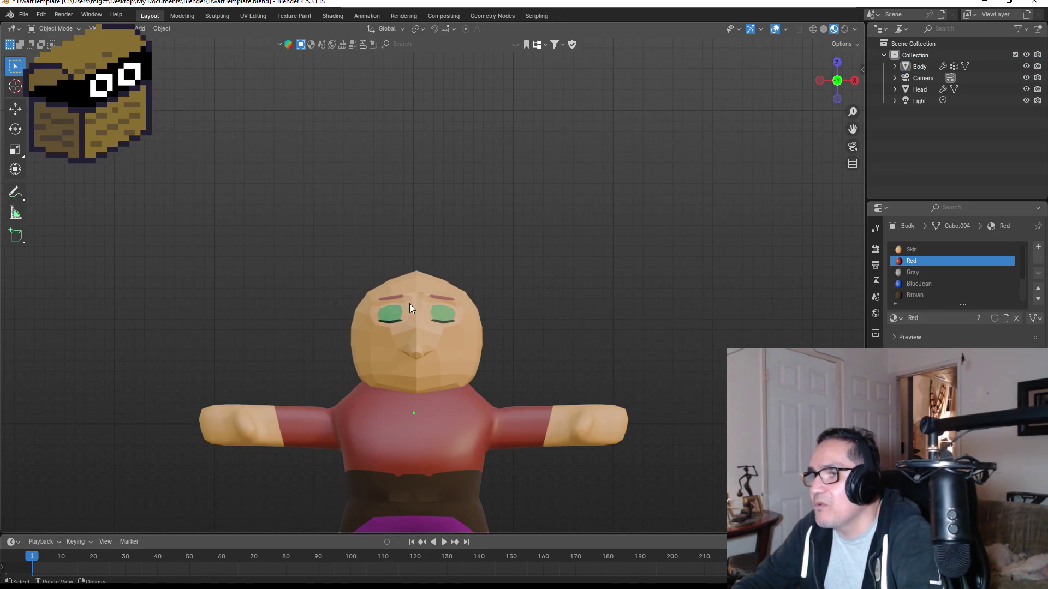
{"action": "mouse_move", "coordinate": [546, 267]}
{"action": "middle_mouse_down"}
{"action": "mouse_move", "coordinate": [555, 266]}
{"action": "mouse_move", "coordinate": [463, 311]}
{"action": "mouse_move", "coordinate": [444, 289]}
{"action": "mouse_move", "coordinate": [465, 291]}
{"action": "mouse_move", "coordinate": [441, 319]}
{"action": "middle_mouse_up"}
{"action": "left_click", "coordinate": [425, 286]}
{"action": "key", "text": "Tab"}
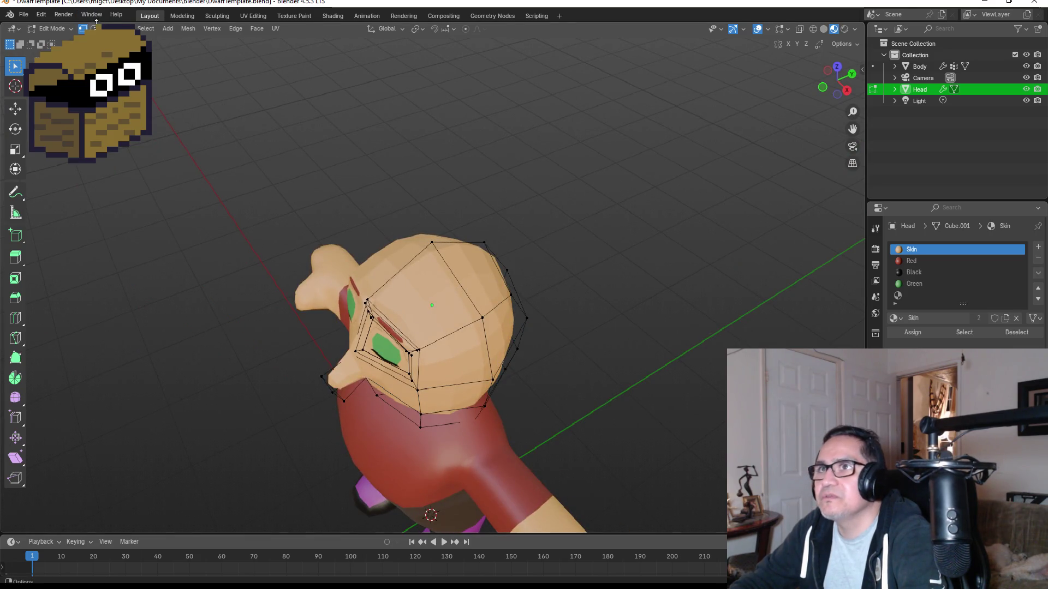
In face select mode, select the top and upper-side faces of the head.
{"action": "left_click", "coordinate": [94, 28]}
{"action": "left_click", "coordinate": [429, 303]}
{"action": "left_click", "coordinate": [487, 275], "text": "shift"}
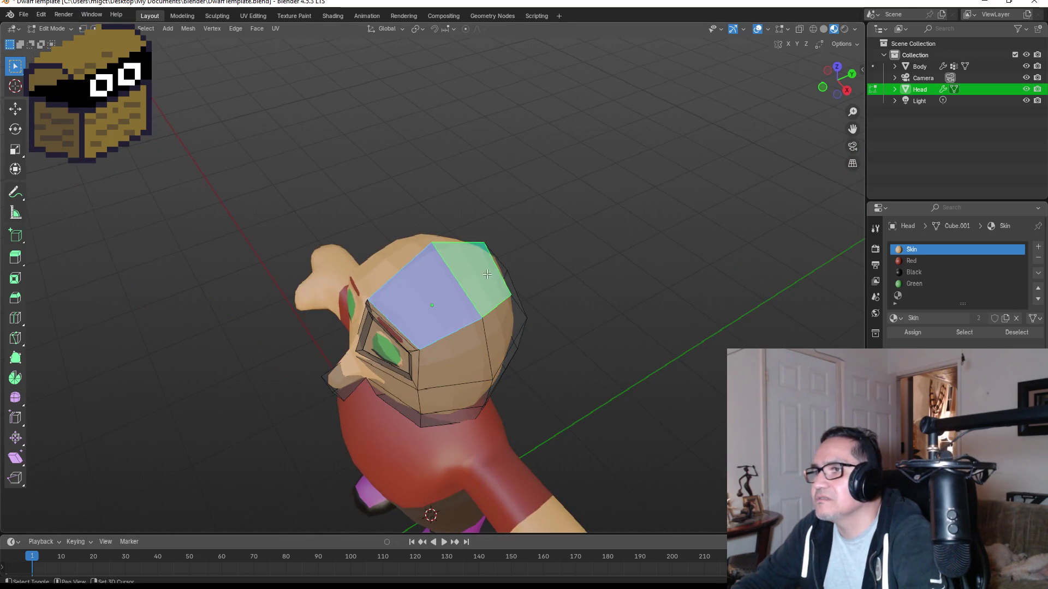
{"action": "mouse_move", "coordinate": [487, 274]}
{"action": "middle_mouse_down"}
{"action": "mouse_move", "coordinate": [421, 236]}
{"action": "mouse_move", "coordinate": [564, 231]}
{"action": "mouse_move", "coordinate": [501, 227]}
{"action": "mouse_move", "coordinate": [557, 276]}
{"action": "mouse_move", "coordinate": [482, 272]}
{"action": "mouse_move", "coordinate": [491, 311]}
{"action": "mouse_move", "coordinate": [373, 330]}
{"action": "mouse_move", "coordinate": [660, 323]}
{"action": "mouse_move", "coordinate": [642, 324]}
{"action": "middle_mouse_up"}
{"action": "left_click", "coordinate": [491, 311], "text": "shift"}
{"action": "left_click", "coordinate": [431, 309], "text": "shift"}
{"action": "left_click", "coordinate": [409, 324], "text": "shift"}
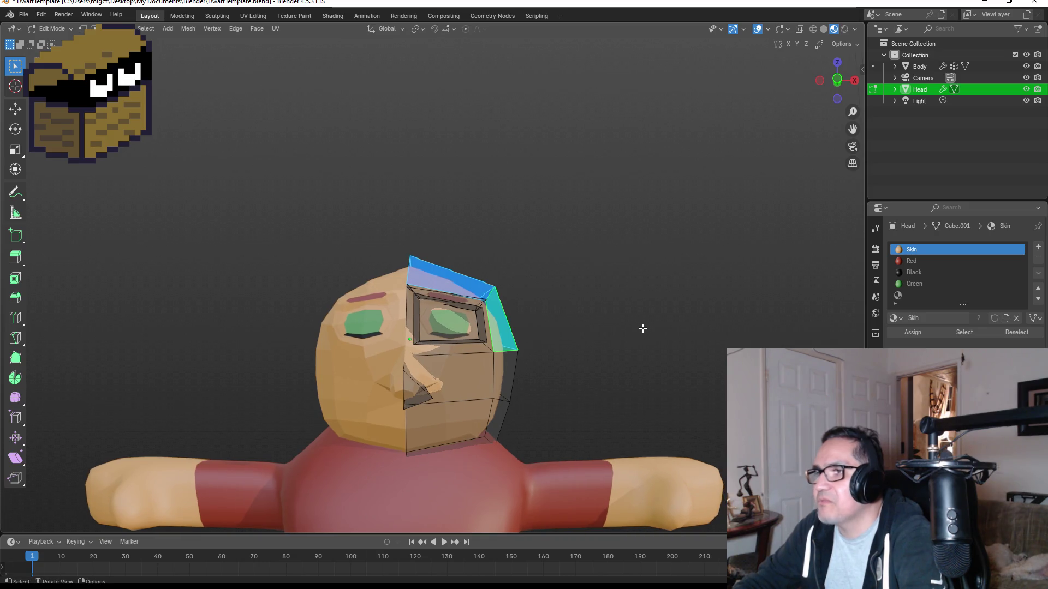
In front ortho view, duplicate the selected faces in place and separate them into Head.001.
{"action": "key", "text": "KP_1"}
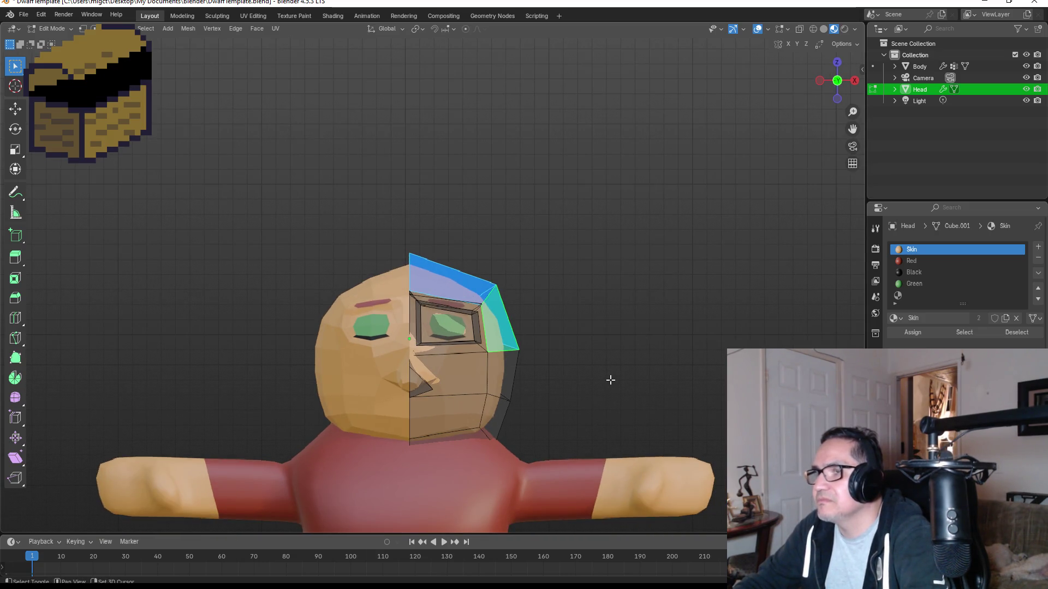
{"action": "key", "text": "shift+d"}
{"action": "right_click", "coordinate": [612, 363]}
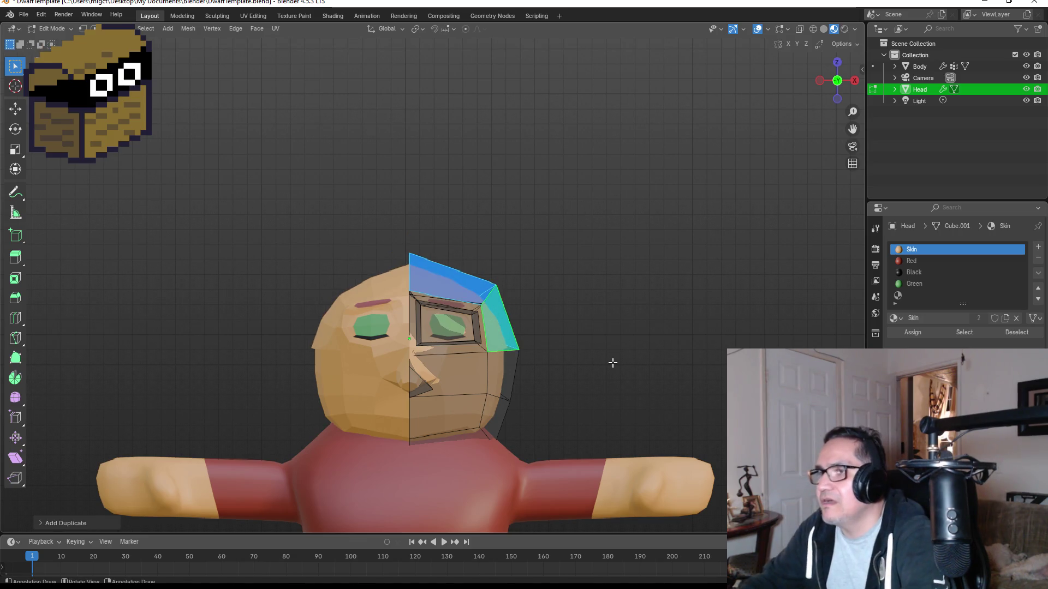
{"action": "key", "text": "p"}
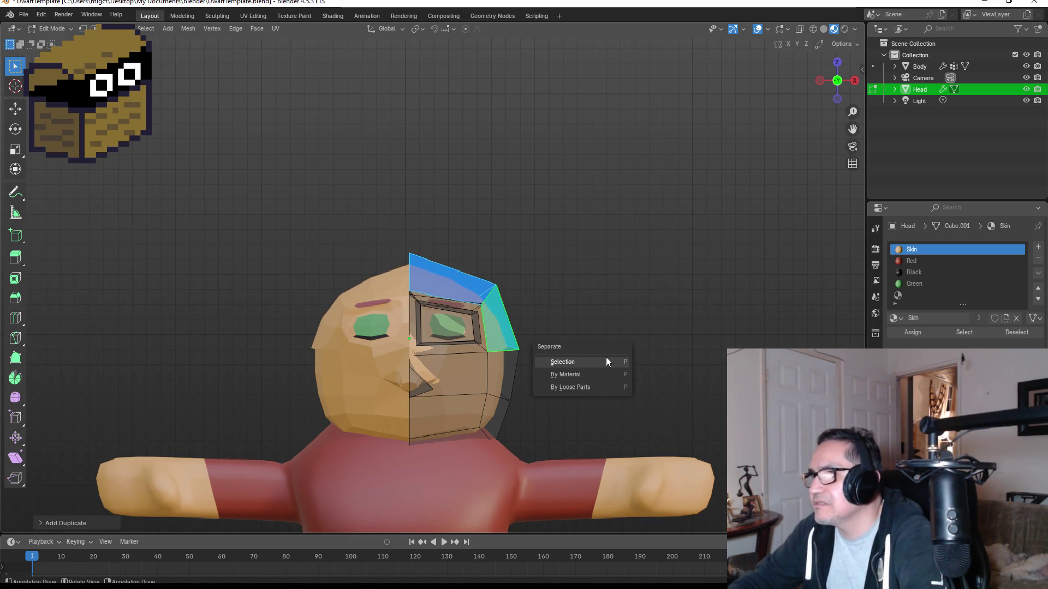
{"action": "left_click", "coordinate": [606, 361]}
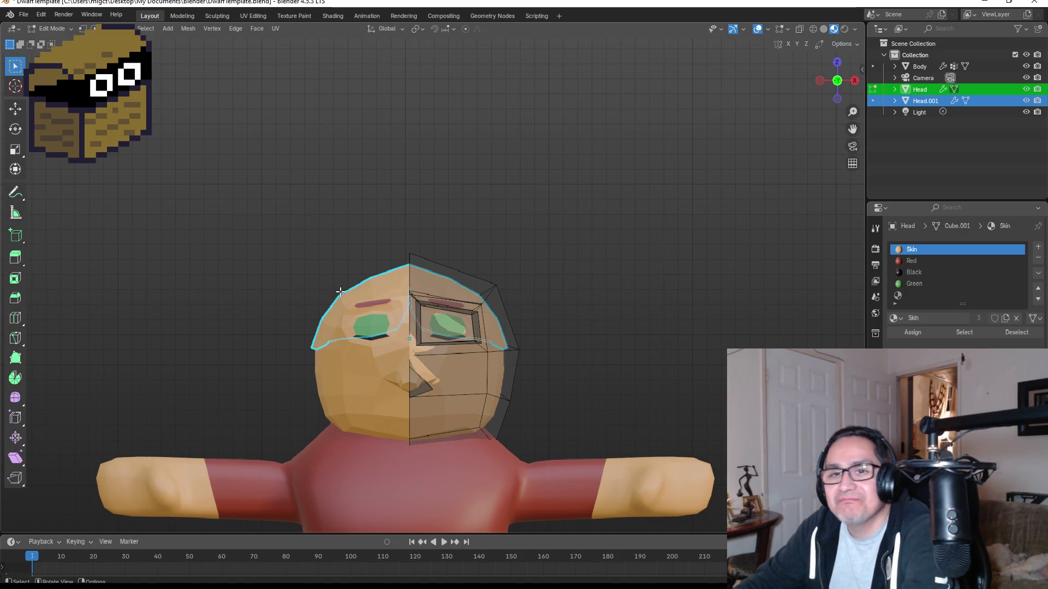
Pick the Red material slot, then make Head.001 active and start renaming it with F2.
{"action": "scroll", "coordinate": [417, 268], "scroll_direction": "up", "scroll_amount": 2}
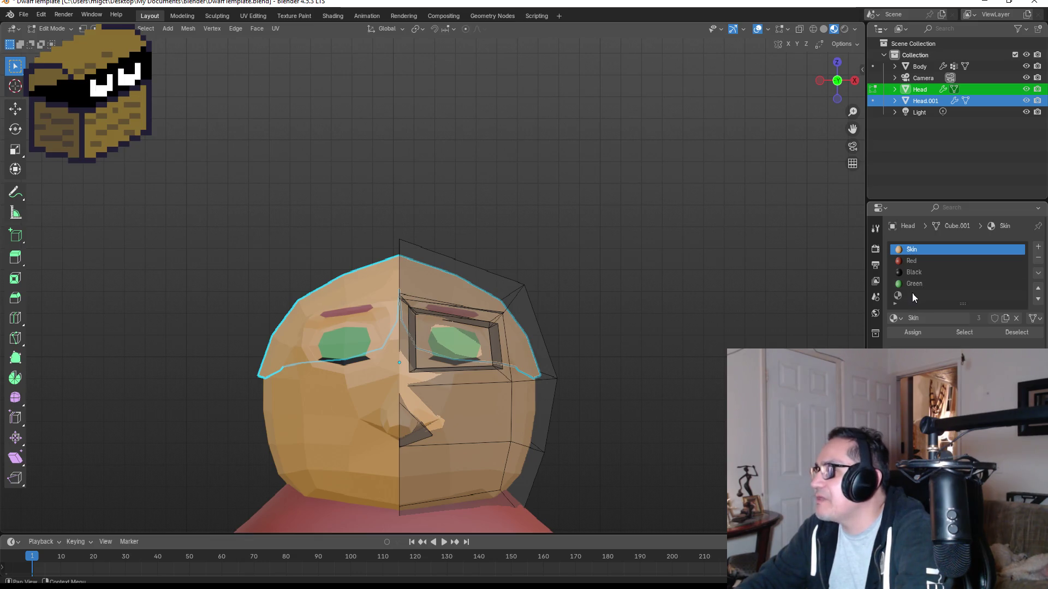
{"action": "scroll", "coordinate": [921, 295], "scroll_direction": "down", "scroll_amount": 4}
{"action": "scroll", "coordinate": [909, 277], "scroll_direction": "up", "scroll_amount": 4}
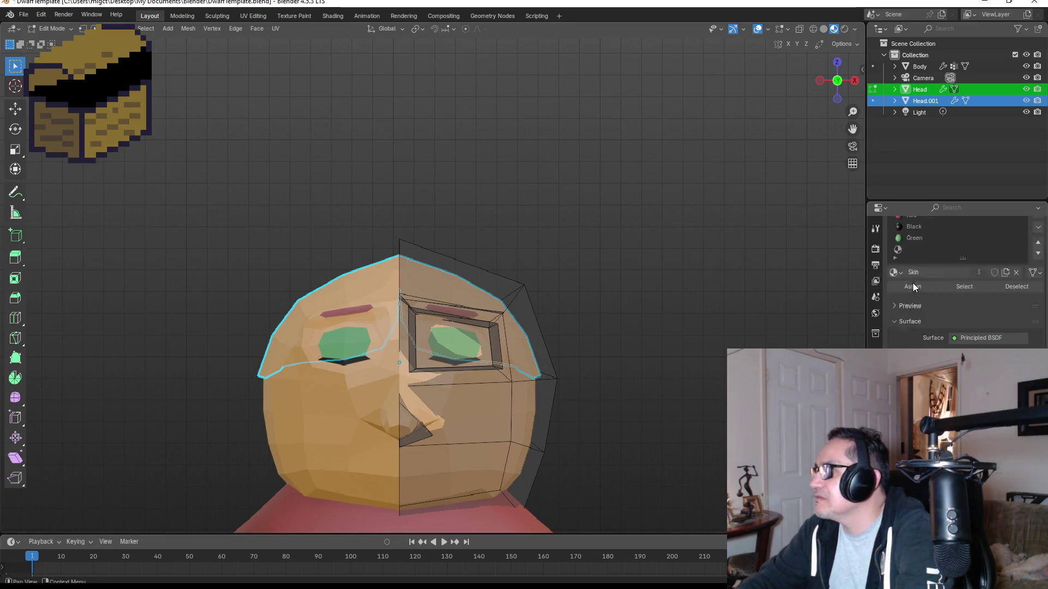
{"action": "left_click", "coordinate": [918, 263]}
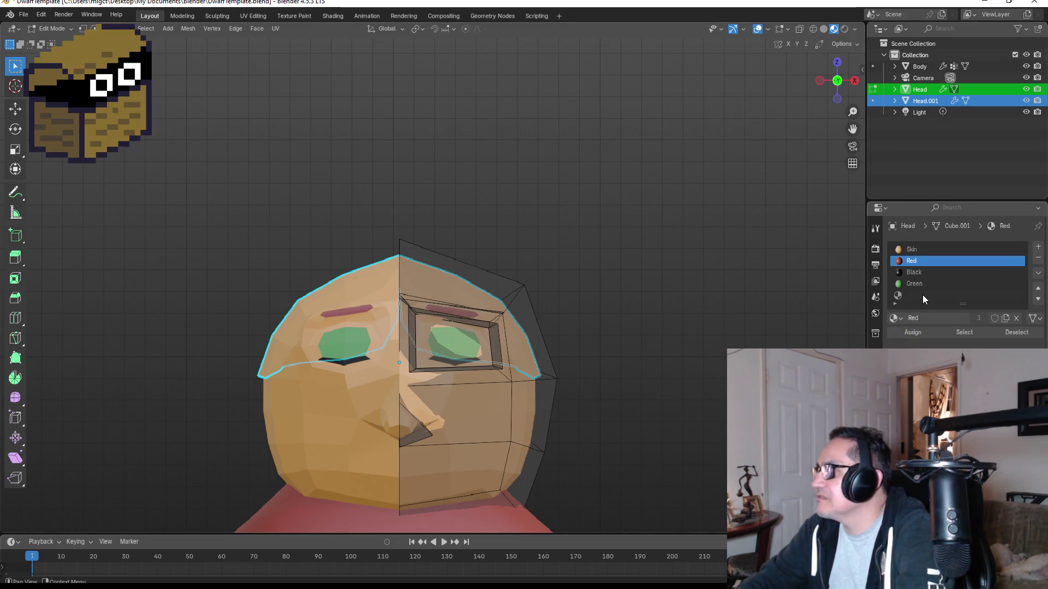
{"action": "left_click", "coordinate": [928, 100]}
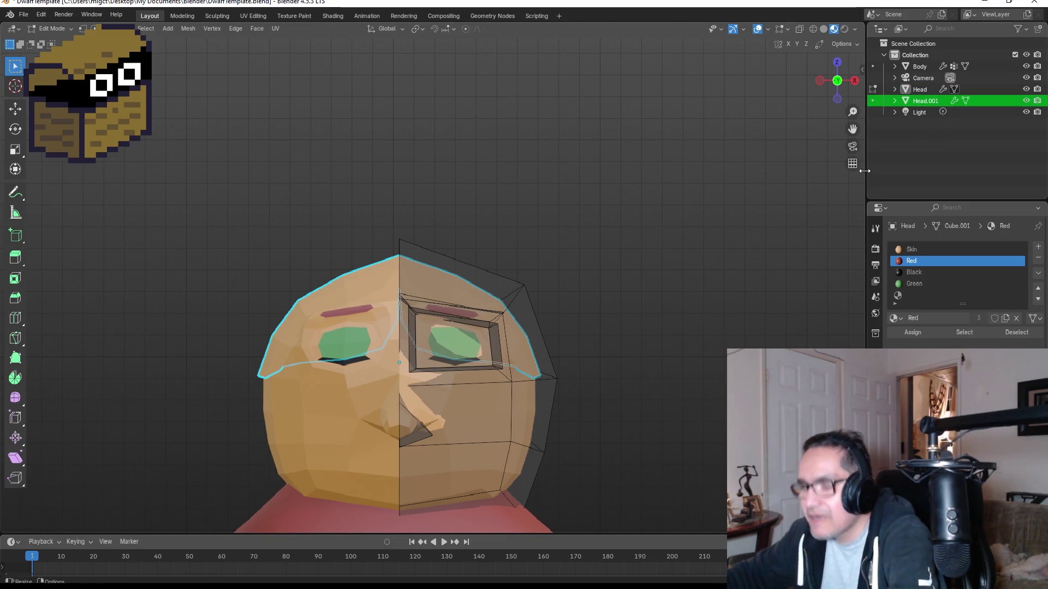
{"action": "key", "text": "F2"}
Rename the object to 'Hair', then restore the original head's name to 'Head'.
{"action": "type", "text": "Hair"}
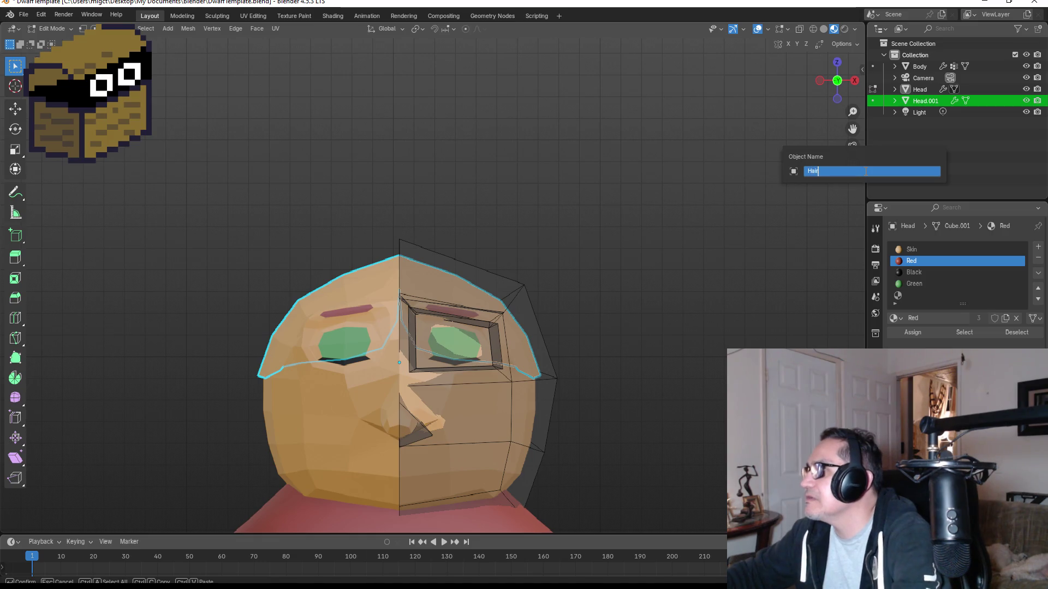
{"action": "key", "text": "Return"}
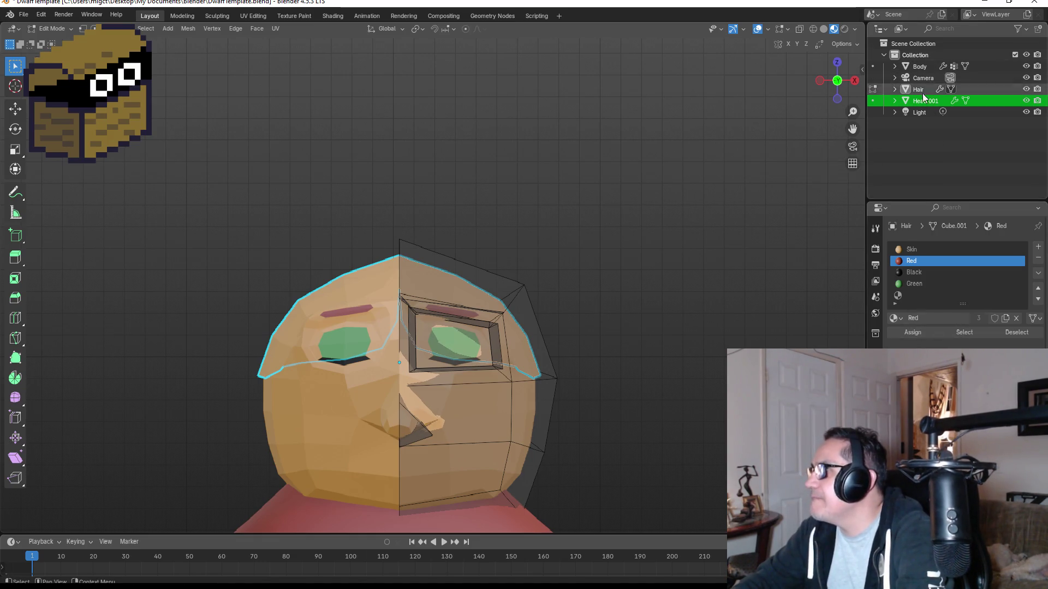
{"action": "left_click", "coordinate": [924, 89]}
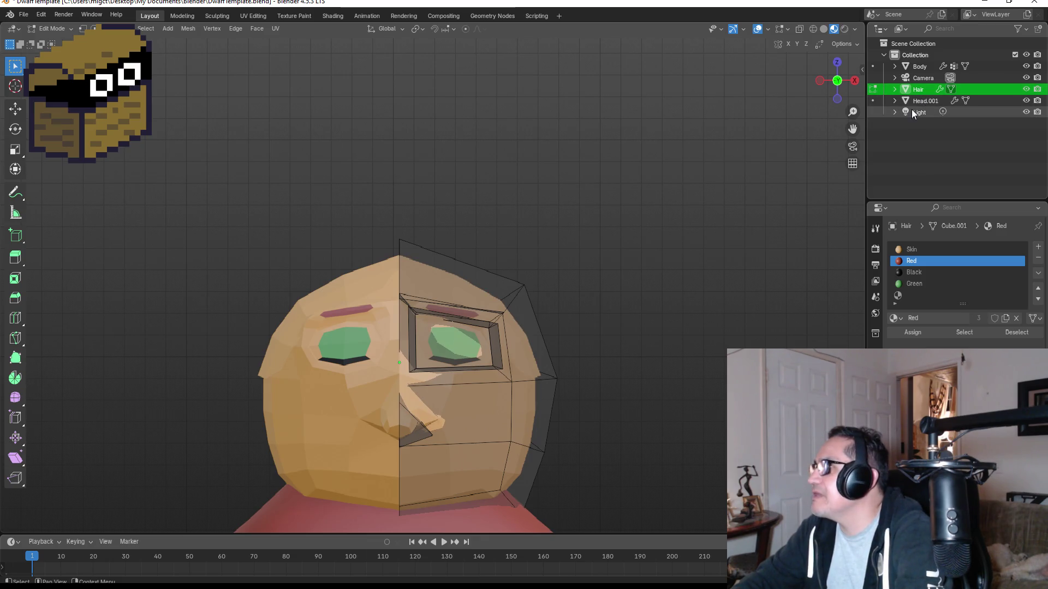
{"action": "key", "text": "F2"}
{"action": "type", "text": "H"}
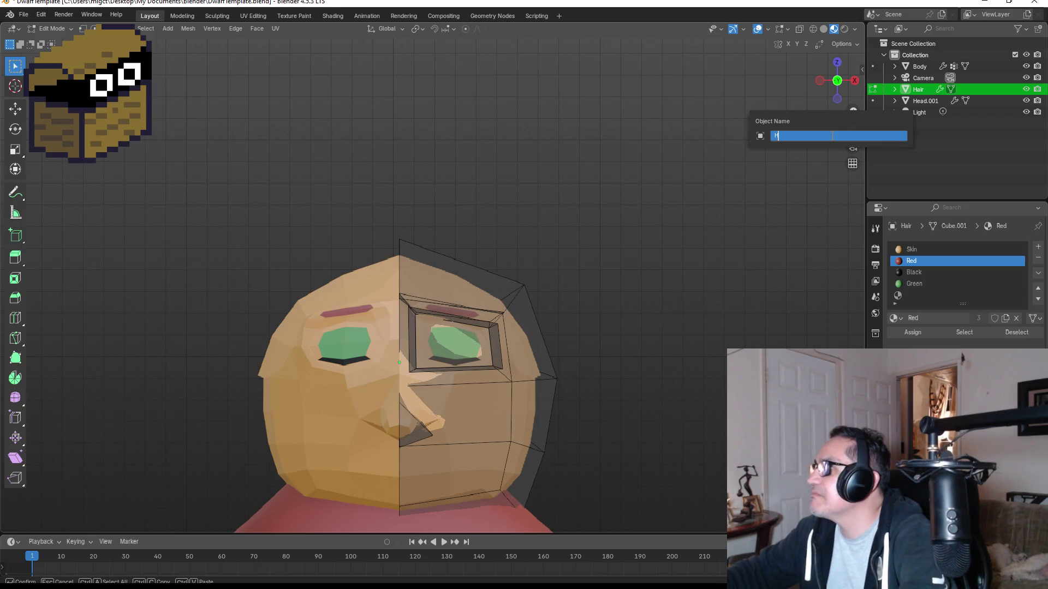
{"action": "type", "text": "ead"}
{"action": "key", "text": "Return"}
Make Head.001 active, return to Object Mode and select the hair piece.
{"action": "left_click", "coordinate": [937, 100]}
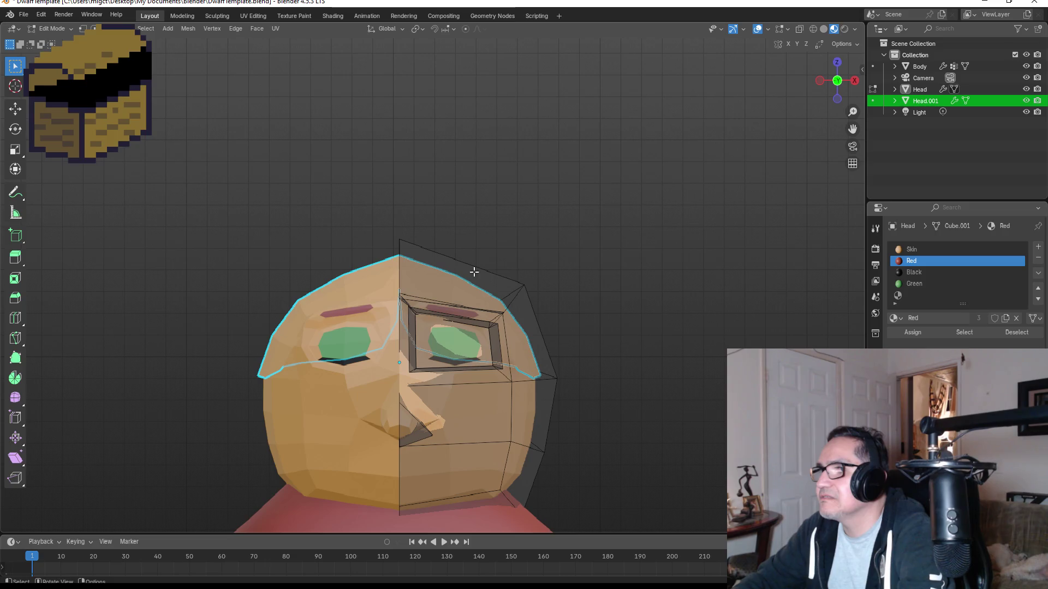
{"action": "key", "text": "Tab"}
{"action": "left_click", "coordinate": [466, 290]}
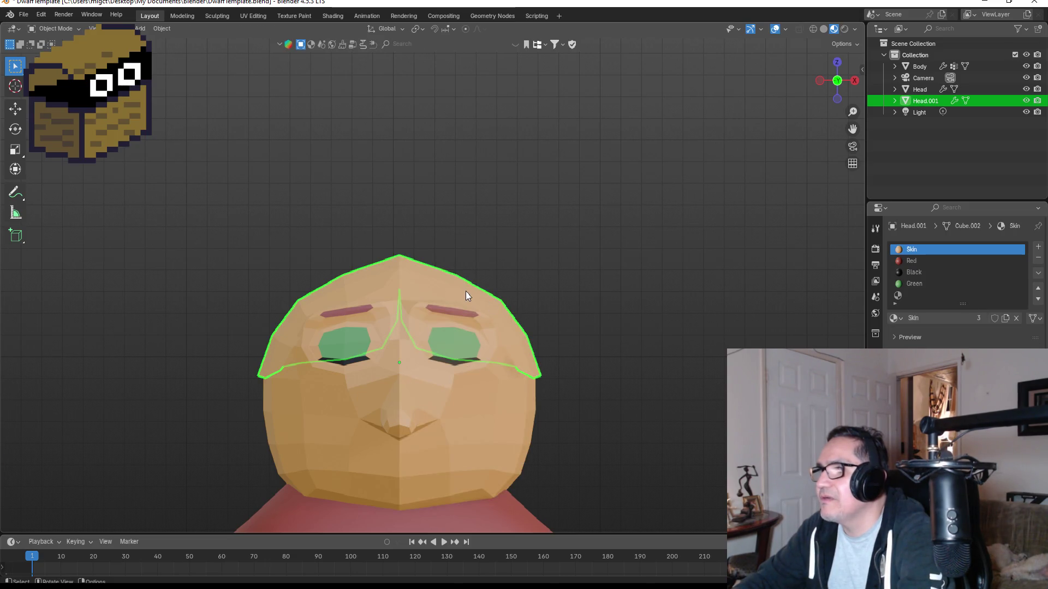
Move Head.001 back onto the head and reselect it in the outliner.
{"action": "key", "text": "g"}
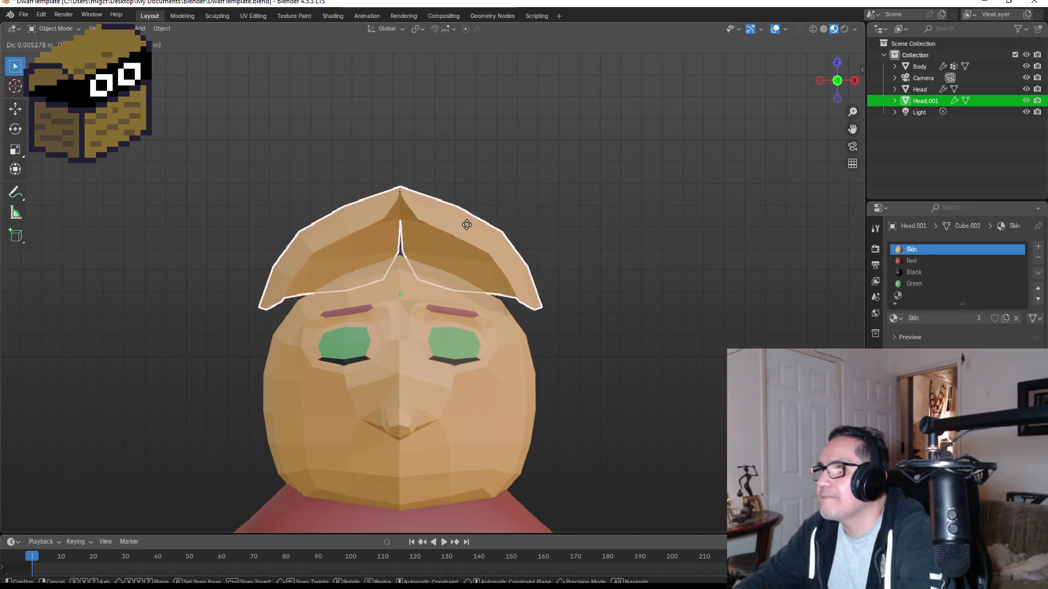
{"action": "left_click", "coordinate": [465, 284]}
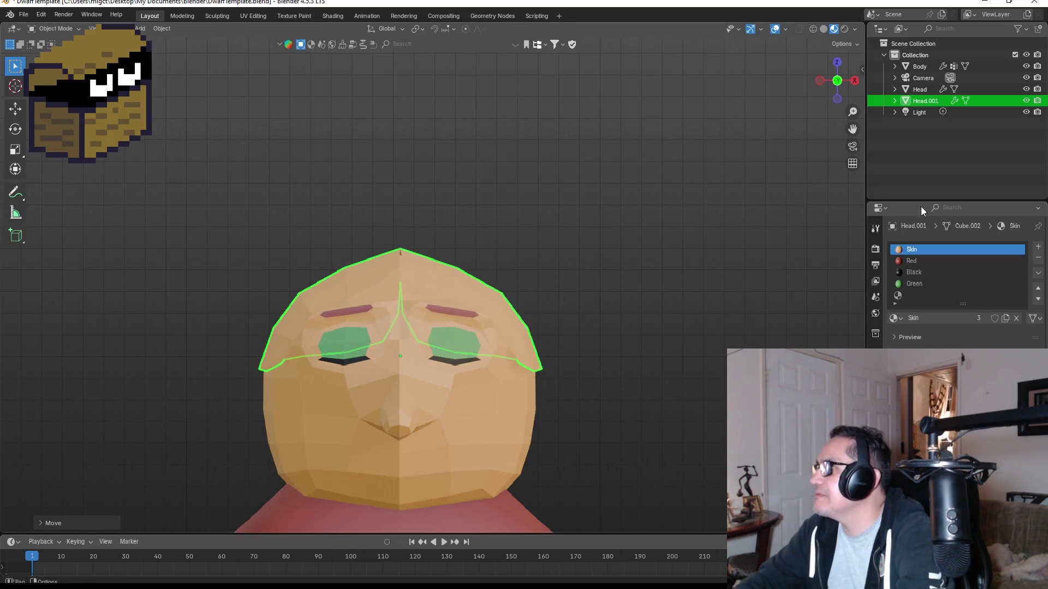
{"action": "left_click", "coordinate": [902, 261]}
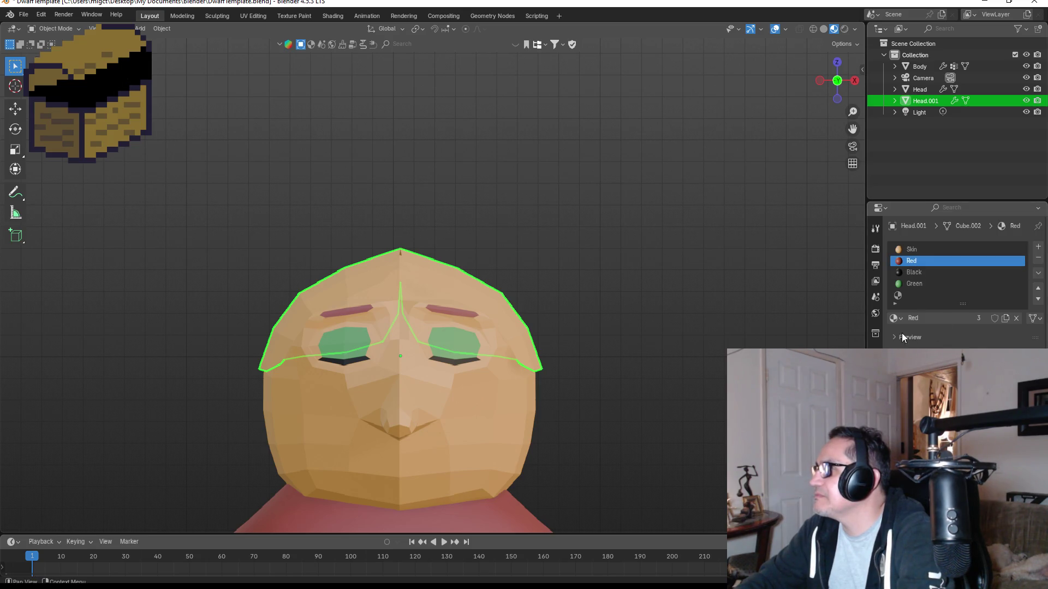
{"action": "key", "text": "a"}
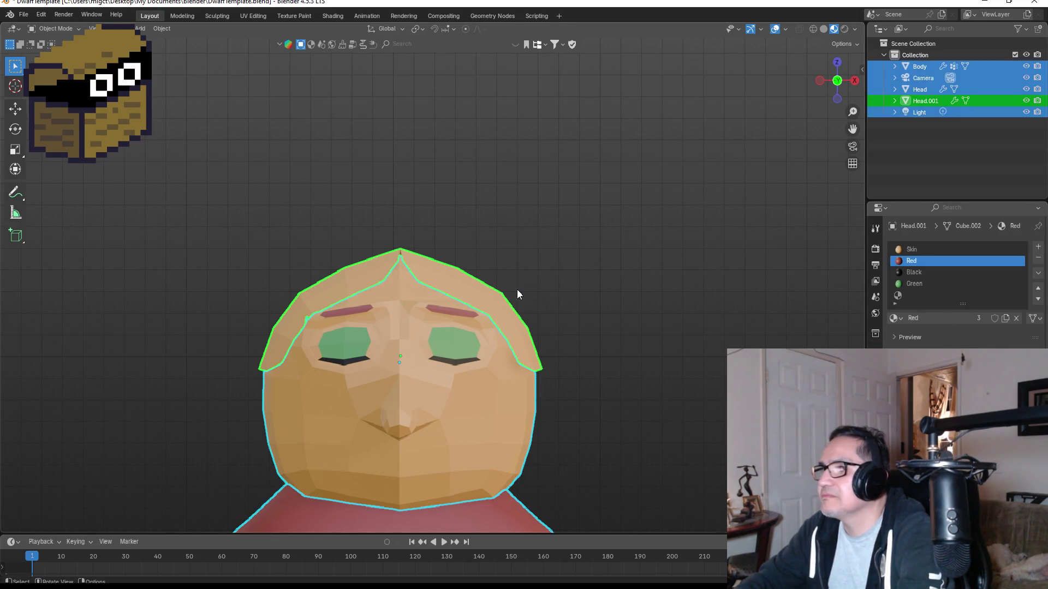
{"action": "key", "text": "Tab"}
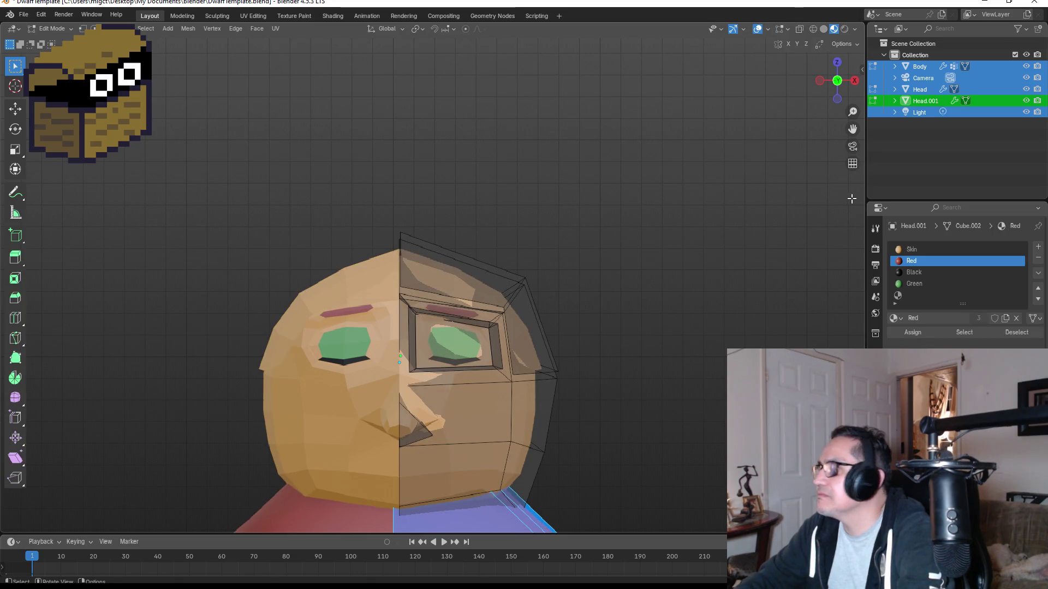
{"action": "key", "text": "Tab"}
{"action": "left_click", "coordinate": [910, 112]}
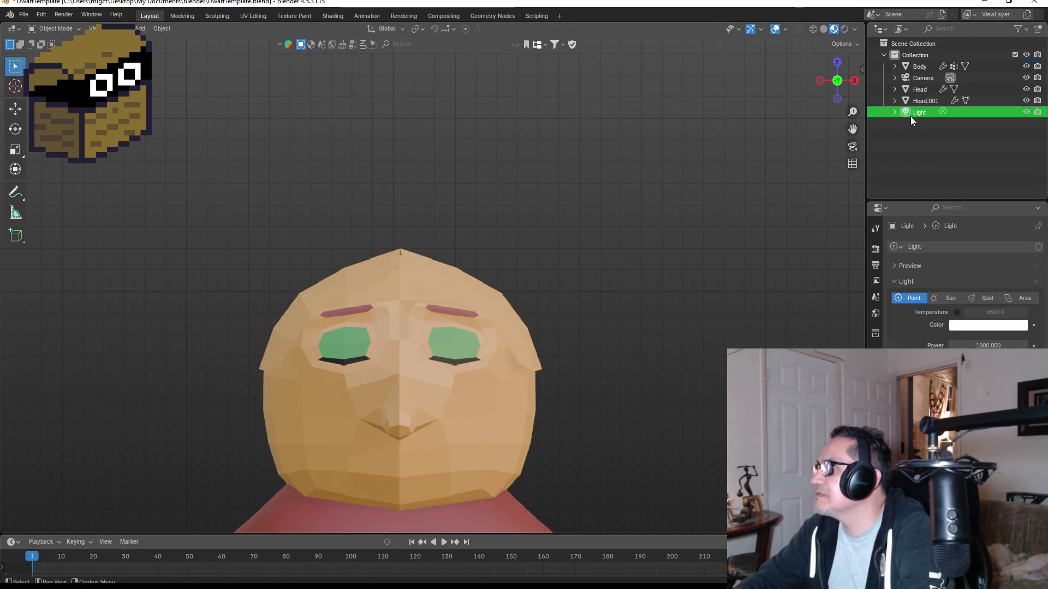
{"action": "left_click", "coordinate": [915, 101]}
Assign the Red material to all faces of Head.001 and view the red cap.
{"action": "key", "text": "Tab"}
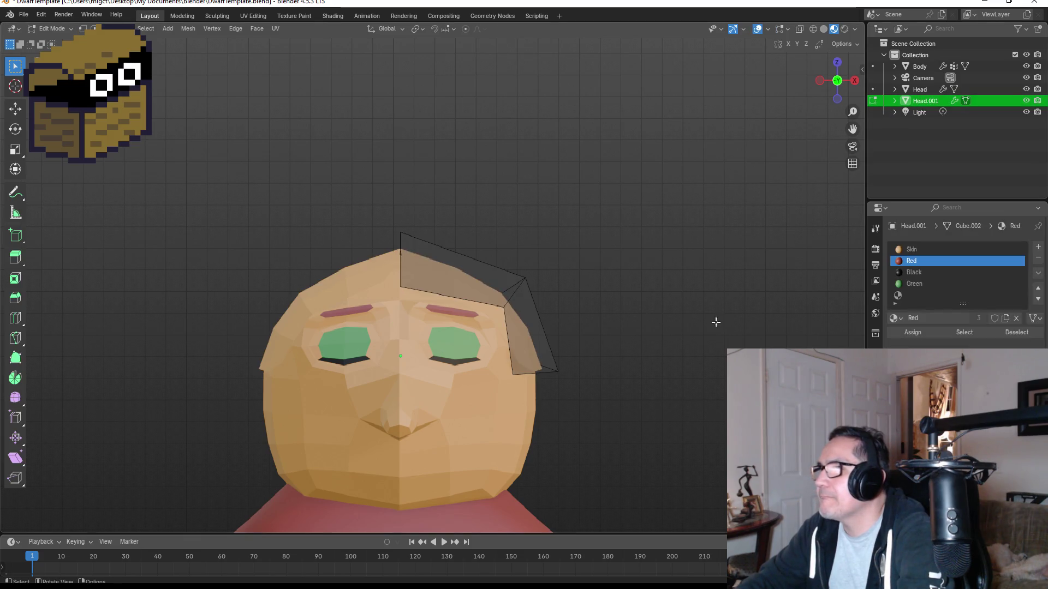
{"action": "key", "text": "a"}
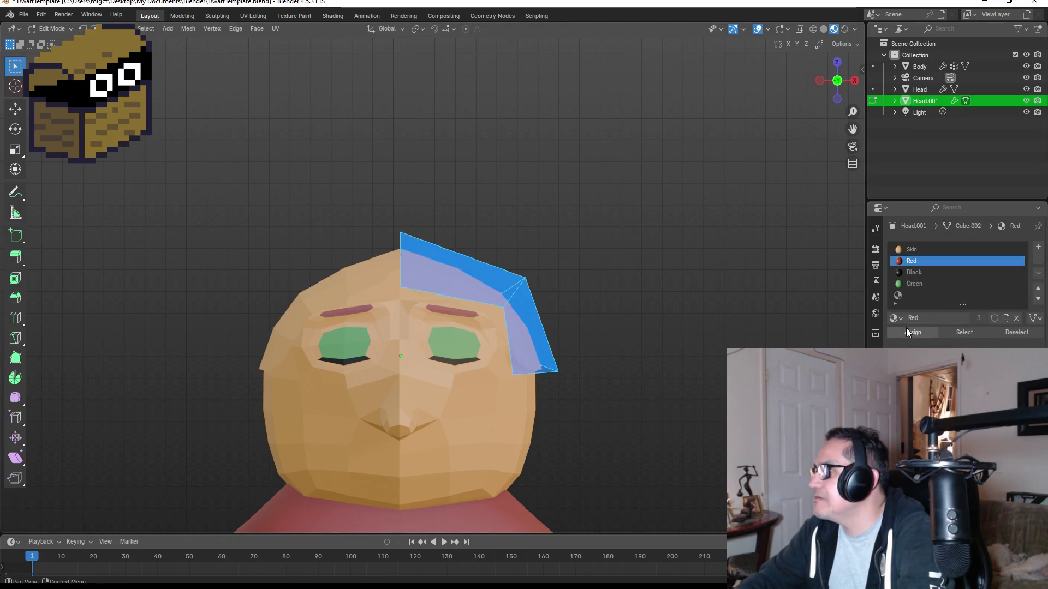
{"action": "left_click", "coordinate": [907, 332]}
{"action": "key", "text": "Tab"}
{"action": "mouse_move", "coordinate": [625, 319]}
{"action": "middle_mouse_down"}
{"action": "mouse_move", "coordinate": [665, 307]}
{"action": "mouse_move", "coordinate": [556, 311]}
{"action": "mouse_move", "coordinate": [623, 311]}
{"action": "mouse_move", "coordinate": [624, 320]}
{"action": "middle_mouse_up"}
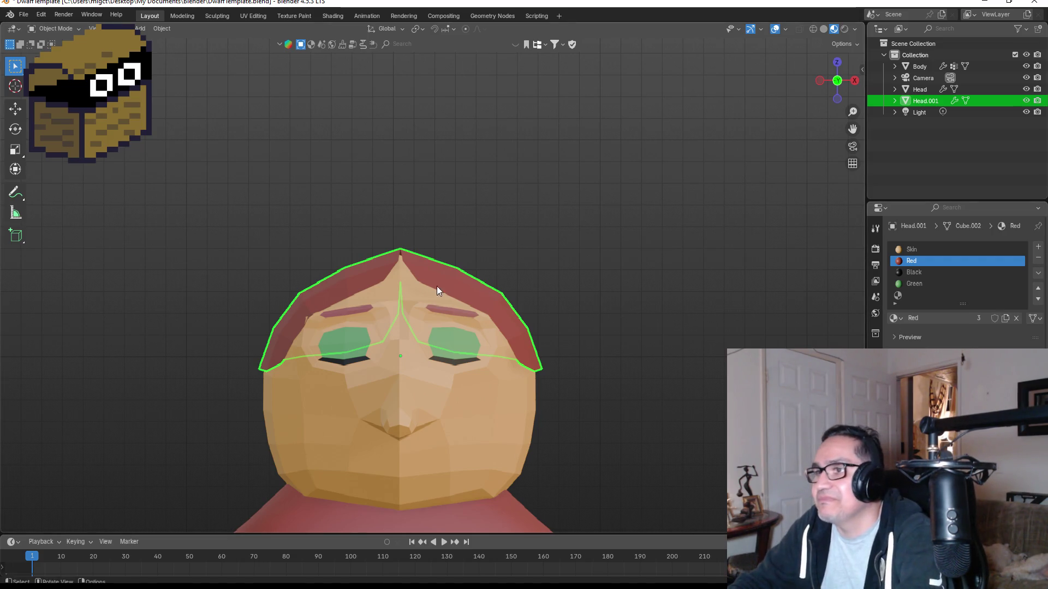
Enter Edit Mode on the hair piece in vertex select and show its modifier settings.
{"action": "scroll", "coordinate": [476, 289], "scroll_direction": "up", "scroll_amount": 3}
{"action": "mouse_move", "coordinate": [423, 284]}
{"action": "middle_mouse_down"}
{"action": "mouse_move", "coordinate": [493, 274]}
{"action": "mouse_move", "coordinate": [460, 293]}
{"action": "middle_mouse_up"}
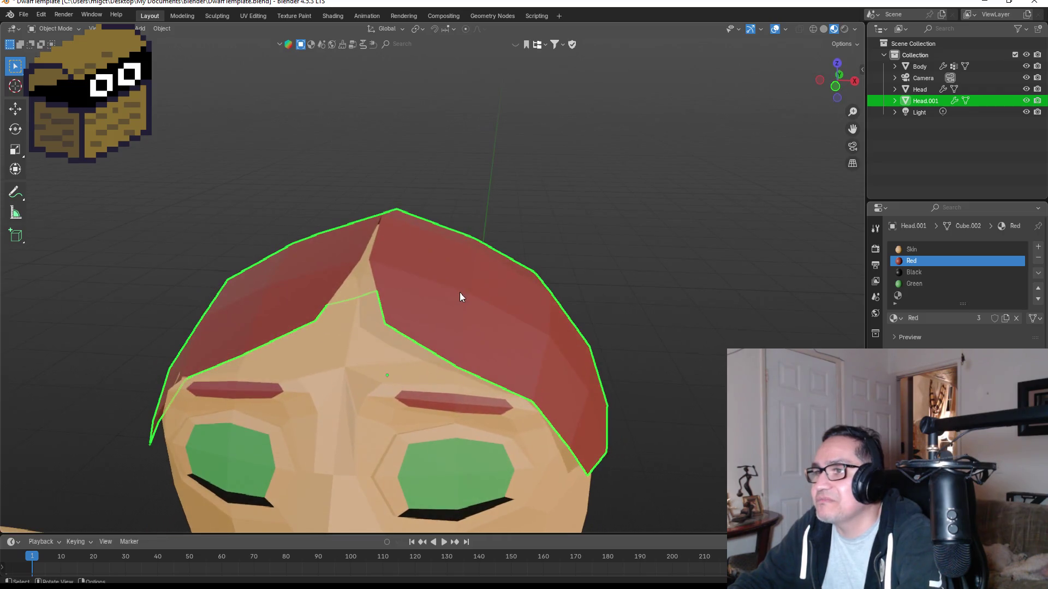
{"action": "key", "text": "Tab"}
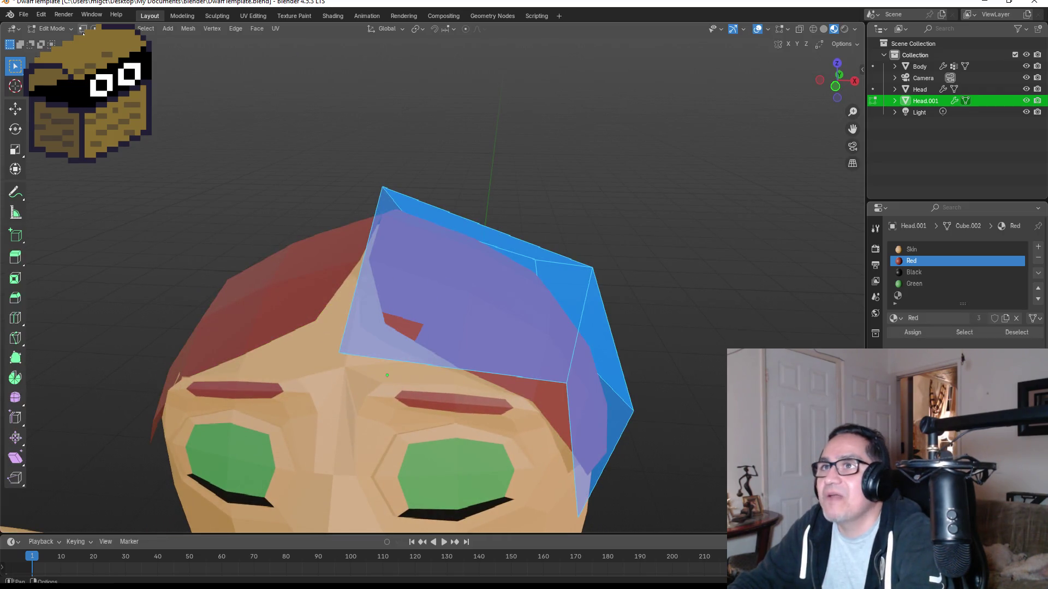
{"action": "left_click", "coordinate": [82, 29]}
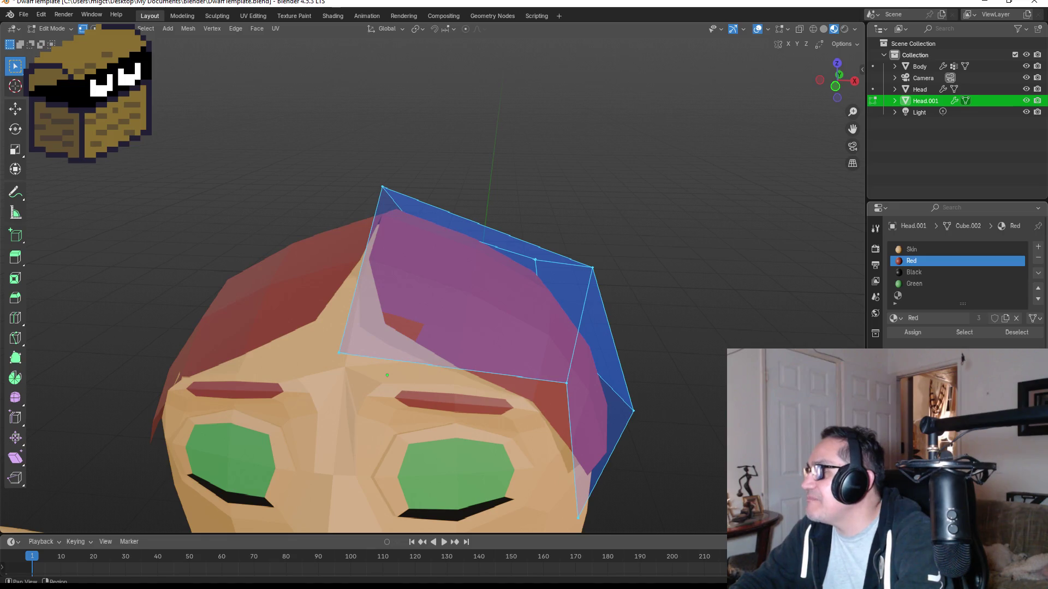
{"action": "left_click", "coordinate": [876, 228]}
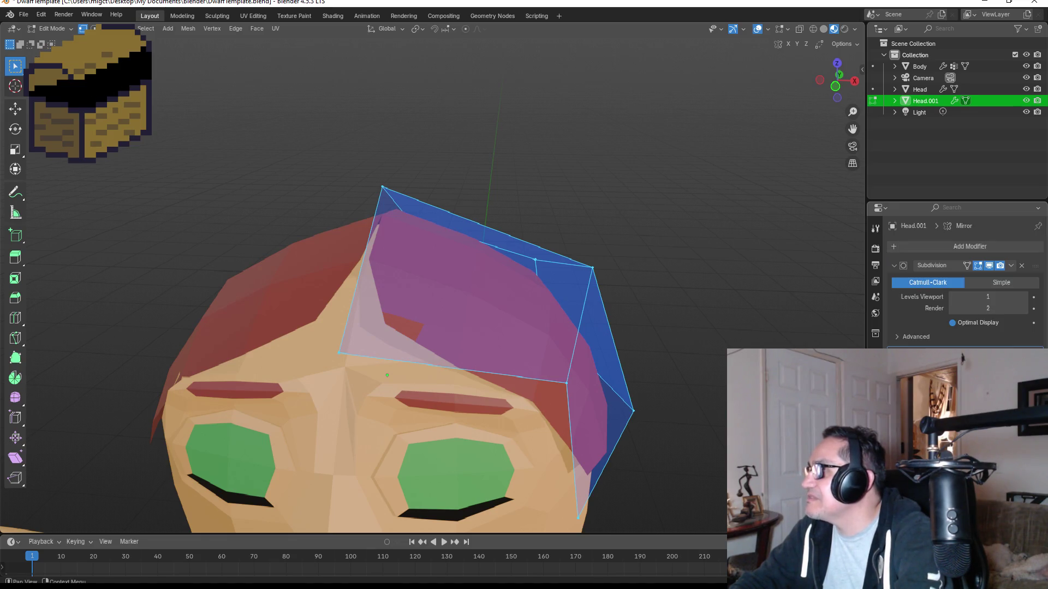
{"action": "middle_click_drag", "start_coordinate": [520, 321], "coordinate": [321, 157]}
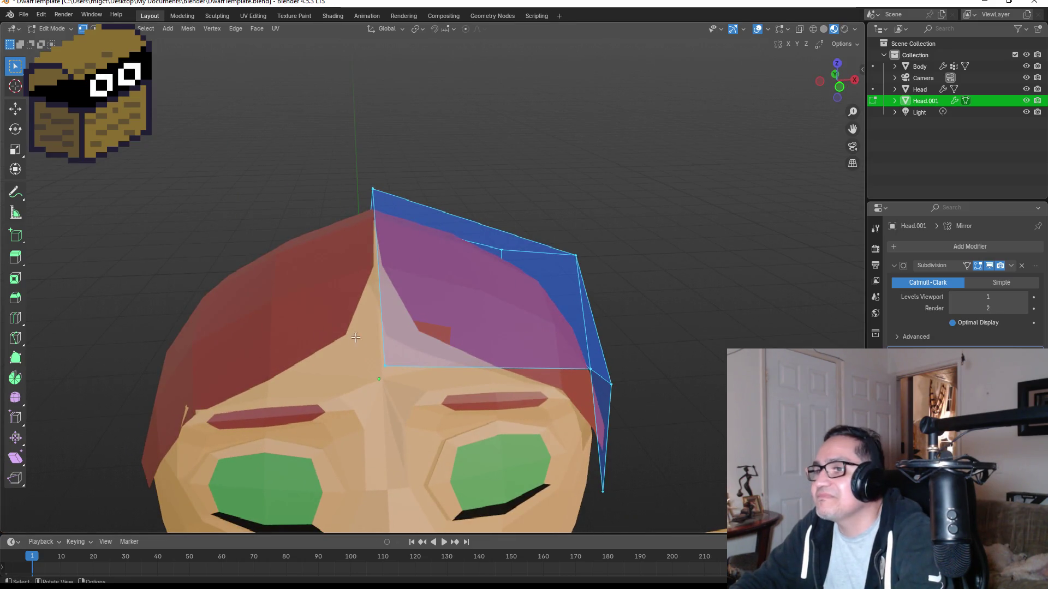
Try moving a side vertex and the top vertex of the cap, cancelling each move.
{"action": "left_click", "coordinate": [385, 364]}
{"action": "key", "text": "g"}
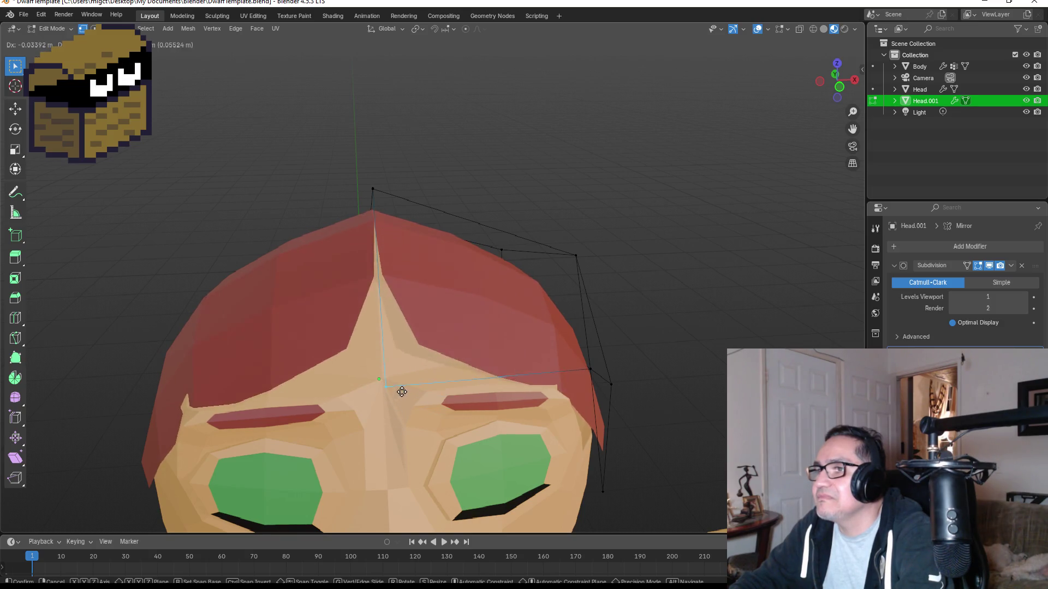
{"action": "key", "text": "Escape"}
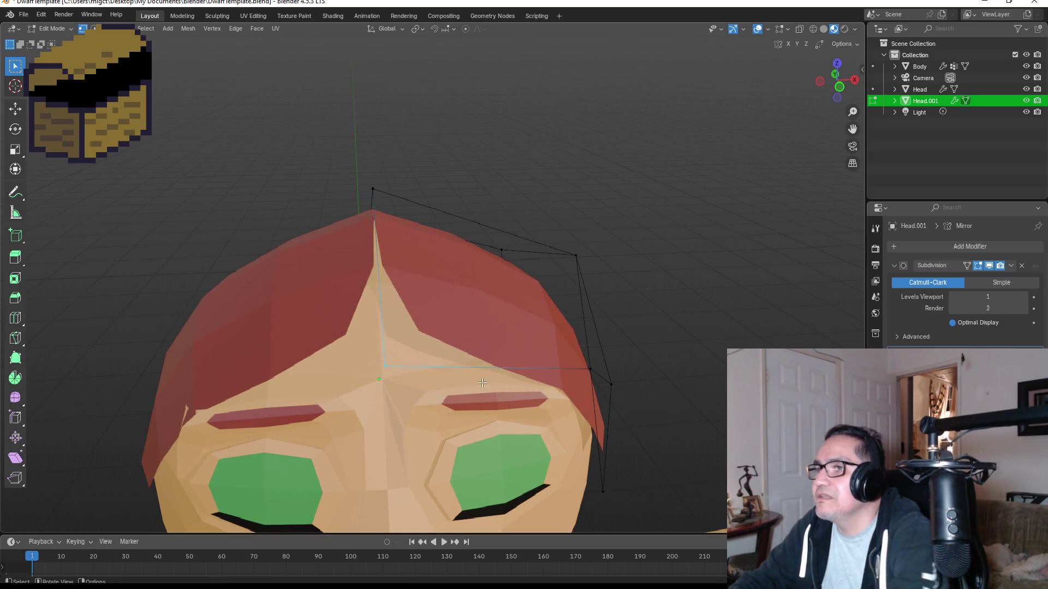
{"action": "mouse_move", "coordinate": [447, 177]}
{"action": "middle_mouse_down"}
{"action": "mouse_move", "coordinate": [323, 201]}
{"action": "mouse_move", "coordinate": [505, 189]}
{"action": "middle_mouse_up"}
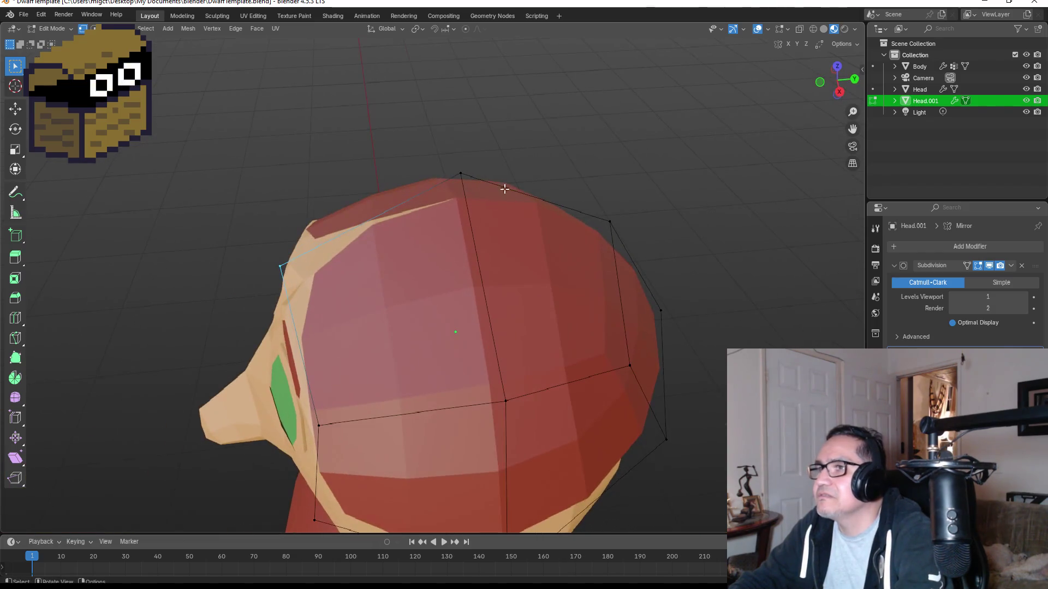
{"action": "left_click", "coordinate": [492, 191]}
{"action": "key", "text": "g"}
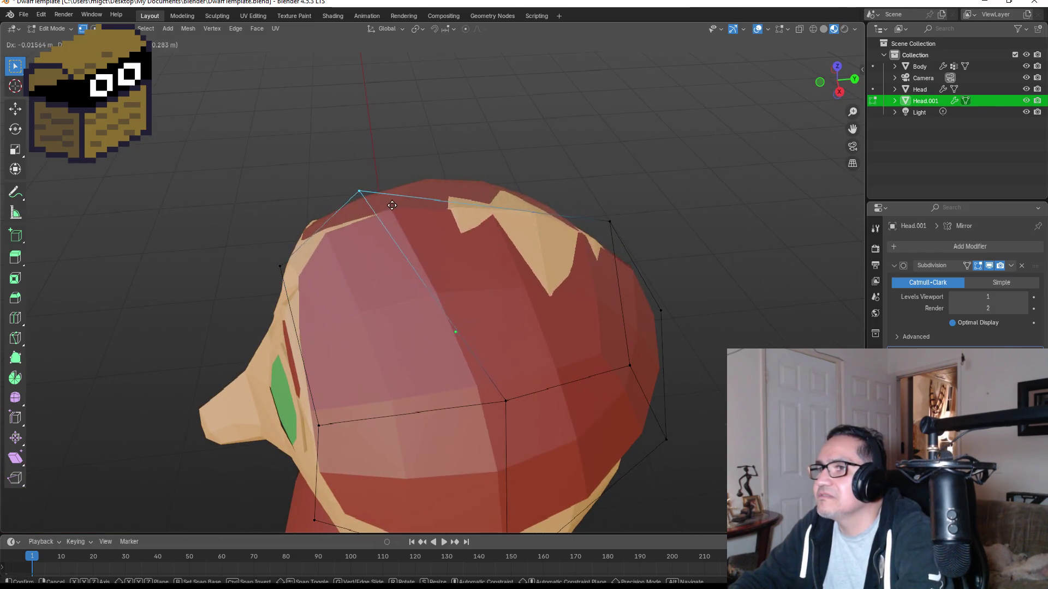
{"action": "key", "text": "Escape"}
{"action": "key", "text": "g"}
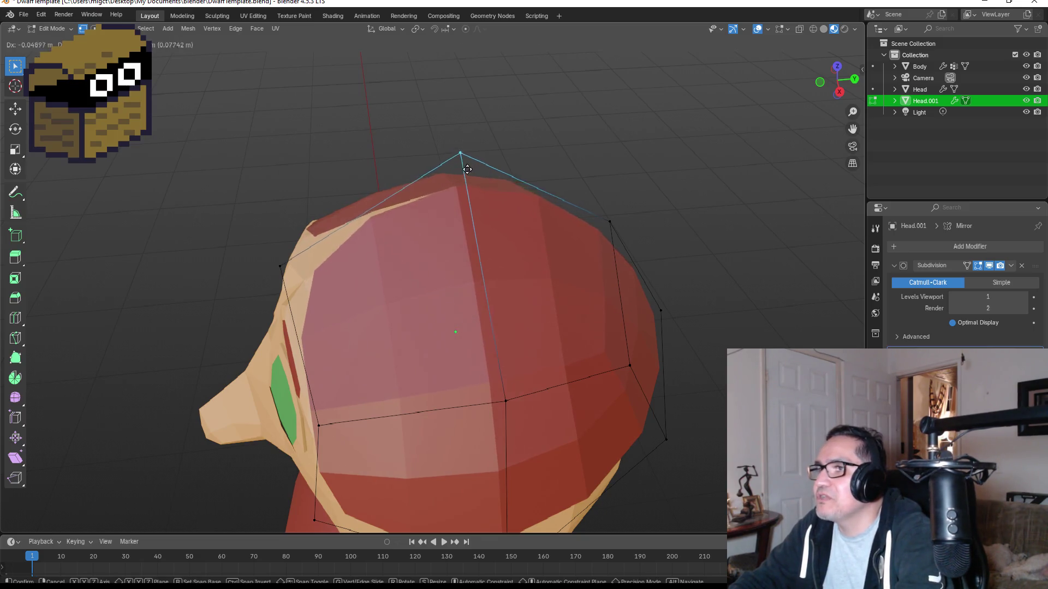
{"action": "key", "text": "Escape"}
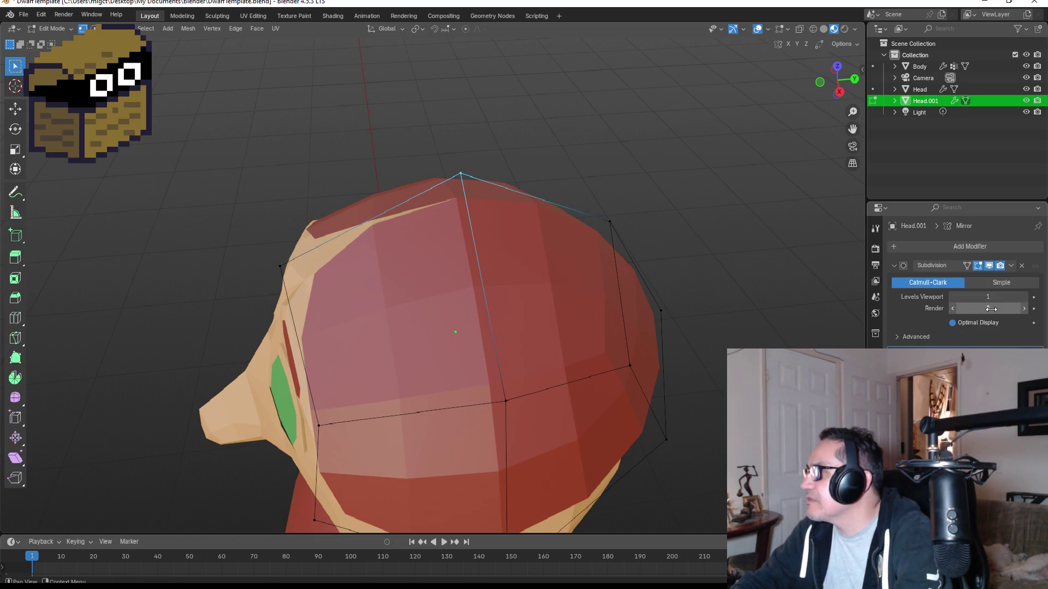
Set the Subdivision modifier to viewport level 0 and render level 1.
{"action": "left_click", "coordinate": [996, 310]}
{"action": "type", "text": "0"}
{"action": "key", "text": "Return"}
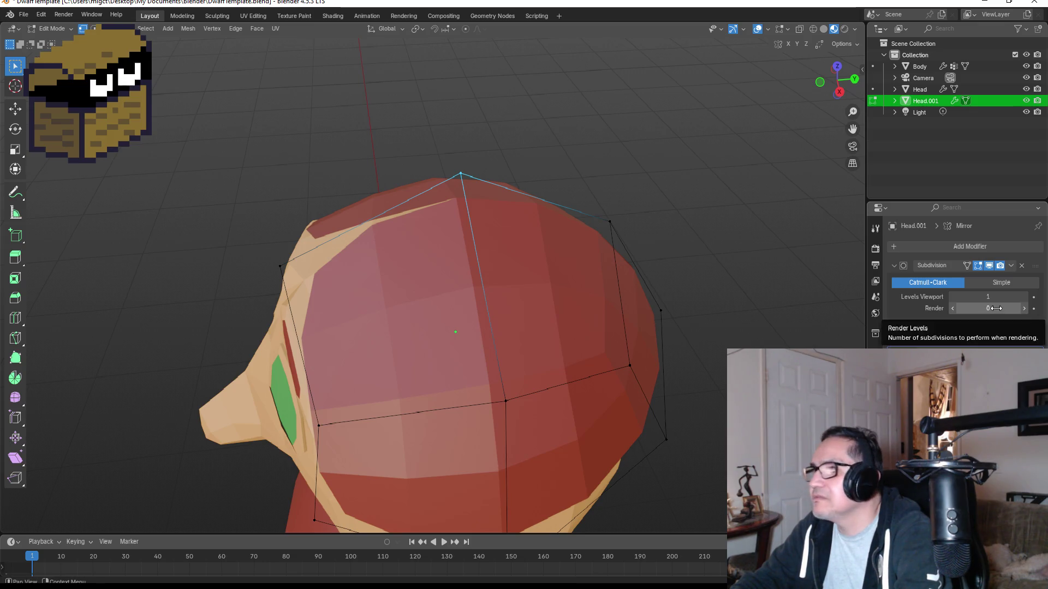
{"action": "left_click_drag", "start_coordinate": [997, 310], "coordinate": [980, 296]}
{"action": "mouse_move", "coordinate": [597, 265]}
{"action": "middle_mouse_down"}
{"action": "mouse_move", "coordinate": [722, 248]}
{"action": "mouse_move", "coordinate": [718, 215]}
{"action": "mouse_move", "coordinate": [695, 251]}
{"action": "mouse_move", "coordinate": [728, 295]}
{"action": "mouse_move", "coordinate": [714, 285]}
{"action": "middle_mouse_up"}
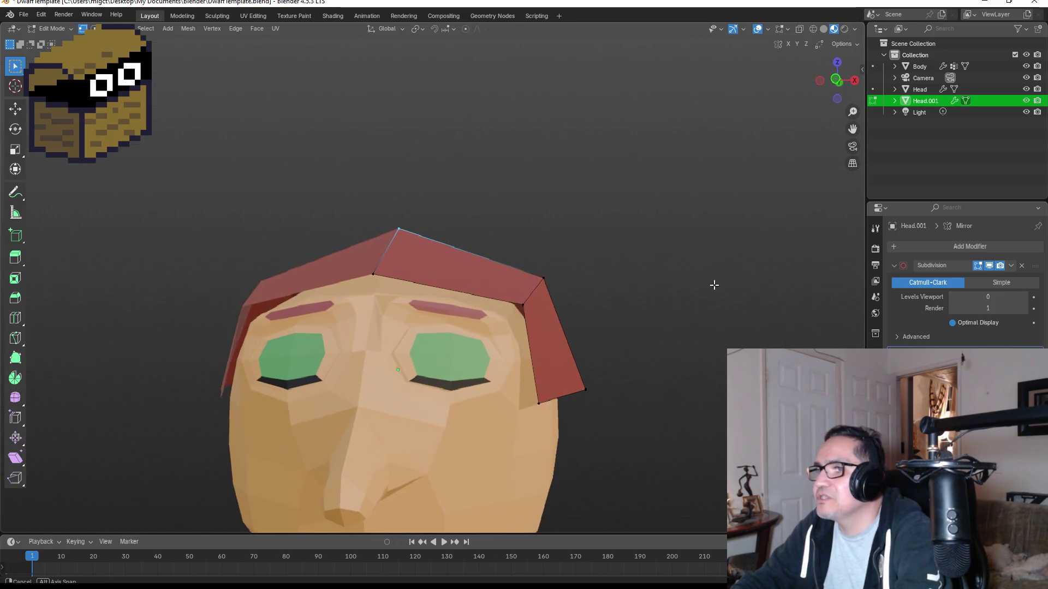
Return to Object Mode and orbit around the dwarf to inspect the angular red cap.
{"action": "key", "text": "Tab"}
{"action": "scroll", "coordinate": [633, 371], "scroll_direction": "down", "scroll_amount": 3}
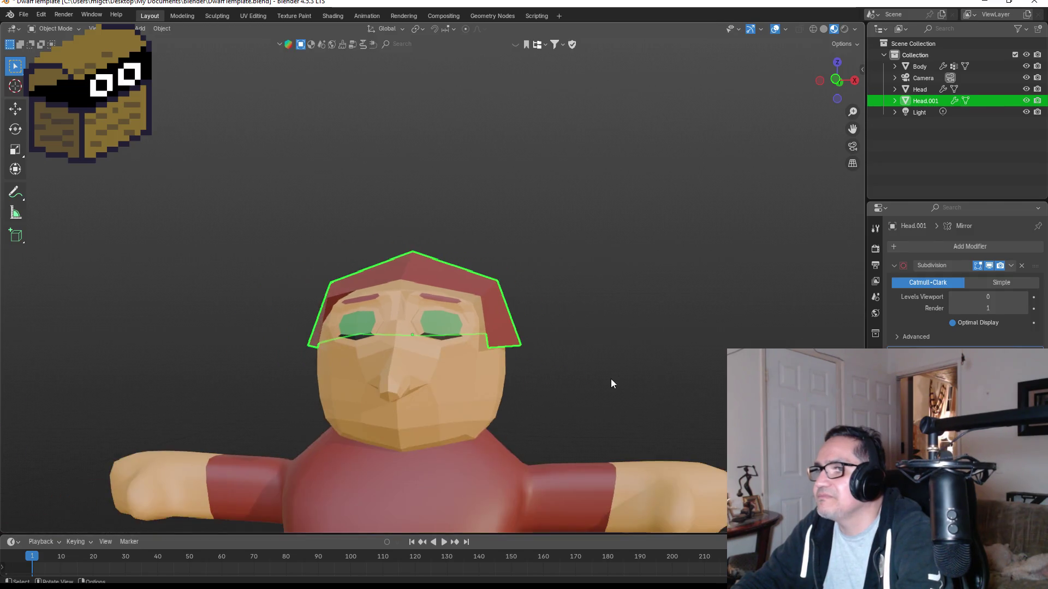
{"action": "mouse_move", "coordinate": [644, 358]}
{"action": "middle_mouse_down"}
{"action": "mouse_move", "coordinate": [517, 375]}
{"action": "mouse_move", "coordinate": [711, 359]}
{"action": "mouse_move", "coordinate": [687, 360]}
{"action": "middle_mouse_up"}
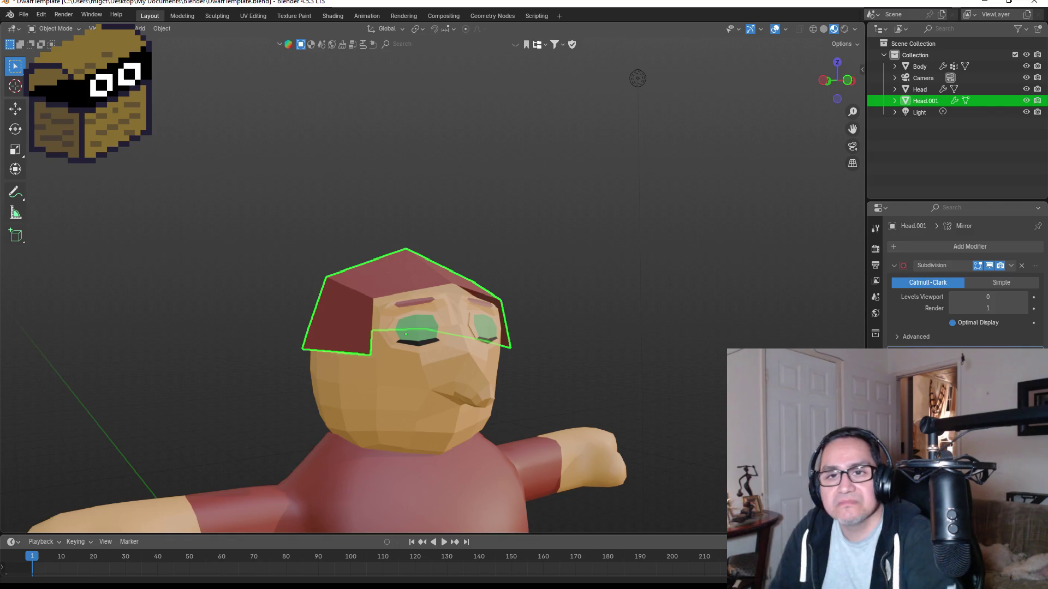
{"action": "scroll", "coordinate": [544, 307], "scroll_direction": "up", "scroll_amount": 5}
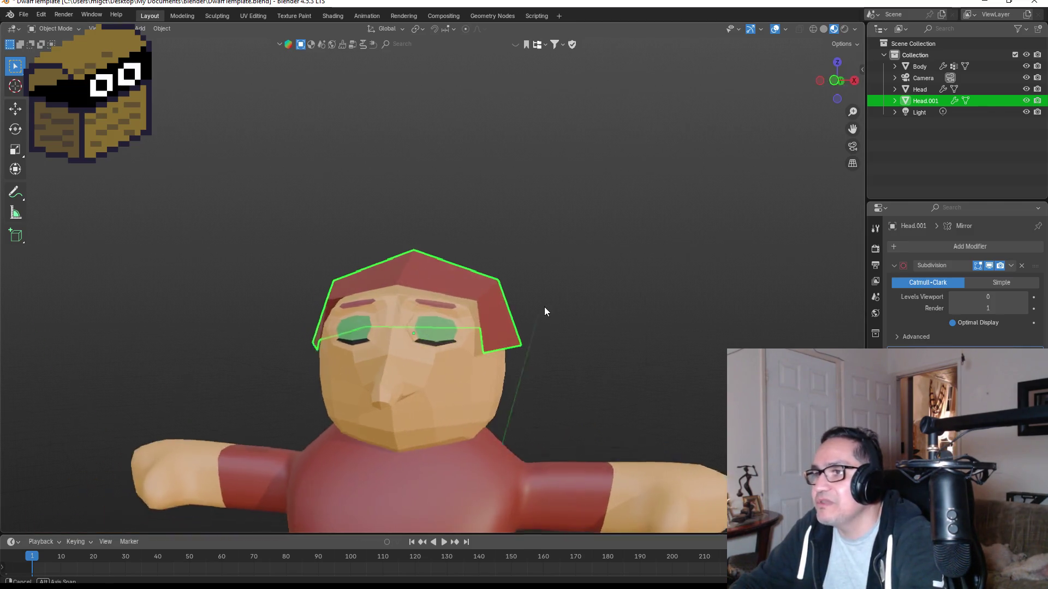
Move Head.001 to a new position on the head, then switch to front and right ortho views.
{"action": "mouse_move", "coordinate": [418, 273]}
{"action": "middle_mouse_down"}
{"action": "mouse_move", "coordinate": [460, 262]}
{"action": "mouse_move", "coordinate": [469, 273]}
{"action": "middle_mouse_up"}
{"action": "key", "text": "g"}
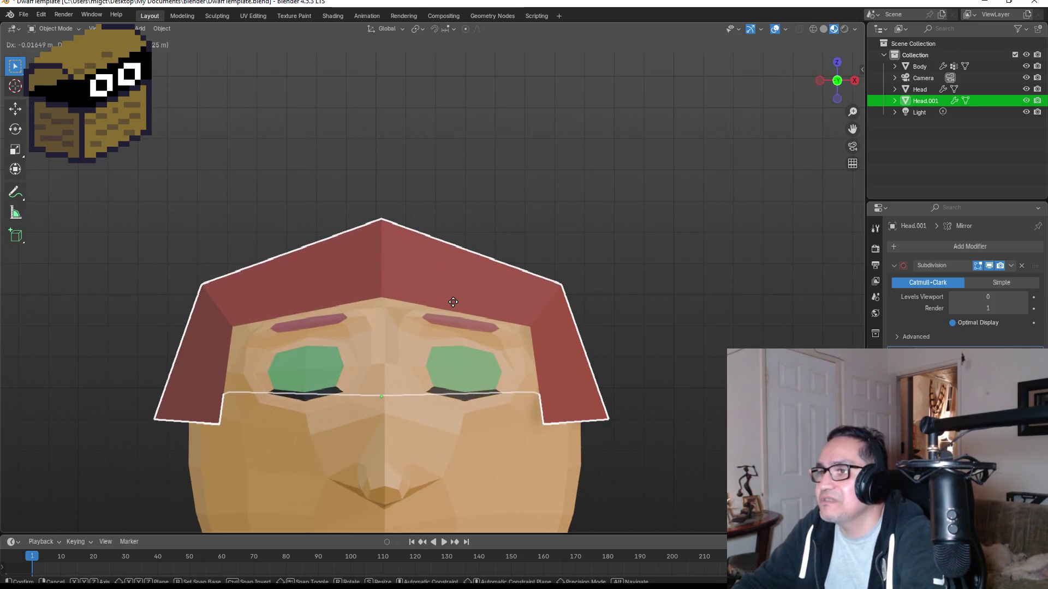
{"action": "left_click", "coordinate": [453, 304]}
{"action": "mouse_move", "coordinate": [571, 329]}
{"action": "middle_mouse_down"}
{"action": "mouse_move", "coordinate": [610, 336]}
{"action": "mouse_move", "coordinate": [545, 336]}
{"action": "middle_mouse_up"}
{"action": "key", "text": "KP_1"}
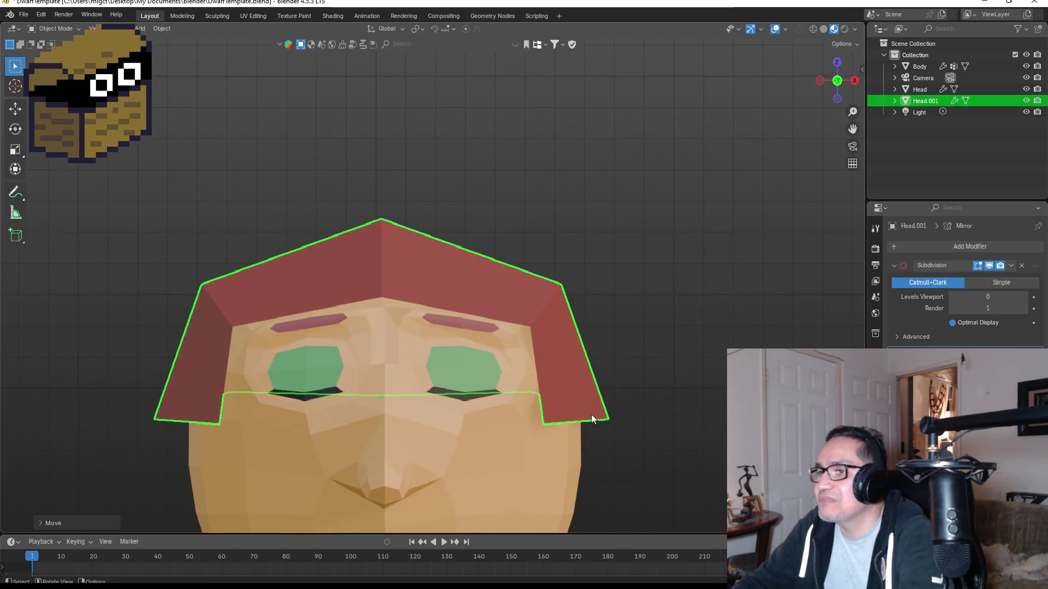
{"action": "key", "text": "KP_3"}
In face select Edit Mode, start pulling the cap's back bottom edge downward from a rear view.
{"action": "key", "text": "Tab"}
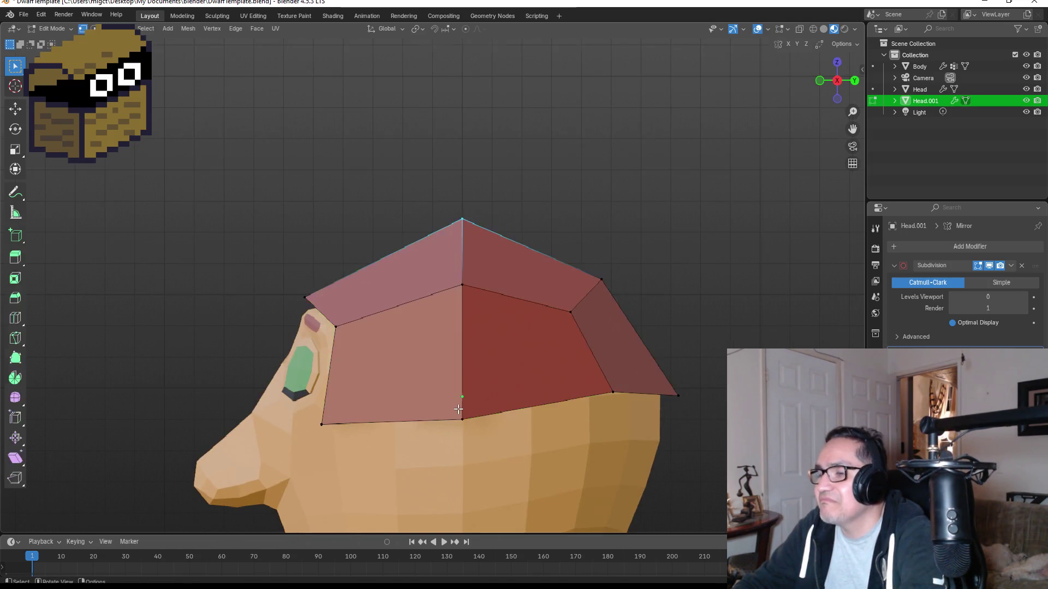
{"action": "key", "text": "3"}
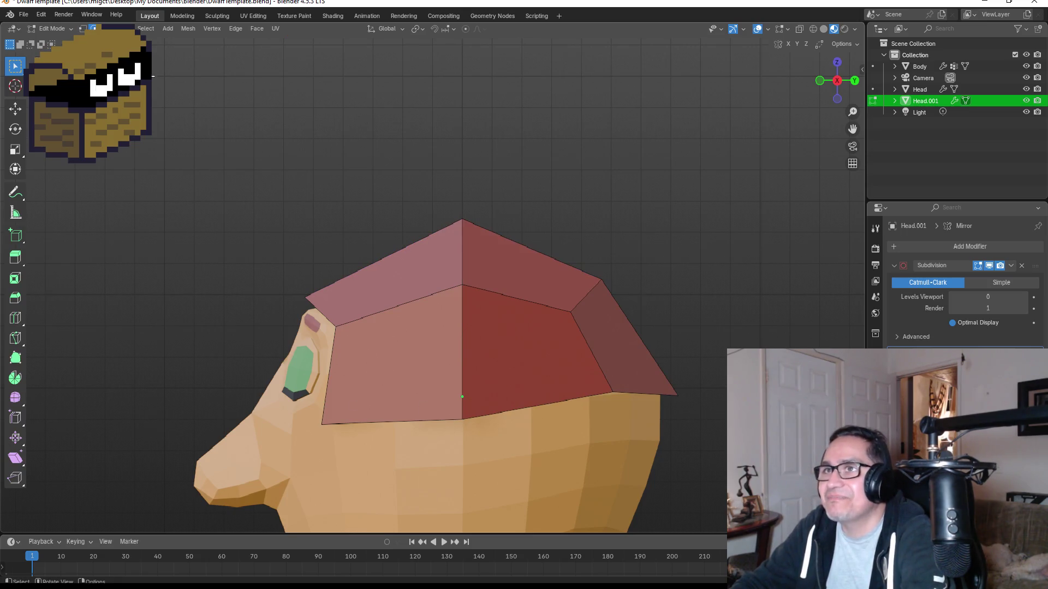
{"action": "scroll", "coordinate": [354, 415], "scroll_direction": "down", "scroll_amount": 2}
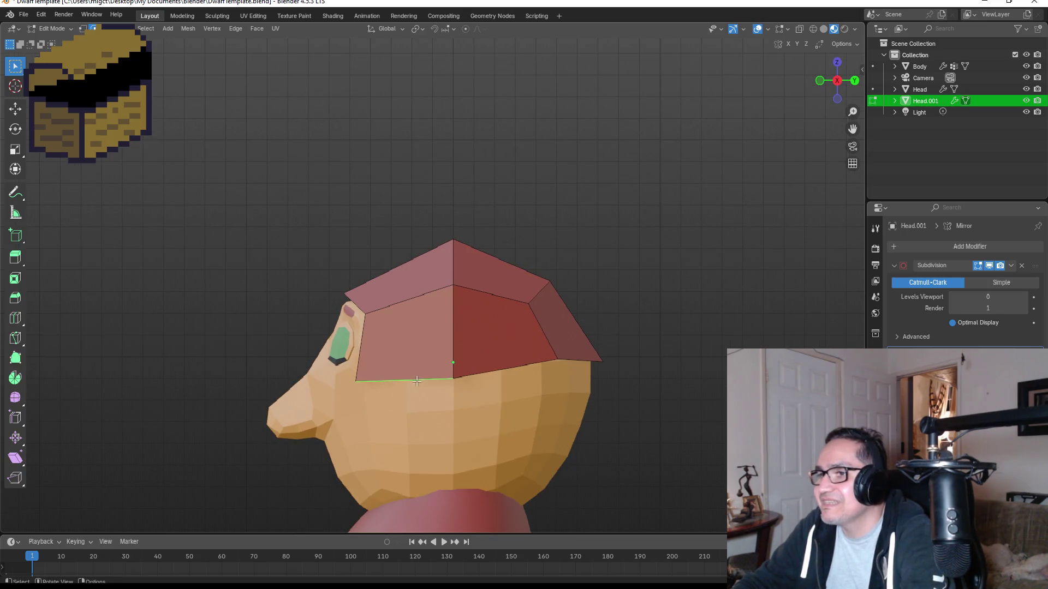
{"action": "mouse_move", "coordinate": [480, 376]}
{"action": "middle_mouse_down"}
{"action": "mouse_move", "coordinate": [524, 382]}
{"action": "mouse_move", "coordinate": [430, 362]}
{"action": "mouse_move", "coordinate": [618, 368]}
{"action": "middle_mouse_up"}
{"action": "key", "text": "g"}
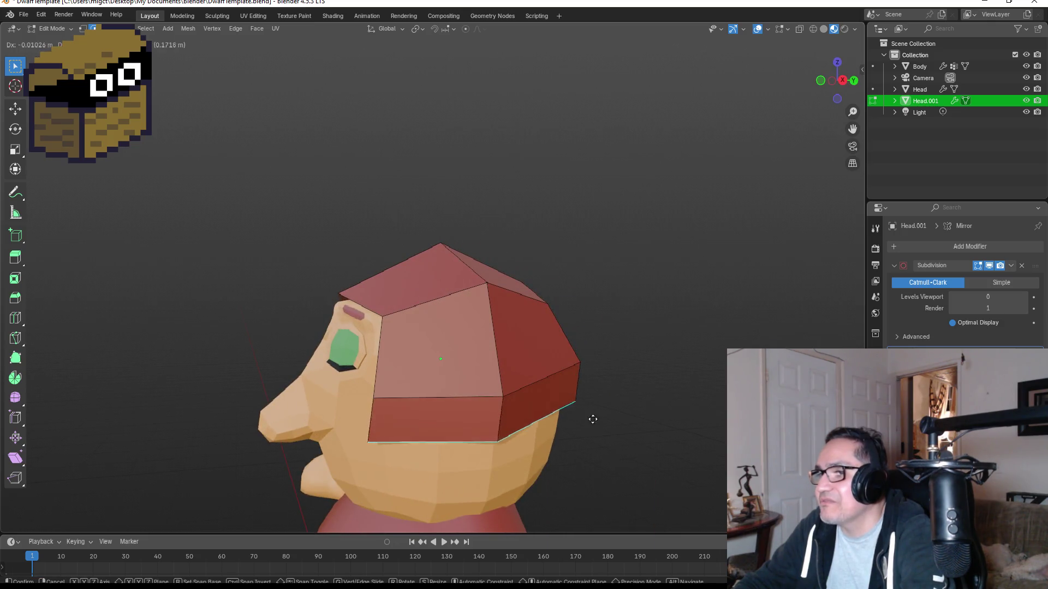
Commit the first downward extension of the cap's back edge.
{"action": "left_click", "coordinate": [600, 517]}
{"action": "mouse_move", "coordinate": [600, 521]}
{"action": "middle_mouse_down"}
{"action": "mouse_move", "coordinate": [683, 456]}
{"action": "mouse_move", "coordinate": [575, 394]}
{"action": "mouse_move", "coordinate": [603, 402]}
{"action": "mouse_move", "coordinate": [485, 356]}
{"action": "middle_mouse_up"}
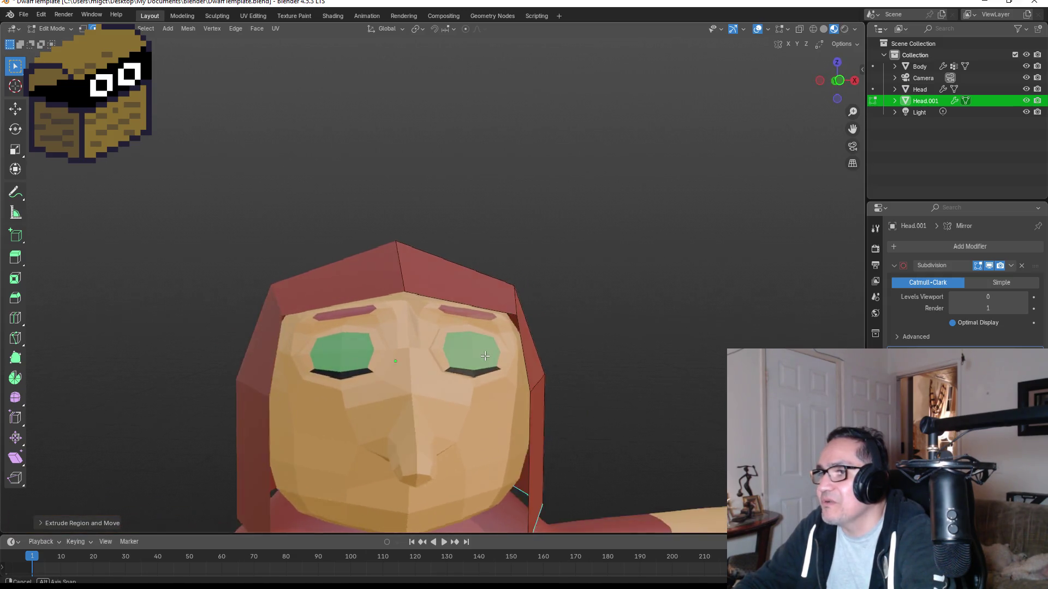
{"action": "scroll", "coordinate": [508, 376], "scroll_direction": "down", "scroll_amount": 4}
{"action": "middle_click_drag", "start_coordinate": [595, 402], "coordinate": [468, 408]}
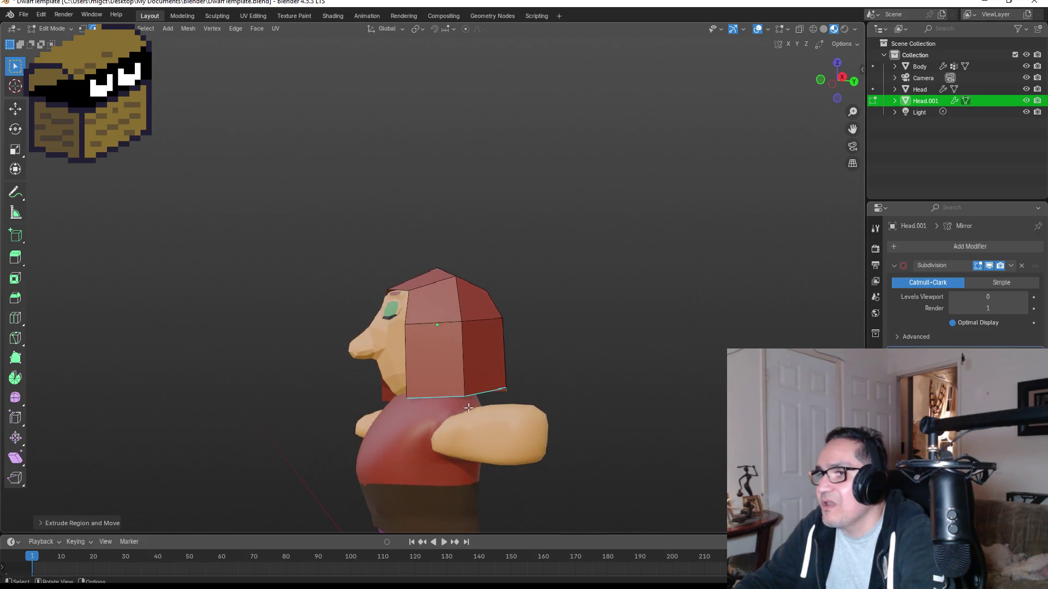
Extrude the bottom edge again down to the shoulders and check it from behind.
{"action": "key", "text": "e"}
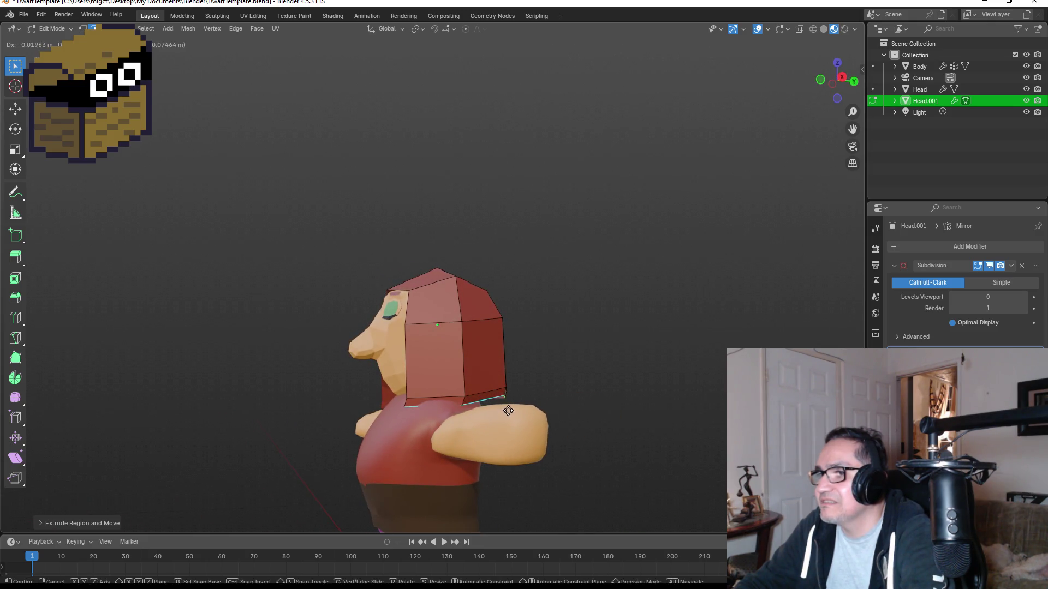
{"action": "left_click", "coordinate": [514, 409]}
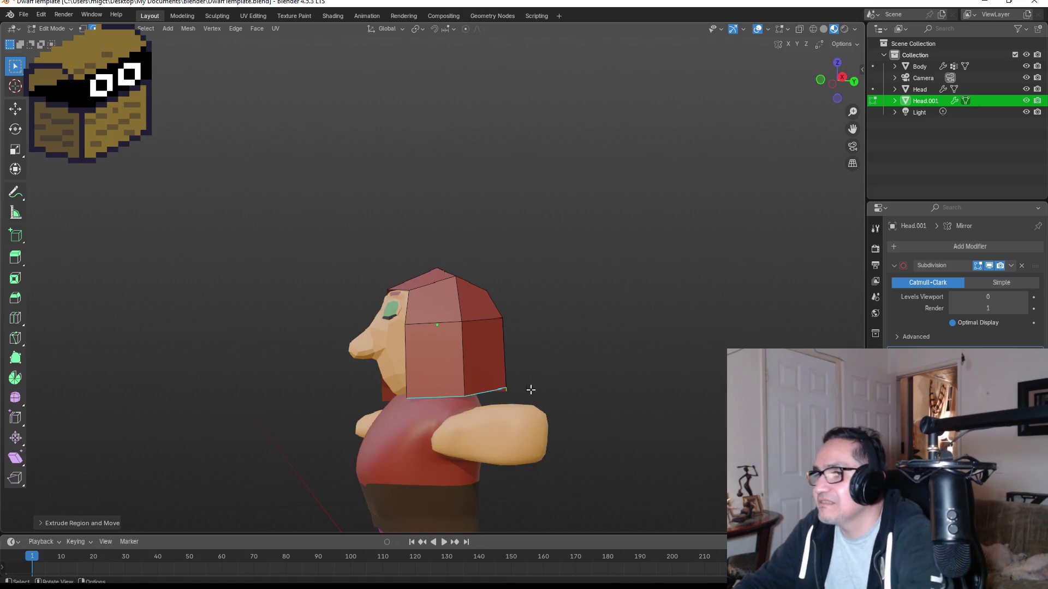
{"action": "middle_click_drag", "start_coordinate": [529, 393], "coordinate": [644, 398]}
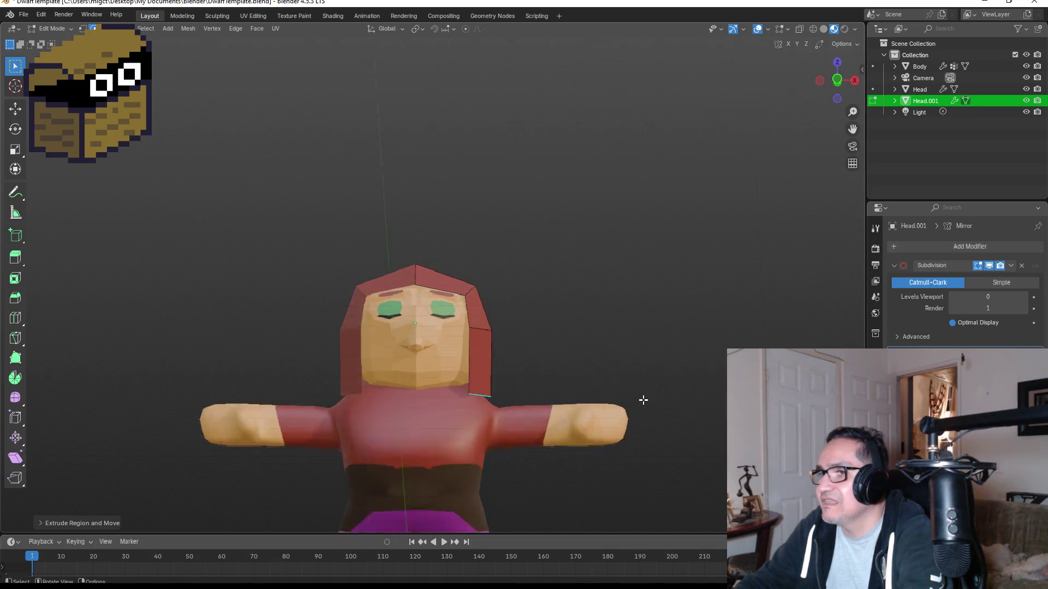
{"action": "key", "text": "KP_3"}
{"action": "middle_click_drag", "start_coordinate": [658, 362], "coordinate": [552, 352]}
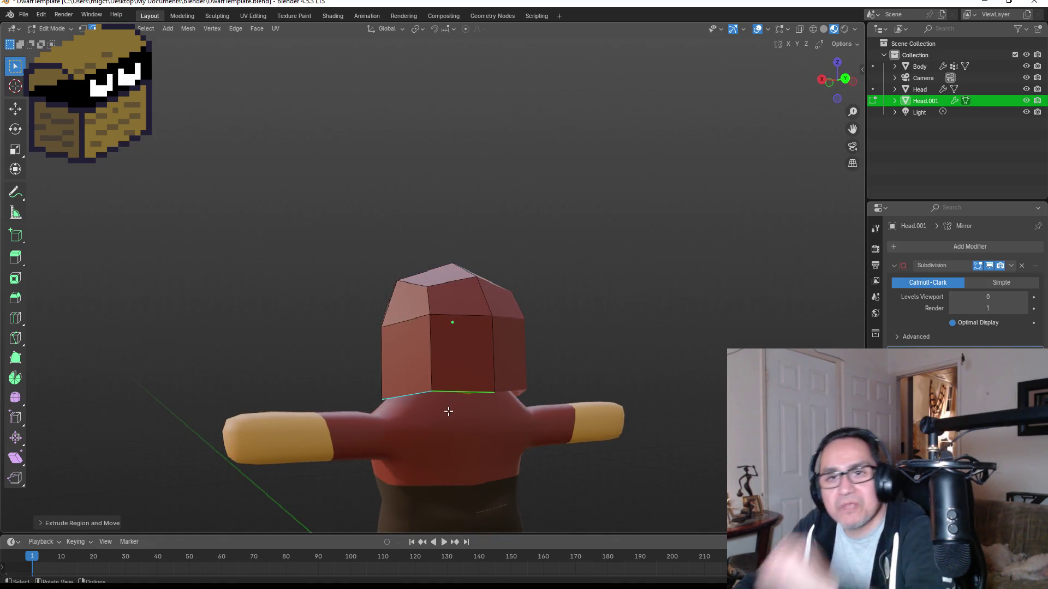
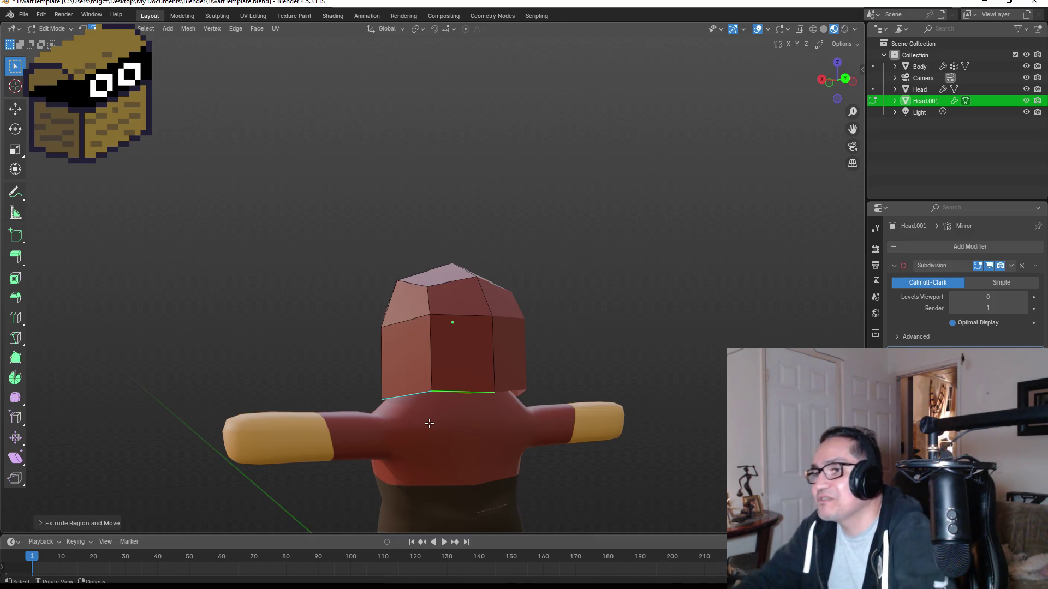
Select Head.001's top and side hair faces; a Z move and a scale are both cancelled.
{"action": "mouse_move", "coordinate": [559, 382]}
{"action": "middle_mouse_down"}
{"action": "mouse_move", "coordinate": [440, 311]}
{"action": "mouse_move", "coordinate": [445, 337]}
{"action": "mouse_move", "coordinate": [519, 367]}
{"action": "mouse_move", "coordinate": [648, 391]}
{"action": "mouse_move", "coordinate": [509, 379]}
{"action": "mouse_move", "coordinate": [608, 400]}
{"action": "mouse_move", "coordinate": [704, 388]}
{"action": "middle_mouse_up"}
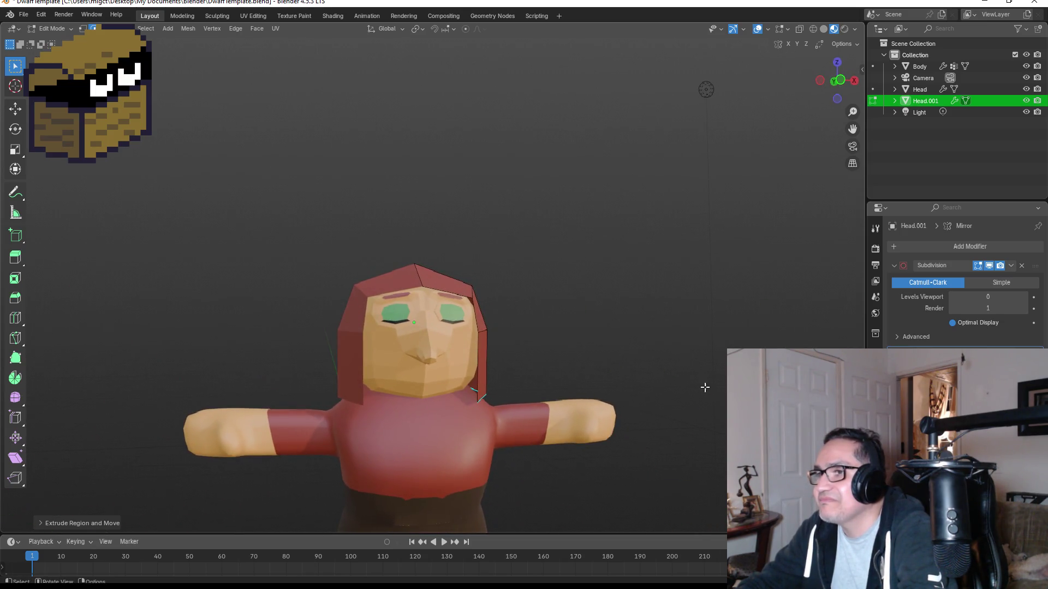
{"action": "scroll", "coordinate": [704, 388], "scroll_direction": "up", "scroll_amount": 3}
{"action": "left_click", "coordinate": [472, 274]}
{"action": "mouse_move", "coordinate": [512, 306]}
{"action": "middle_mouse_down"}
{"action": "mouse_move", "coordinate": [526, 311]}
{"action": "mouse_move", "coordinate": [510, 315]}
{"action": "mouse_move", "coordinate": [576, 333]}
{"action": "middle_mouse_up"}
{"action": "left_click", "coordinate": [509, 316], "text": "alt"}
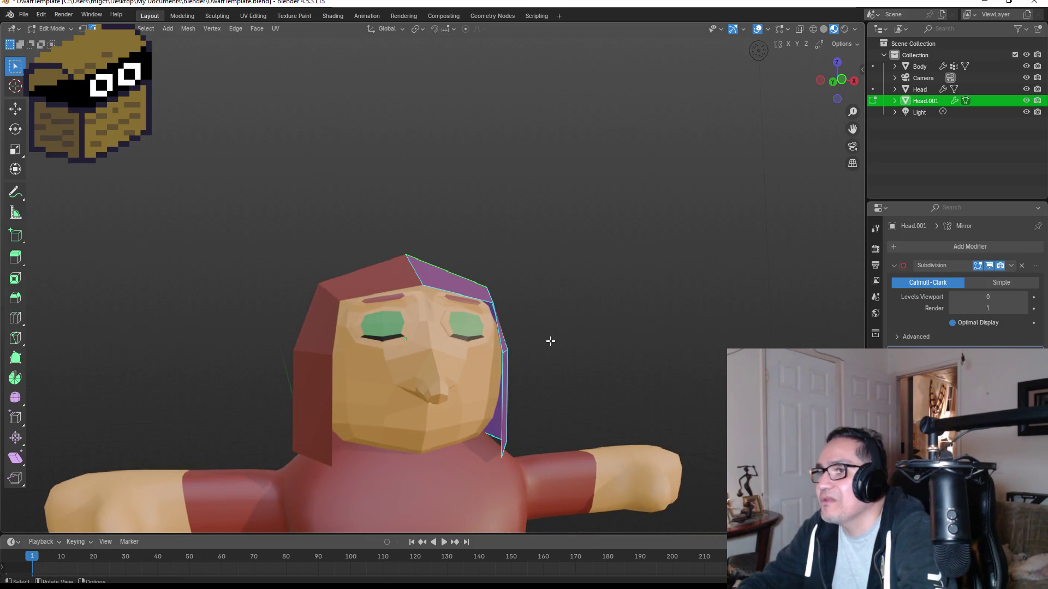
{"action": "key", "text": "g"}
{"action": "key", "text": "z"}
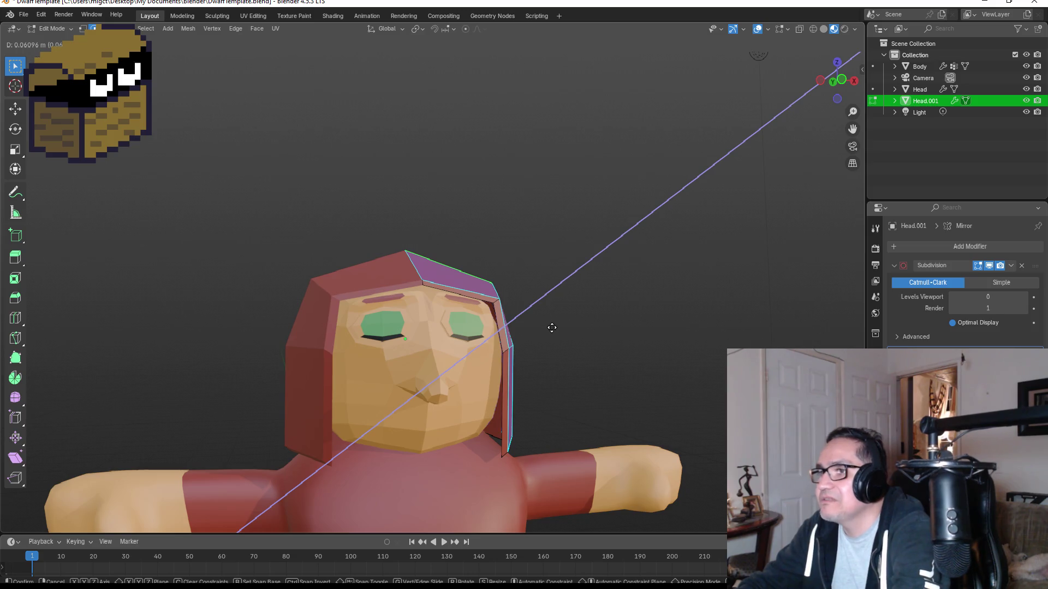
{"action": "right_click", "coordinate": [552, 328]}
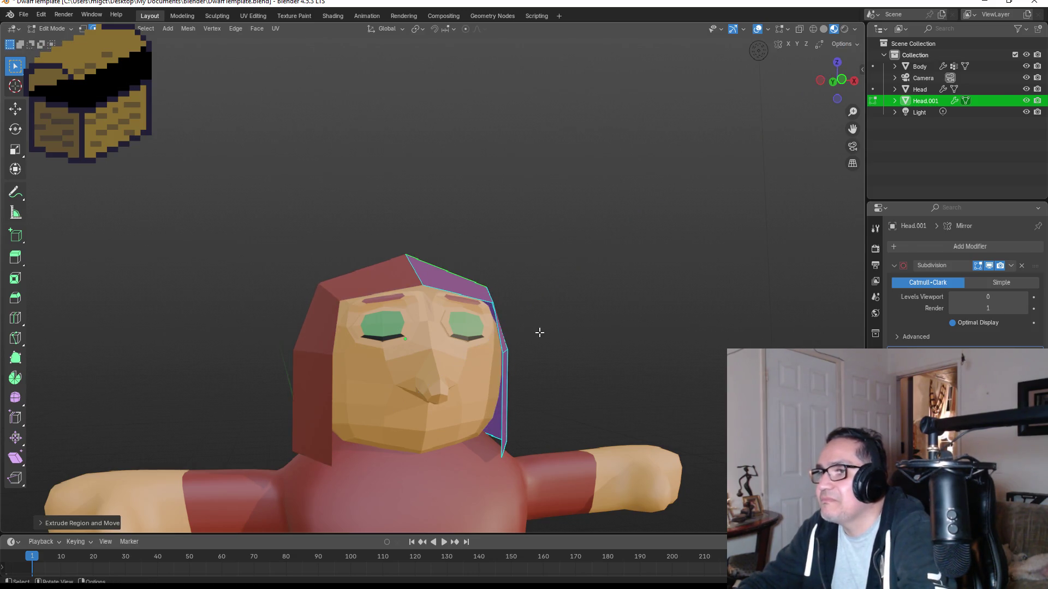
{"action": "key", "text": "s"}
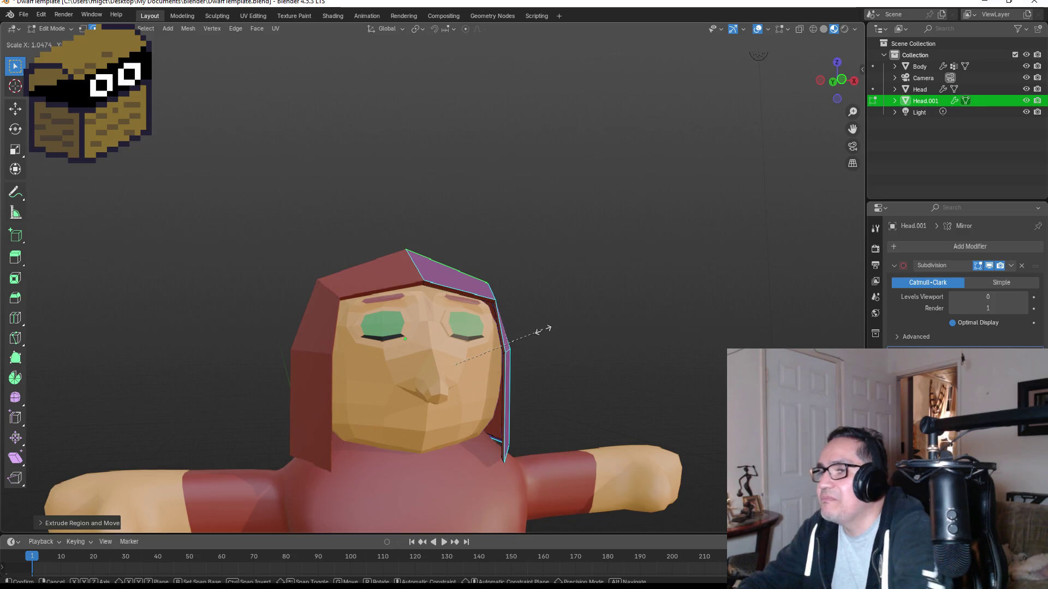
{"action": "right_click", "coordinate": [544, 330]}
Push the selected hair faces outward along Y, check from the front, and exit Edit Mode.
{"action": "middle_click_drag", "start_coordinate": [548, 335], "coordinate": [524, 335]}
{"action": "key", "text": "g"}
{"action": "key", "text": "y"}
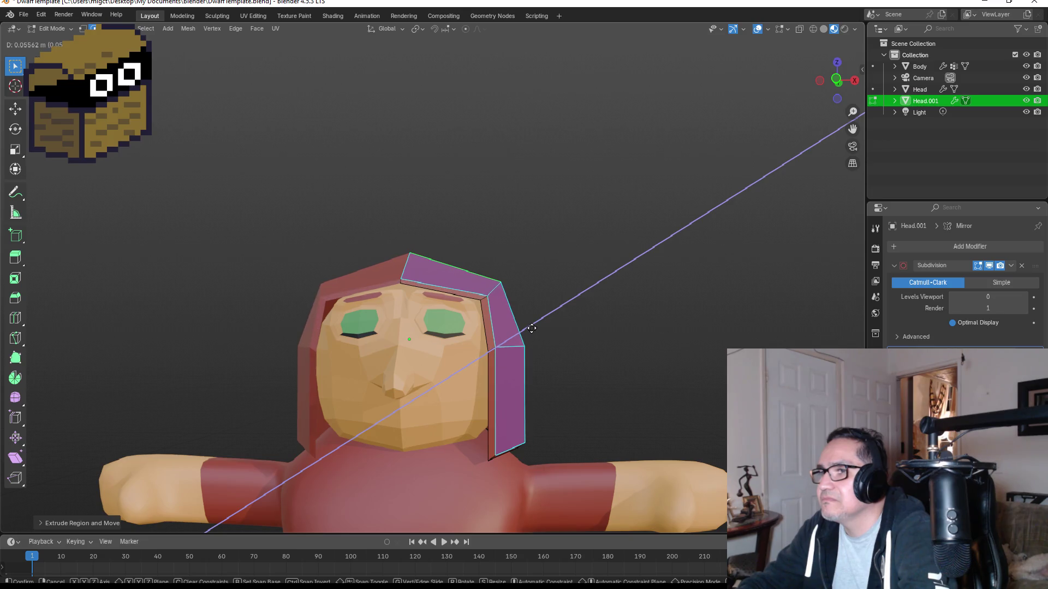
{"action": "left_click", "coordinate": [532, 329]}
{"action": "mouse_move", "coordinate": [533, 330]}
{"action": "middle_mouse_down"}
{"action": "mouse_move", "coordinate": [555, 339]}
{"action": "mouse_move", "coordinate": [504, 349]}
{"action": "middle_mouse_up"}
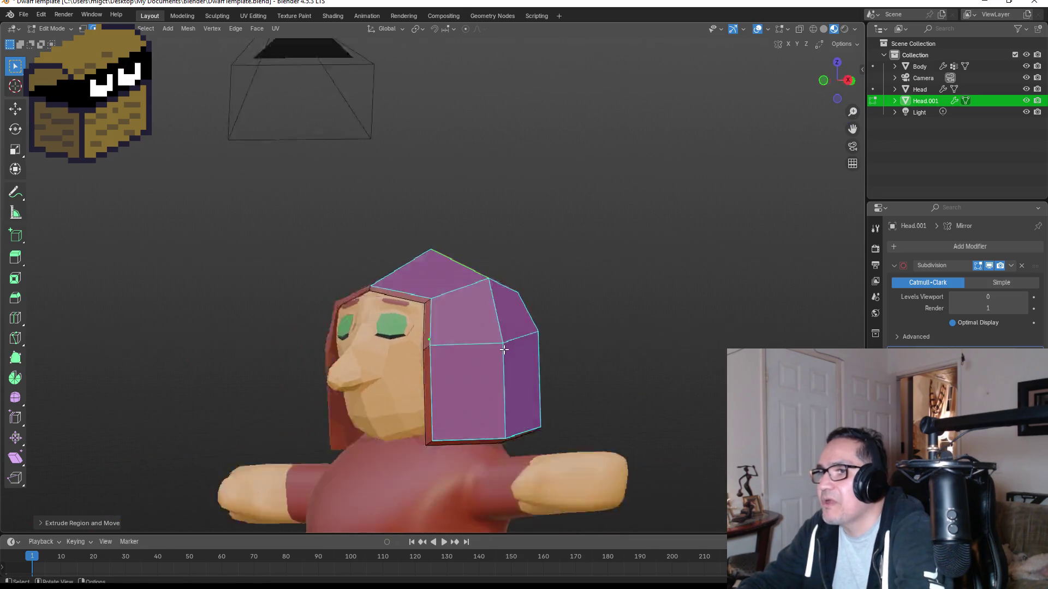
{"action": "key", "text": "KP_1"}
{"action": "key", "text": "Tab"}
{"action": "mouse_move", "coordinate": [577, 316]}
{"action": "middle_mouse_down"}
{"action": "mouse_move", "coordinate": [427, 328]}
{"action": "mouse_move", "coordinate": [582, 313]}
{"action": "middle_mouse_up"}
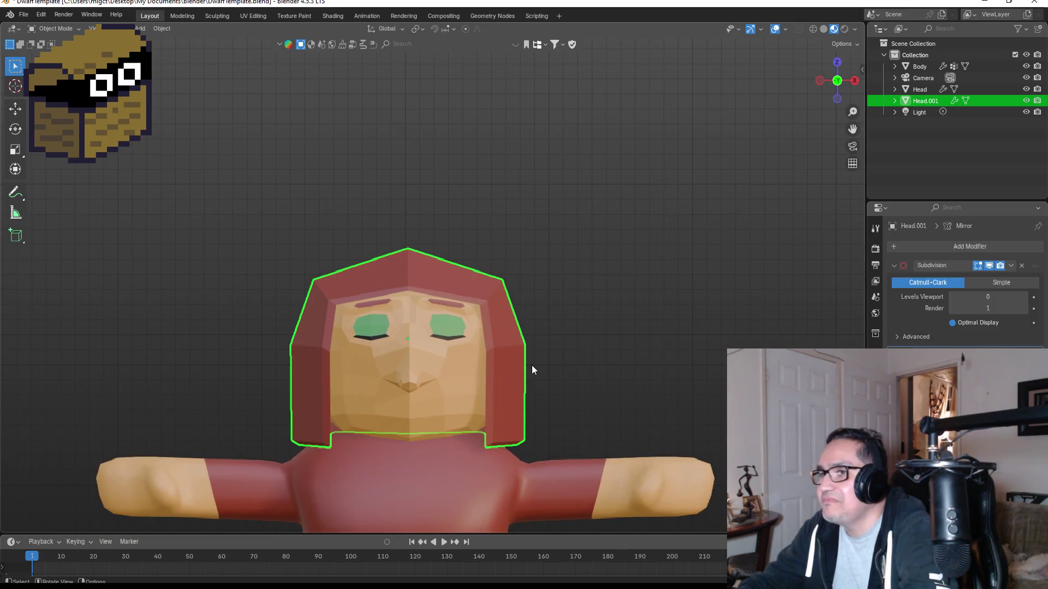
Select the hair object Head.001 and pick its empty fifth material slot.
{"action": "scroll", "coordinate": [531, 370], "scroll_direction": "down", "scroll_amount": 3}
{"action": "scroll", "coordinate": [533, 346], "scroll_direction": "up", "scroll_amount": 5}
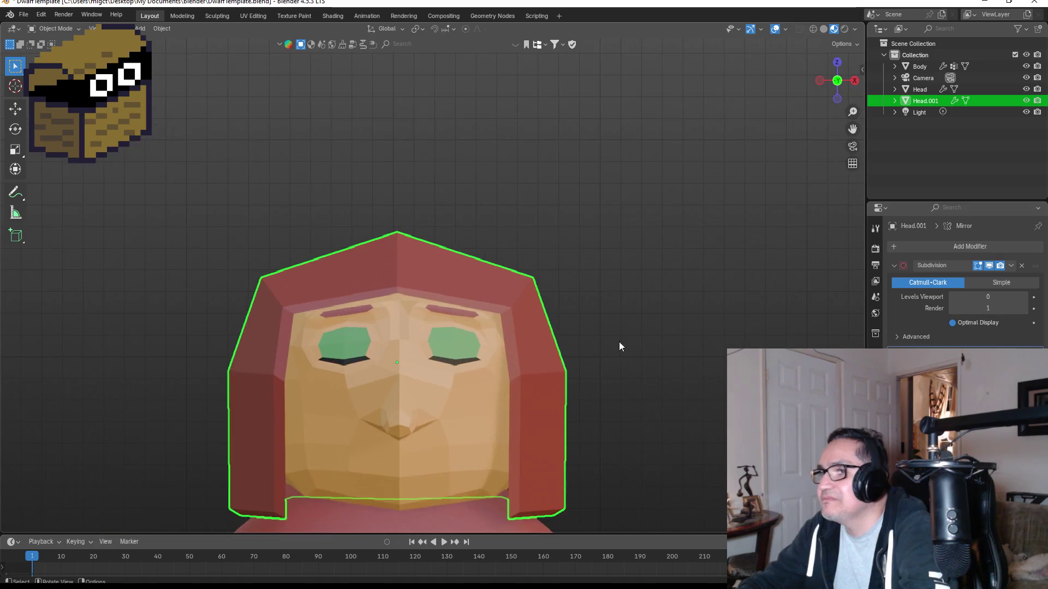
{"action": "left_click", "coordinate": [642, 291]}
{"action": "left_click", "coordinate": [488, 284]}
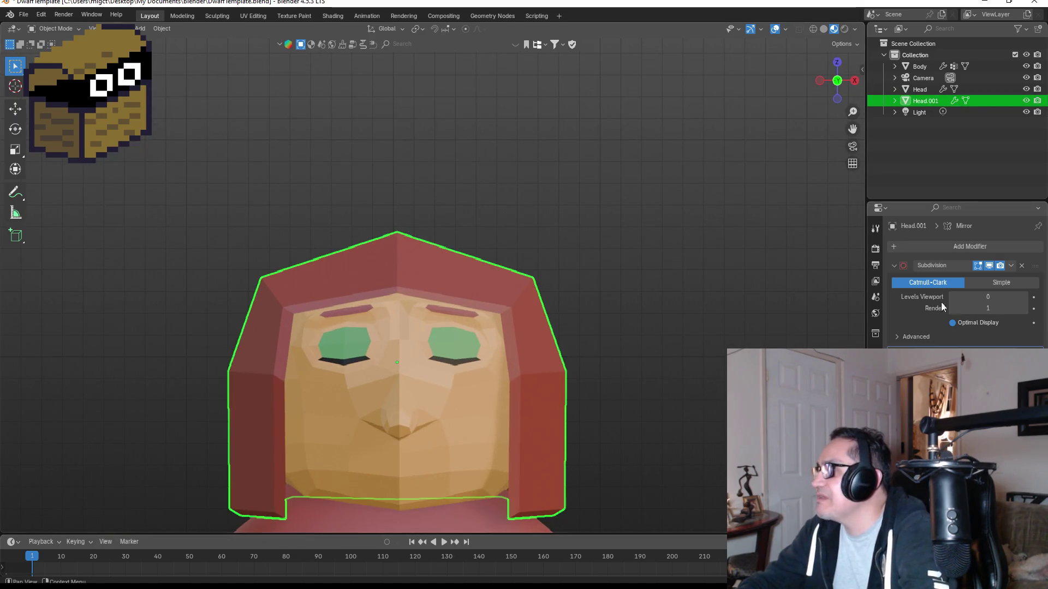
{"action": "left_click", "coordinate": [875, 445]}
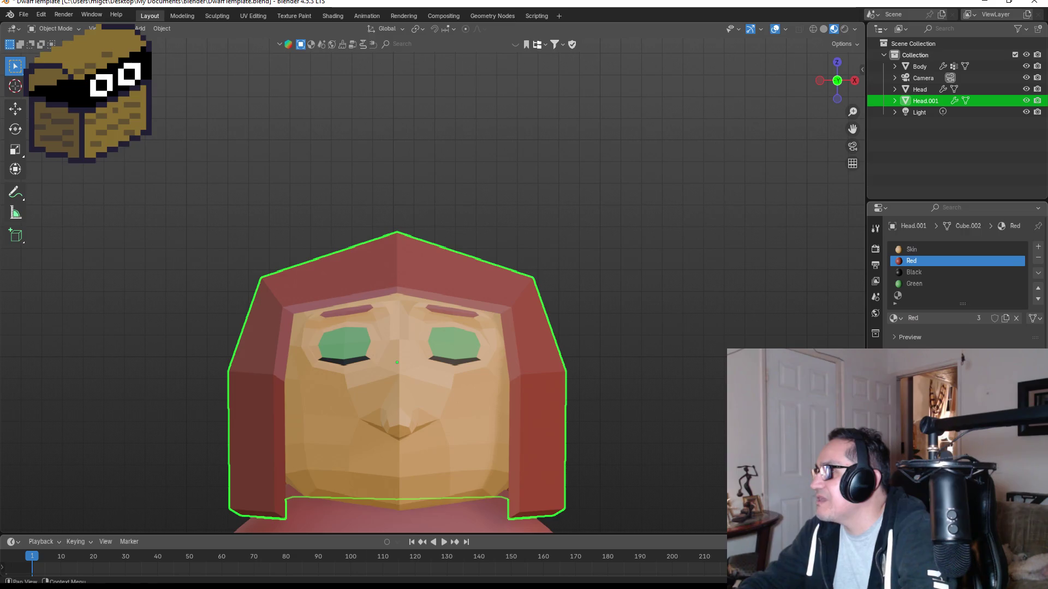
{"action": "left_click", "coordinate": [945, 284]}
{"action": "left_click", "coordinate": [943, 295]}
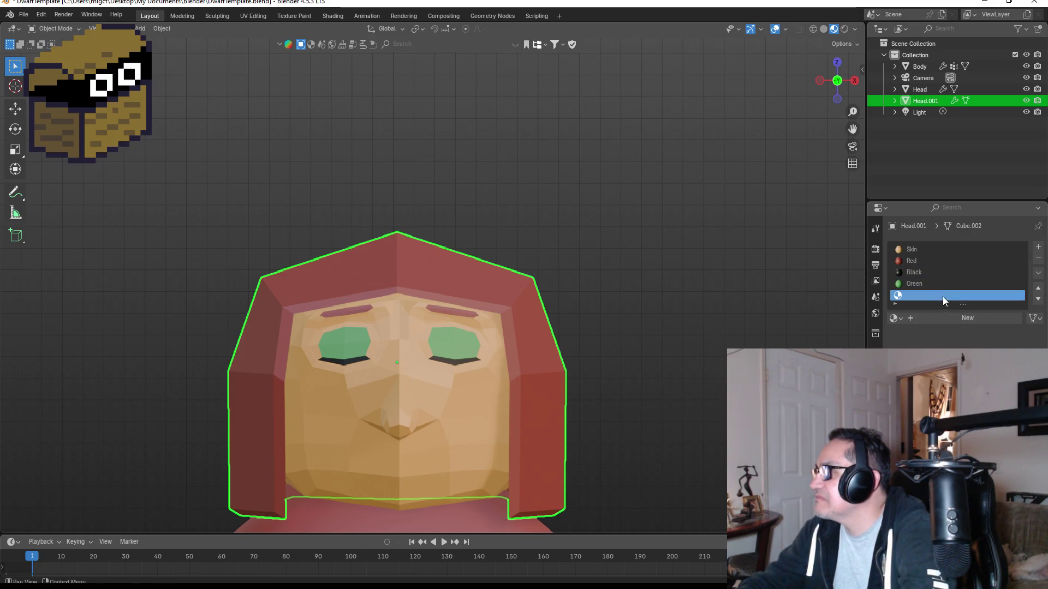
Create a new material in that slot and name it Blonde.
{"action": "left_click", "coordinate": [952, 318]}
{"action": "double_click", "coordinate": [935, 295]}
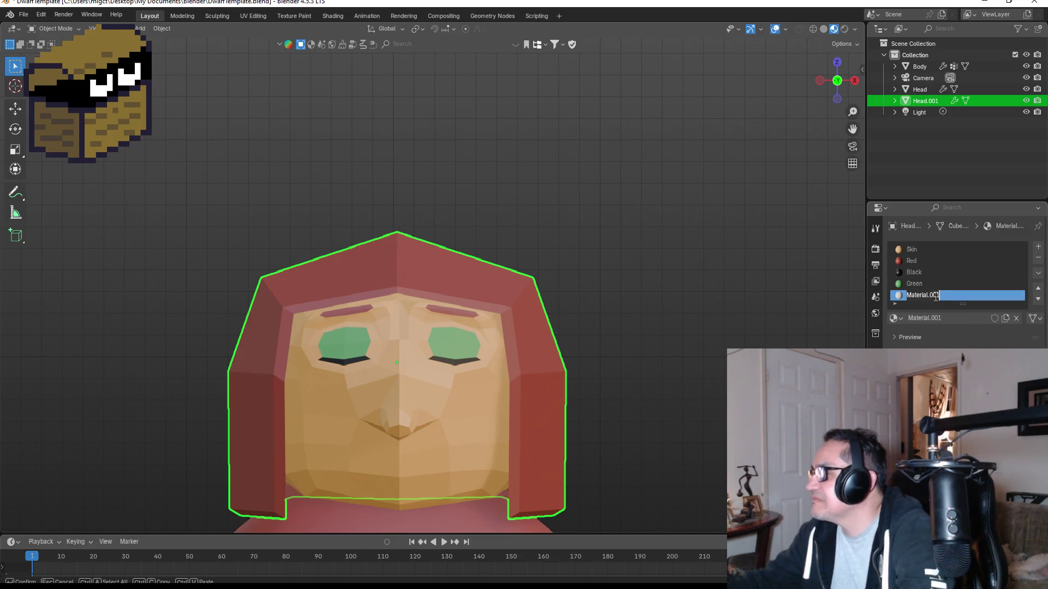
{"action": "key", "text": "BackSpace"}
{"action": "type", "text": "Blonde"}
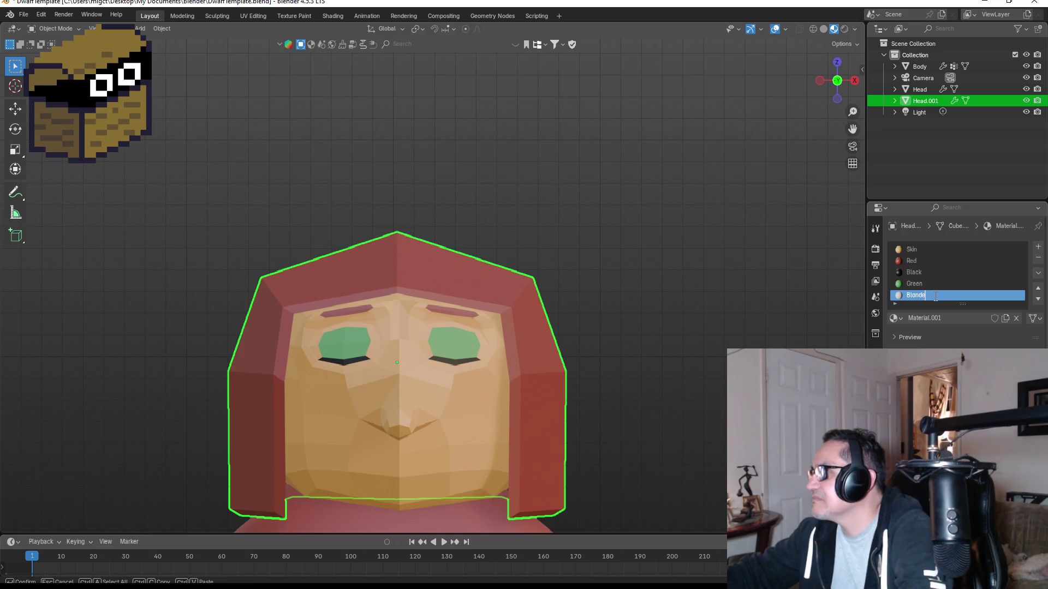
{"action": "key", "text": "Return"}
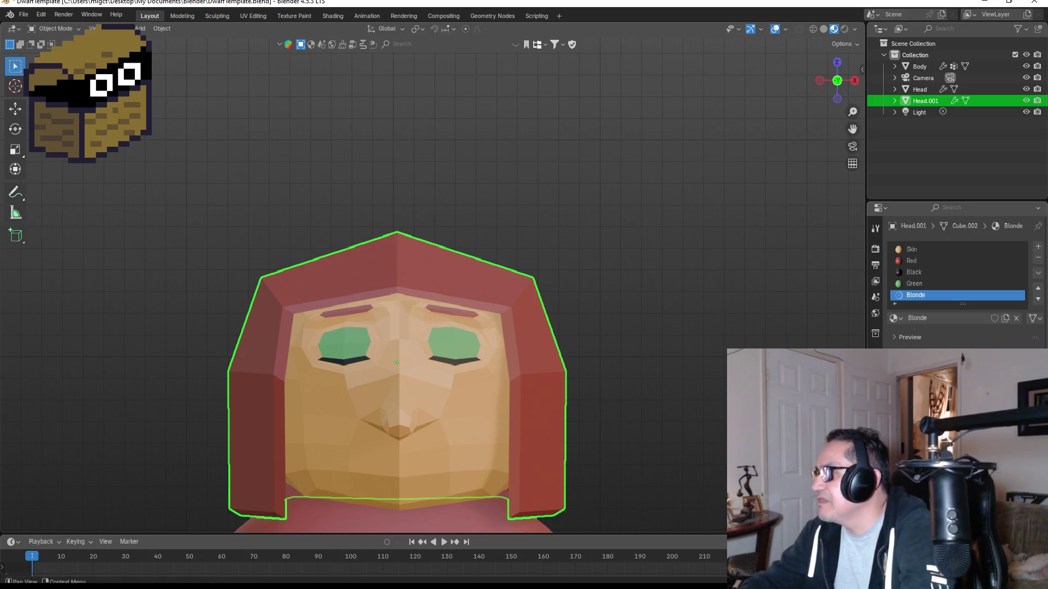
Give the Blonde material a golden yellow base colour.
{"action": "left_click", "coordinate": [972, 382]}
{"action": "left_click_drag", "start_coordinate": [971, 273], "coordinate": [945, 266]}
{"action": "left_click", "coordinate": [1018, 241]}
{"action": "left_click_drag", "start_coordinate": [1018, 241], "coordinate": [1019, 223]}
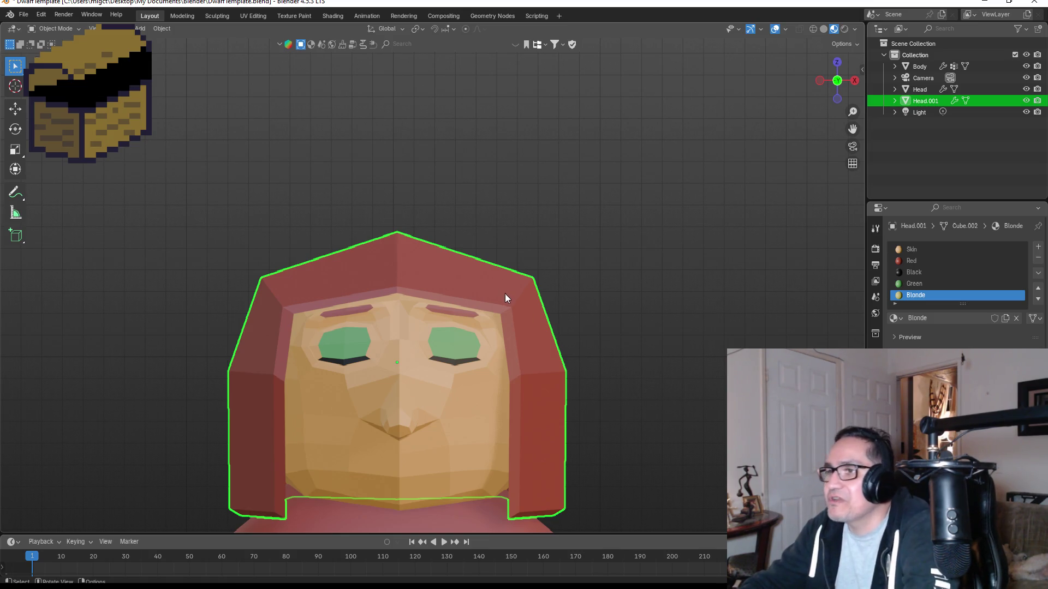
Assign Blonde to the hair faces in Edit Mode, then return to Object Mode.
{"action": "key", "text": "Tab"}
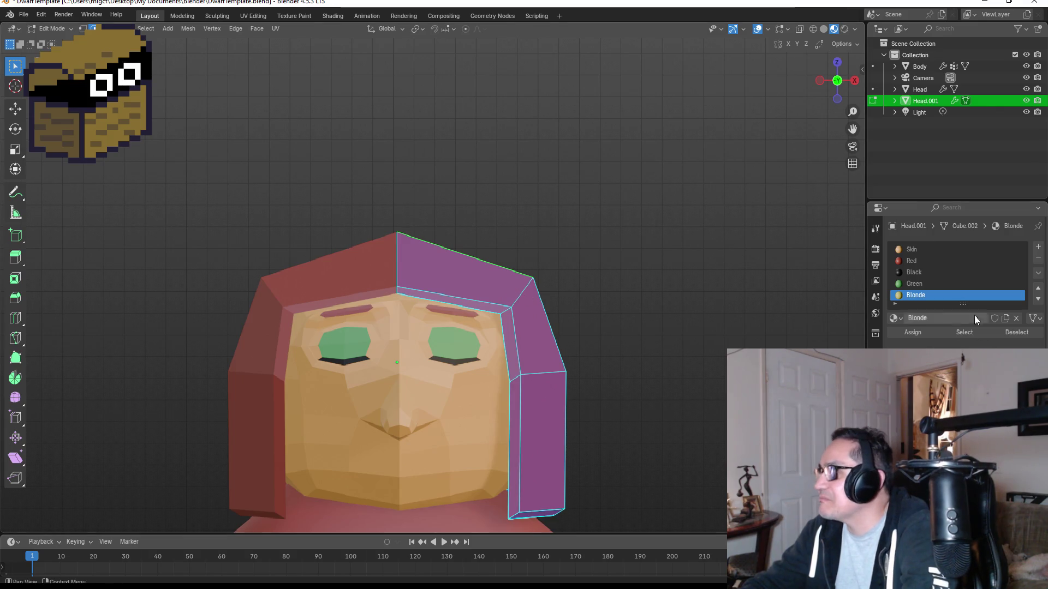
{"action": "left_click", "coordinate": [914, 333]}
{"action": "key", "text": "Tab"}
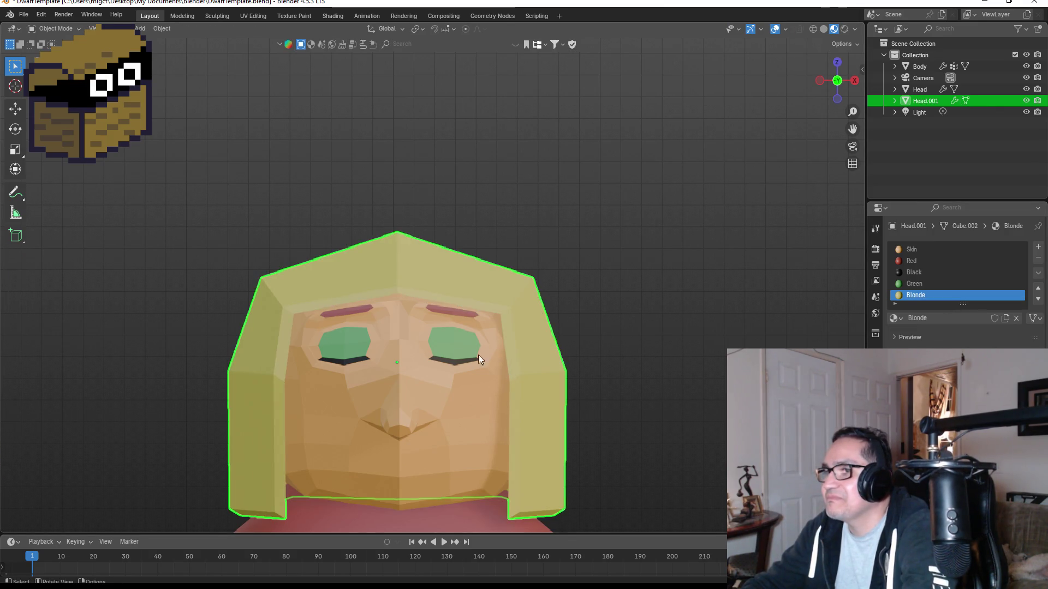
{"action": "mouse_move", "coordinate": [462, 338]}
{"action": "middle_mouse_down"}
{"action": "mouse_move", "coordinate": [377, 321]}
{"action": "mouse_move", "coordinate": [442, 329]}
{"action": "mouse_move", "coordinate": [421, 310]}
{"action": "middle_mouse_up"}
{"action": "left_click", "coordinate": [421, 310]}
Select the eyebrow face on the Head mesh in Edit Mode.
{"action": "key", "text": "Tab"}
{"action": "scroll", "coordinate": [423, 308], "scroll_direction": "up", "scroll_amount": 3}
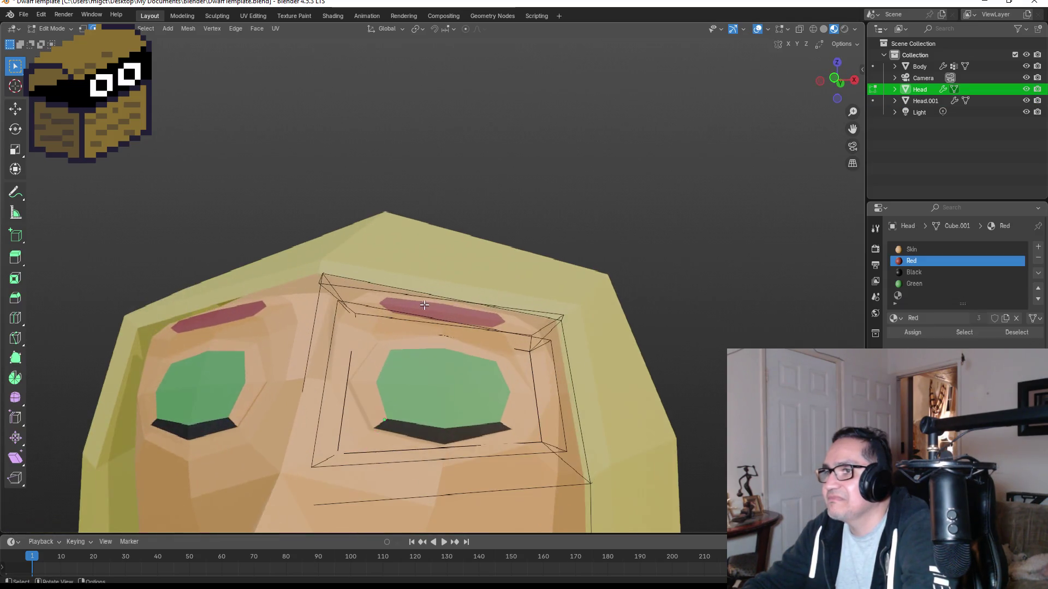
{"action": "left_click", "coordinate": [432, 307]}
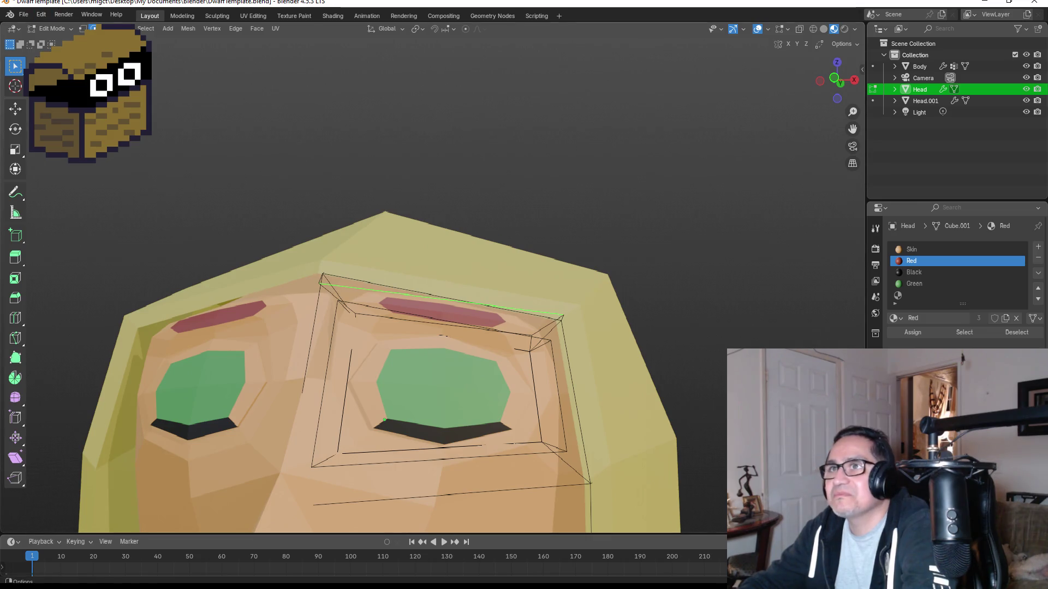
{"action": "left_click", "coordinate": [512, 317]}
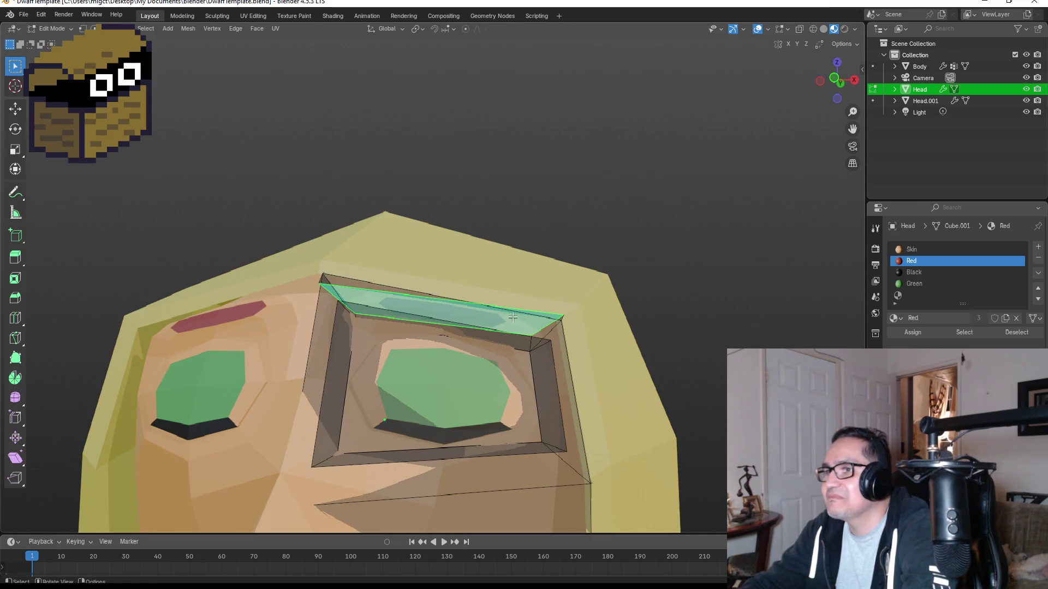
{"action": "left_click", "coordinate": [912, 334]}
{"action": "scroll", "coordinate": [922, 284], "scroll_direction": "down", "scroll_amount": 5}
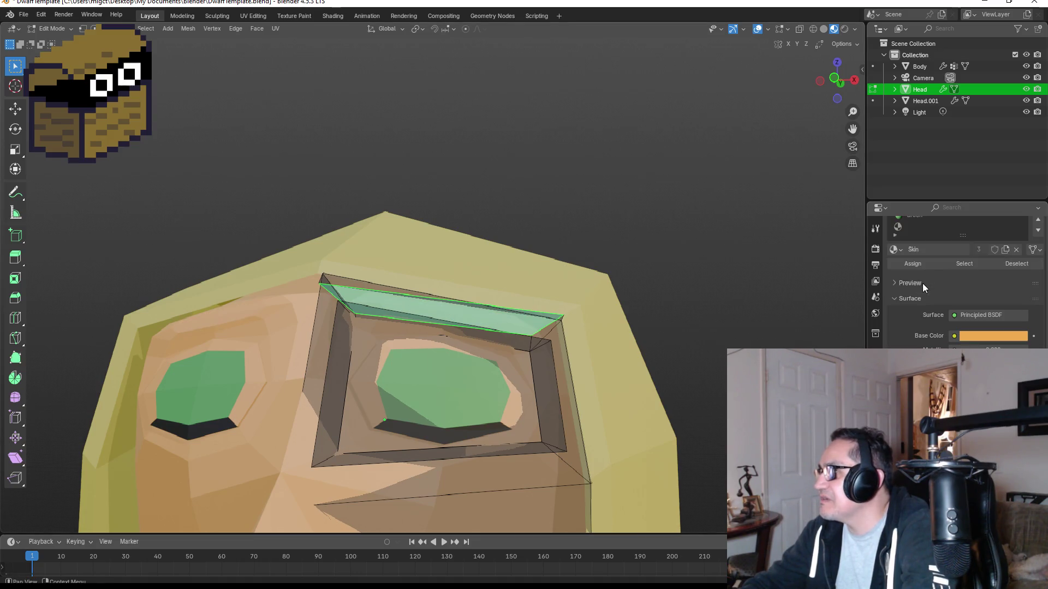
{"action": "scroll", "coordinate": [933, 256], "scroll_direction": "up", "scroll_amount": 5}
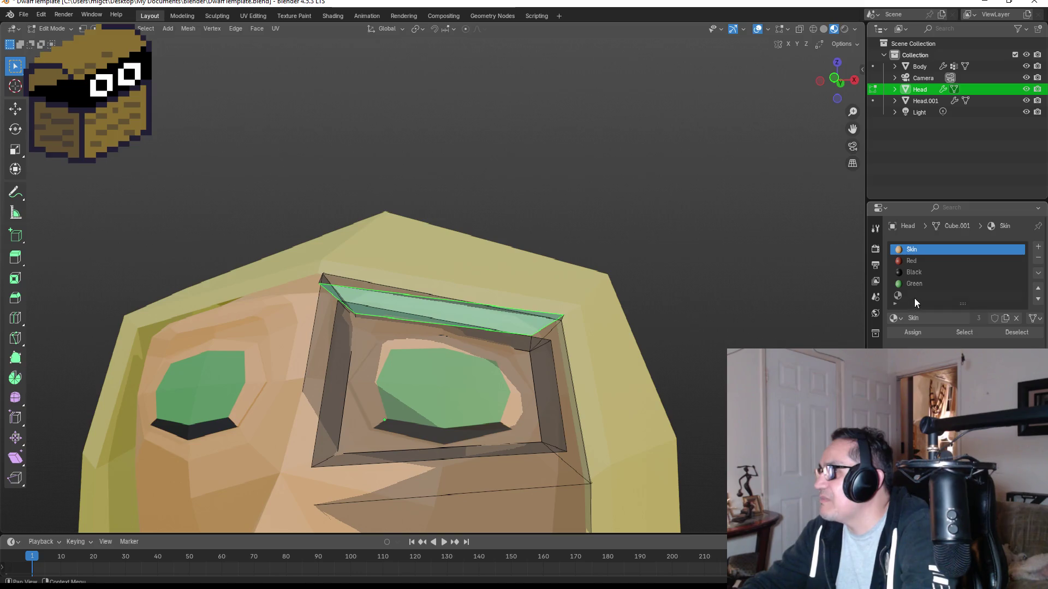
Add a new material slot to Head, load Blonde into it, and assign it to the eyebrow.
{"action": "left_click", "coordinate": [896, 318]}
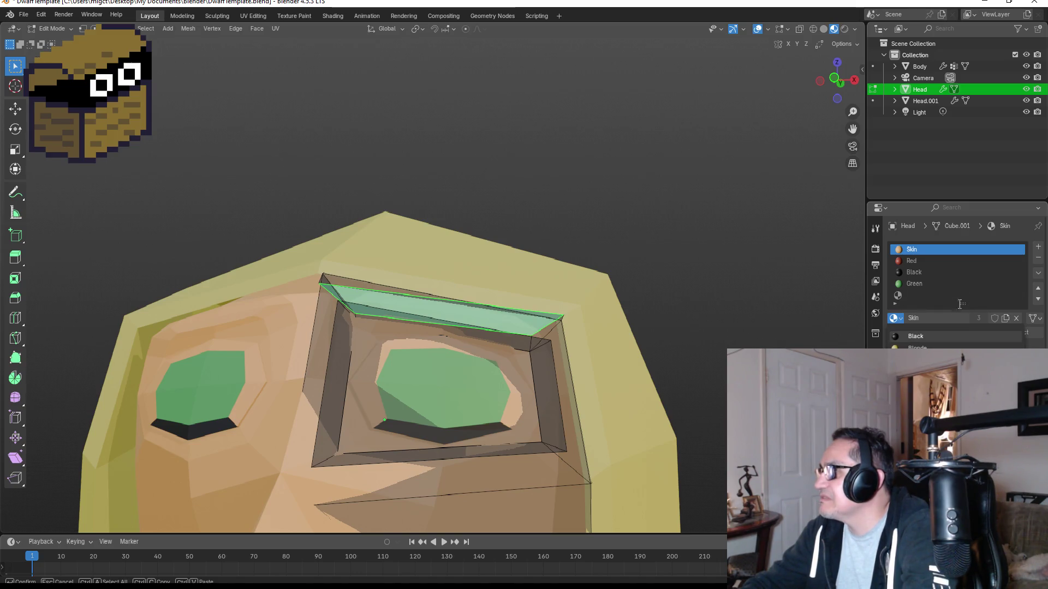
{"action": "left_click", "coordinate": [1038, 247]}
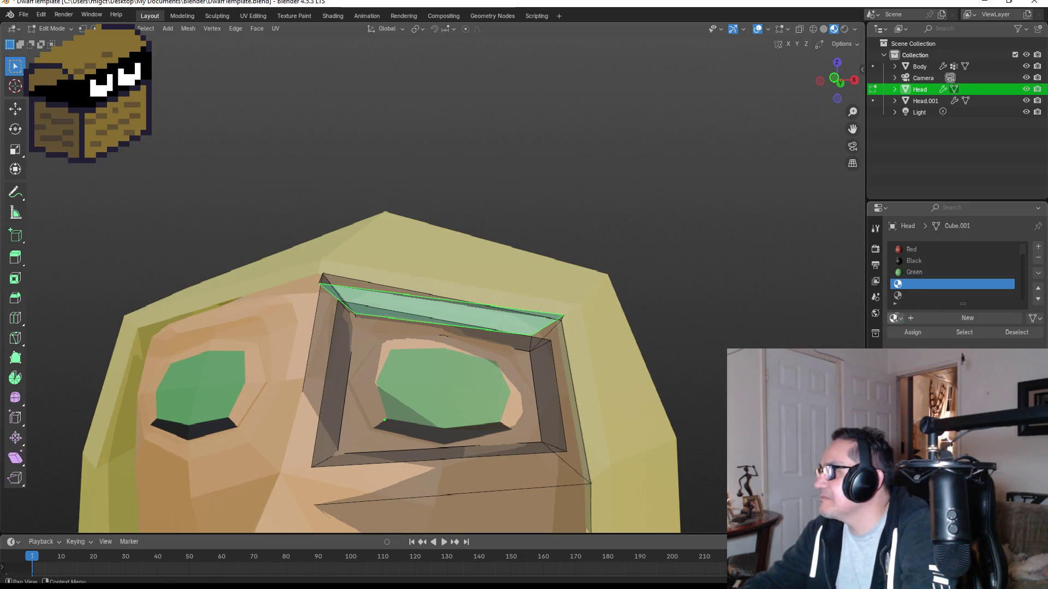
{"action": "left_click", "coordinate": [894, 317]}
{"action": "left_click", "coordinate": [917, 356]}
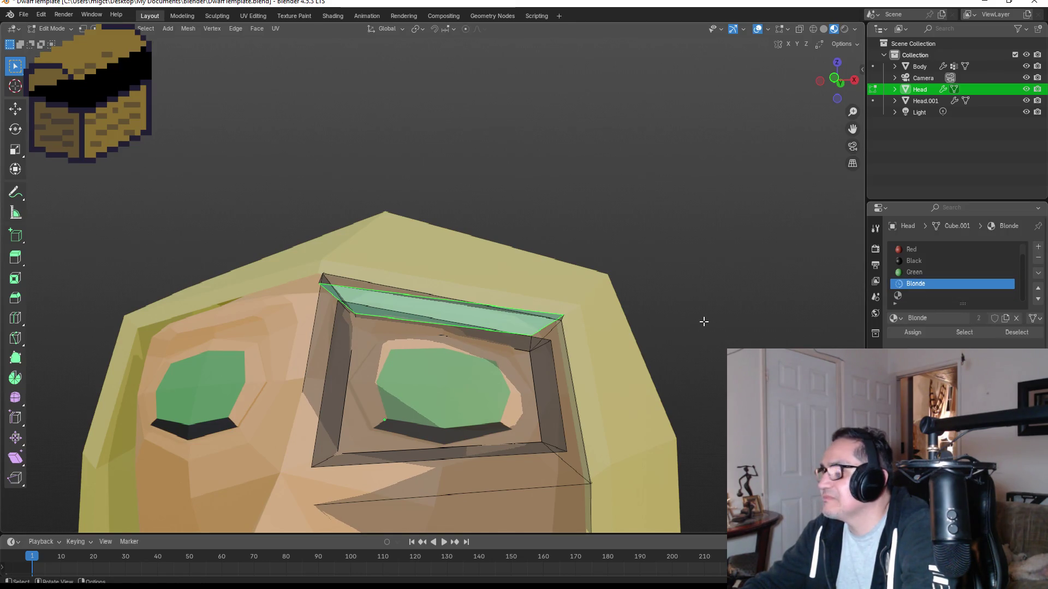
{"action": "left_click", "coordinate": [907, 333]}
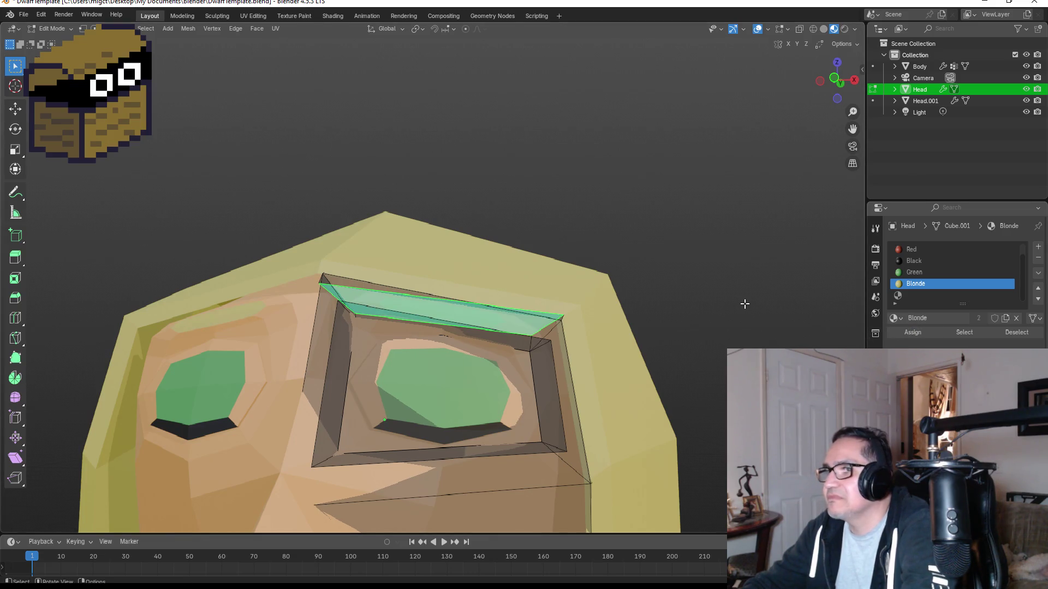
{"action": "scroll", "coordinate": [747, 308], "scroll_direction": "down", "scroll_amount": 3}
{"action": "key", "text": "Tab"}
{"action": "scroll", "coordinate": [726, 339], "scroll_direction": "down", "scroll_amount": 4}
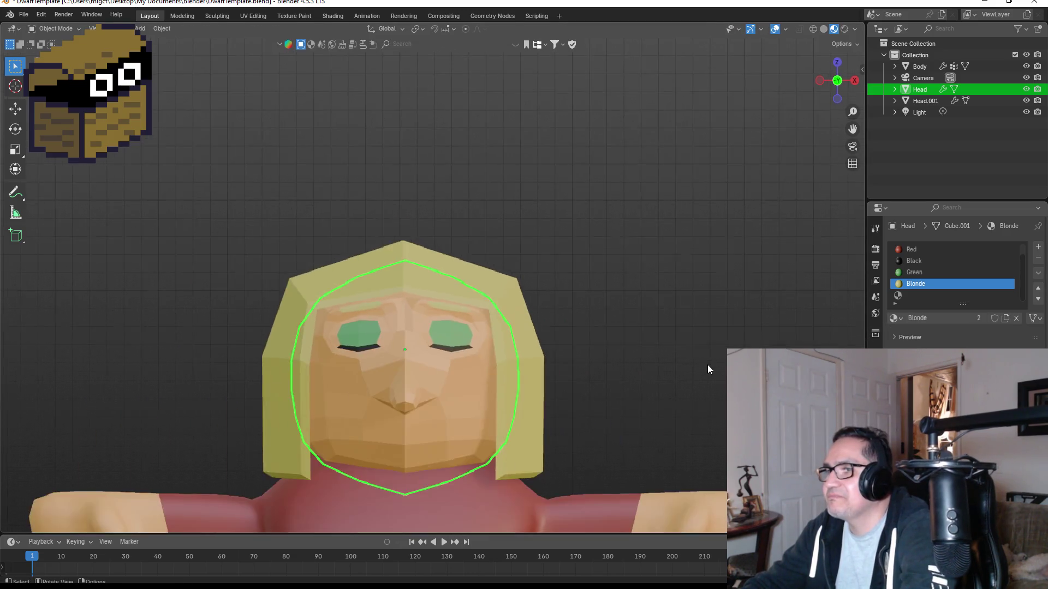
{"action": "left_click", "coordinate": [686, 347]}
{"action": "mouse_move", "coordinate": [687, 347]}
{"action": "middle_mouse_down"}
{"action": "mouse_move", "coordinate": [765, 323]}
{"action": "mouse_move", "coordinate": [664, 328]}
{"action": "mouse_move", "coordinate": [725, 328]}
{"action": "middle_mouse_up"}
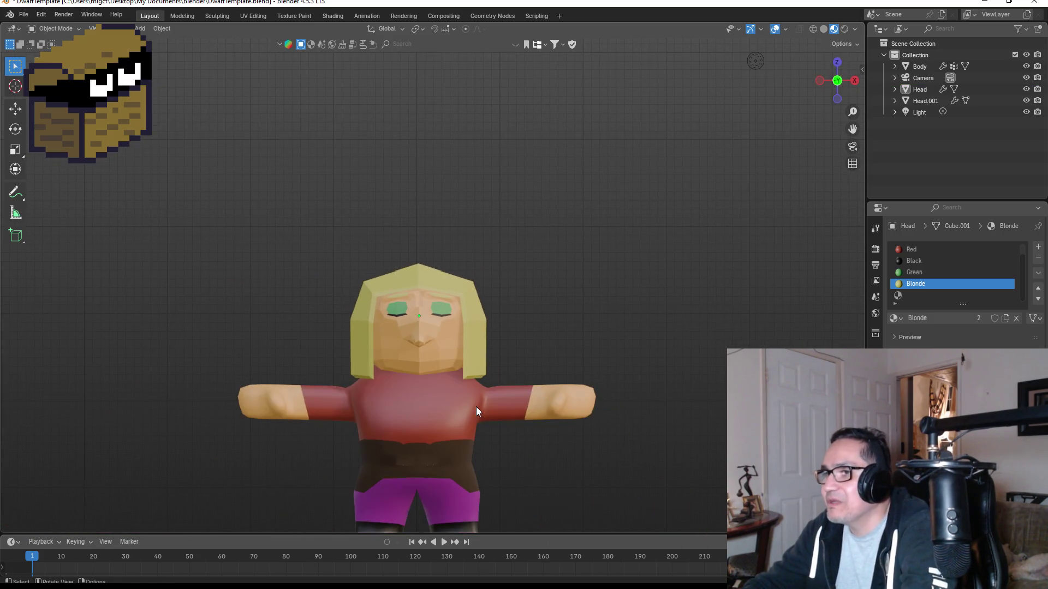
{"action": "left_click", "coordinate": [476, 408]}
{"action": "left_click", "coordinate": [605, 355]}
{"action": "mouse_move", "coordinate": [604, 356]}
{"action": "middle_mouse_down"}
{"action": "mouse_move", "coordinate": [624, 343]}
{"action": "mouse_move", "coordinate": [568, 349]}
{"action": "mouse_move", "coordinate": [639, 352]}
{"action": "middle_mouse_up"}
{"action": "scroll", "coordinate": [477, 356], "scroll_direction": "up", "scroll_amount": 7}
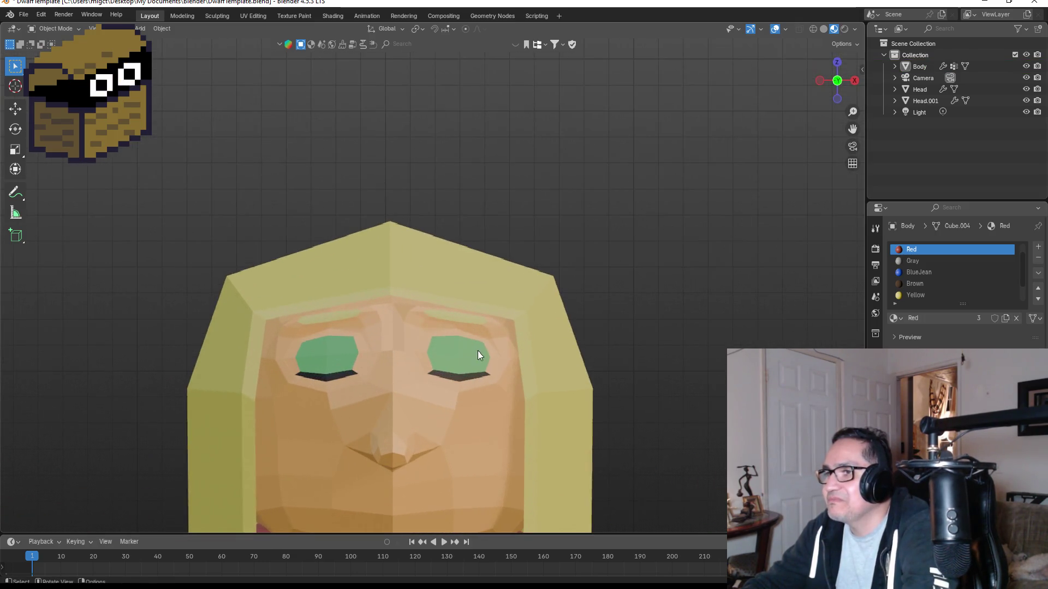
{"action": "left_click", "coordinate": [470, 353]}
{"action": "scroll", "coordinate": [660, 376], "scroll_direction": "down", "scroll_amount": 5}
{"action": "left_click", "coordinate": [667, 378]}
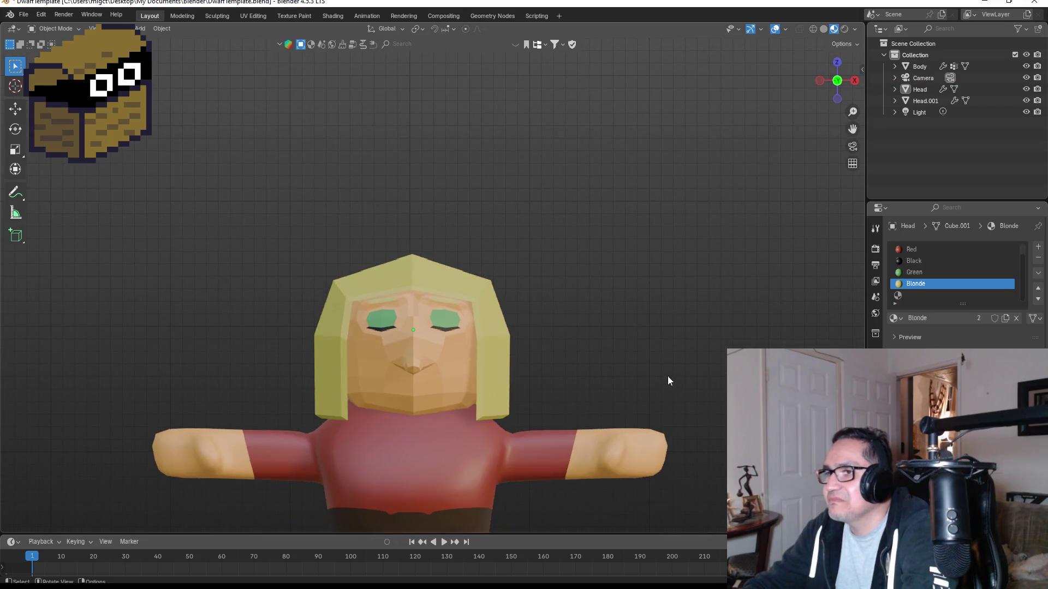
{"action": "mouse_move", "coordinate": [623, 384]}
{"action": "middle_mouse_down"}
{"action": "mouse_move", "coordinate": [524, 369]}
{"action": "mouse_move", "coordinate": [134, 357]}
{"action": "mouse_move", "coordinate": [244, 365]}
{"action": "middle_mouse_up"}
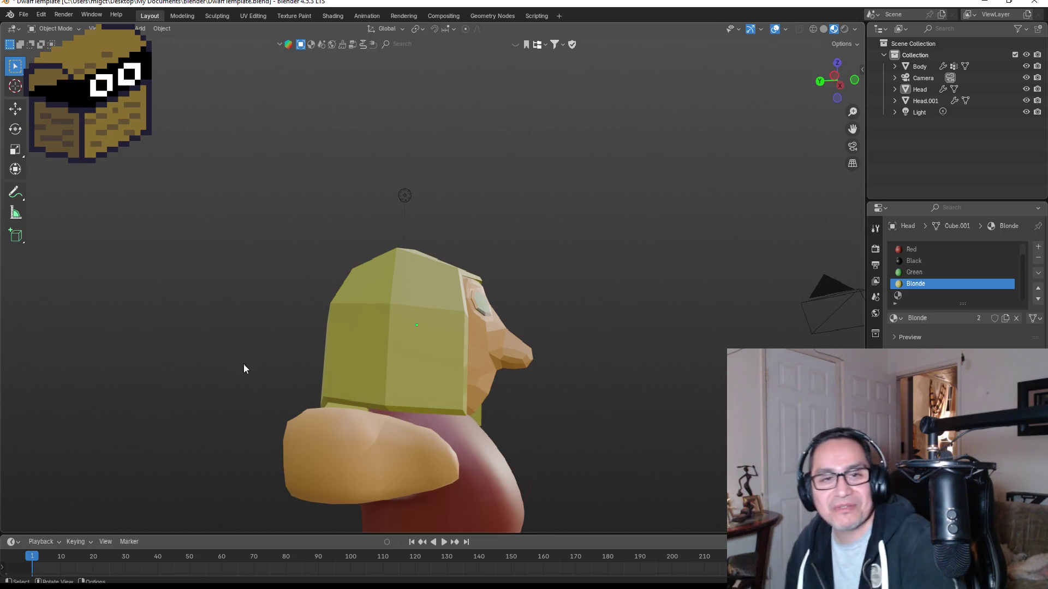
{"action": "left_click", "coordinate": [405, 335]}
{"action": "middle_click_drag", "start_coordinate": [571, 369], "coordinate": [451, 378]}
{"action": "scroll", "coordinate": [425, 224], "scroll_direction": "up", "scroll_amount": 2}
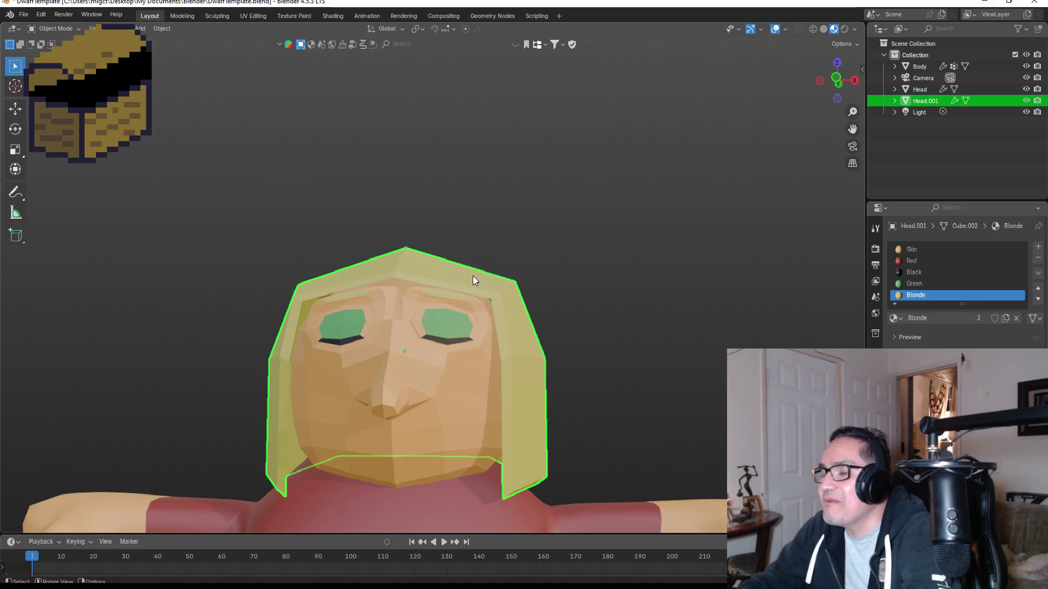
{"action": "key", "text": "KP_1"}
Move the hair object Head.001 slightly down along Z.
{"action": "key", "text": "g"}
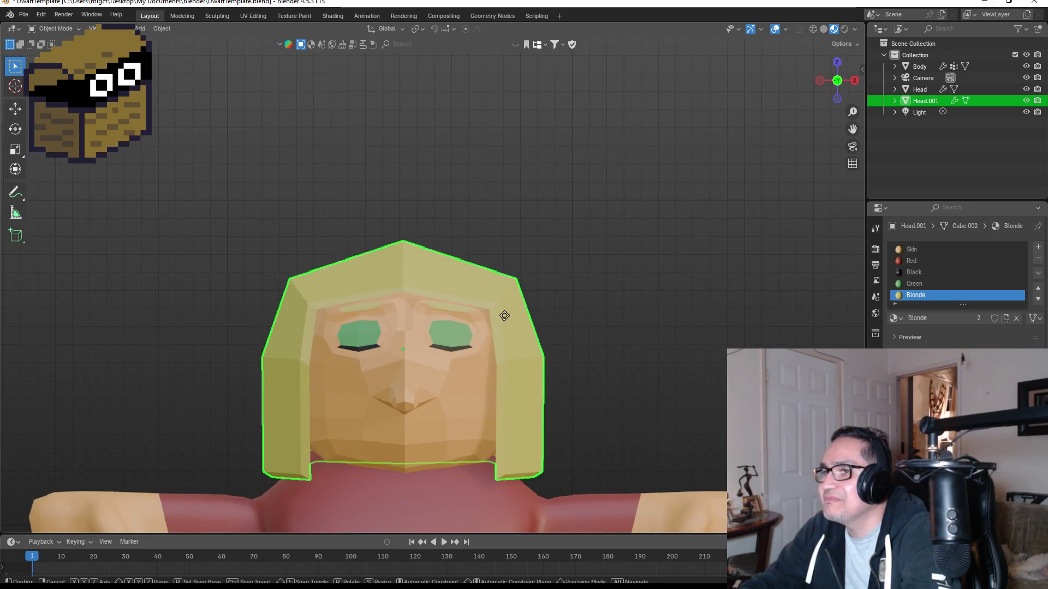
{"action": "key", "text": "z"}
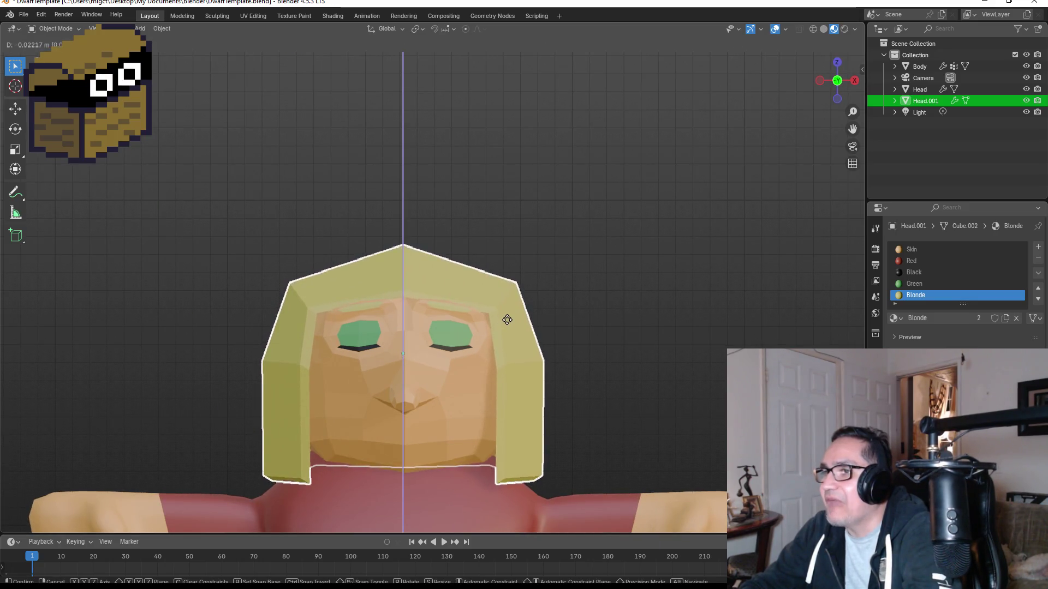
{"action": "left_click", "coordinate": [588, 319]}
{"action": "middle_click_drag", "start_coordinate": [589, 319], "coordinate": [560, 326]}
Move the Head mesh's upper eye-socket face down, then leave Edit Mode.
{"action": "left_click", "coordinate": [454, 315]}
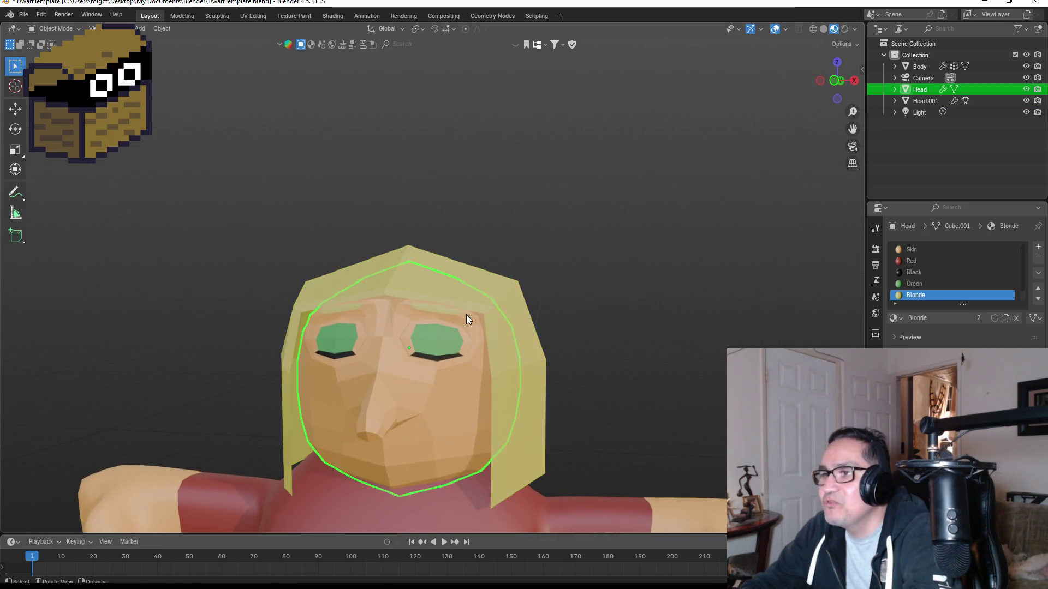
{"action": "key", "text": "Tab"}
{"action": "scroll", "coordinate": [453, 330], "scroll_direction": "up", "scroll_amount": 3}
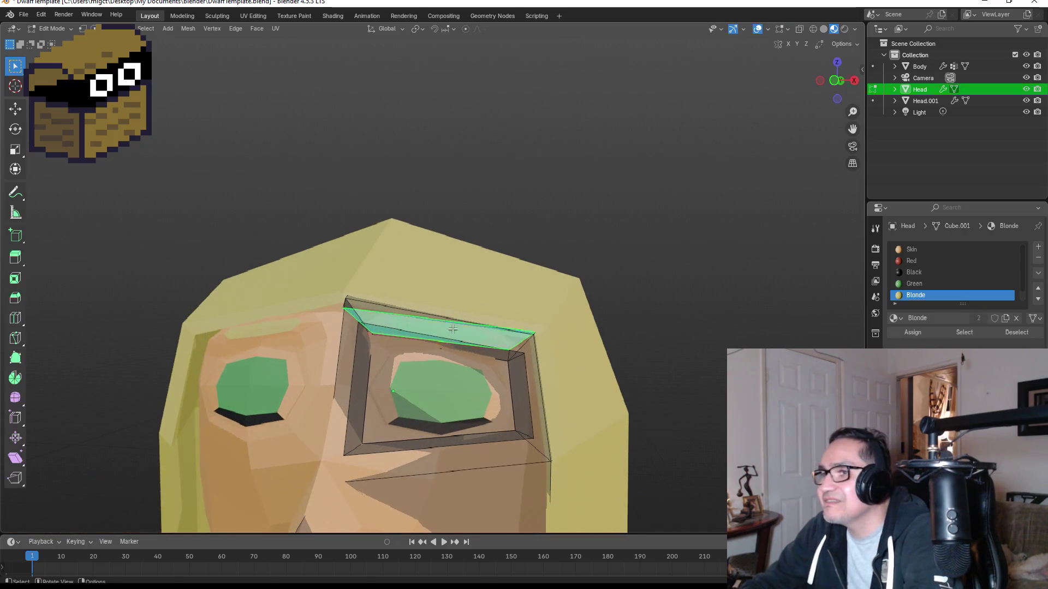
{"action": "key", "text": "g"}
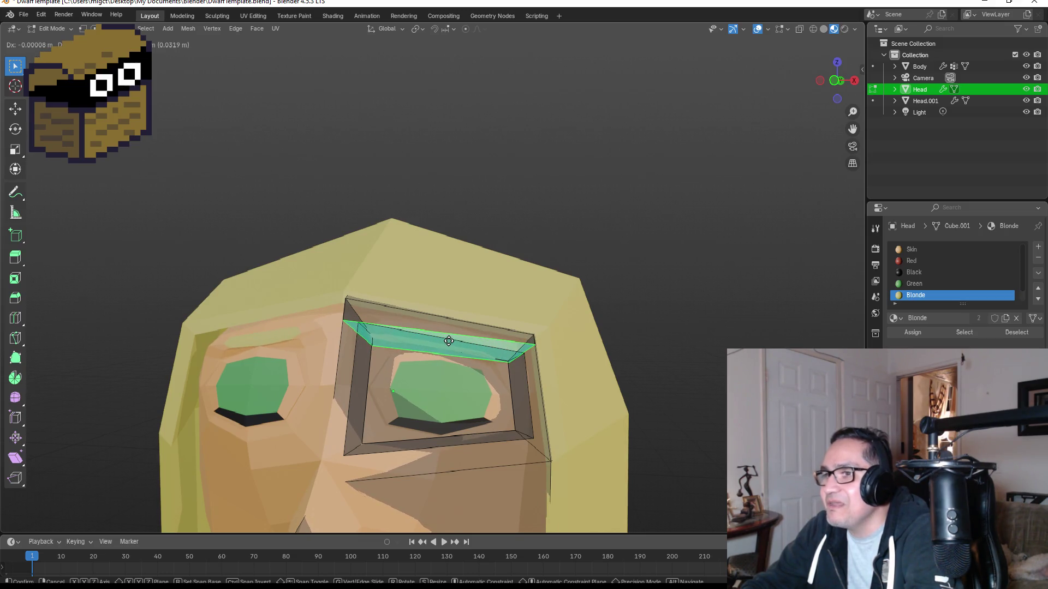
{"action": "left_click", "coordinate": [449, 341]}
{"action": "key", "text": "Tab"}
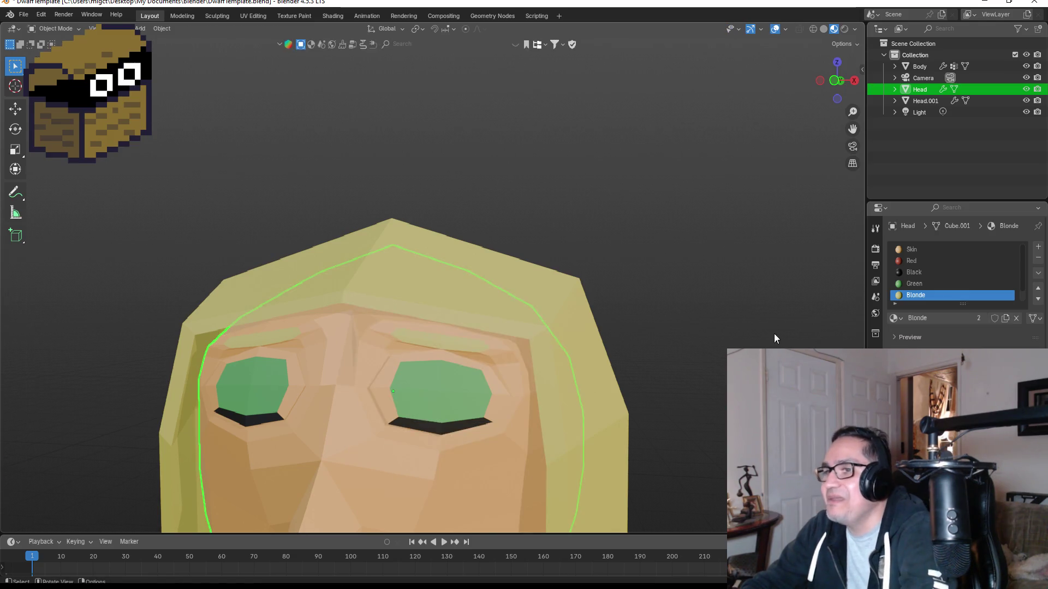
Open the hair mesh in vertex select mode and pick a vertex on its edge.
{"action": "mouse_move", "coordinate": [774, 333]}
{"action": "middle_mouse_down"}
{"action": "mouse_move", "coordinate": [555, 339]}
{"action": "mouse_move", "coordinate": [616, 324]}
{"action": "mouse_move", "coordinate": [615, 310]}
{"action": "middle_mouse_up"}
{"action": "left_click", "coordinate": [551, 337]}
{"action": "key", "text": "Tab"}
{"action": "left_click", "coordinate": [379, 262], "text": "alt"}
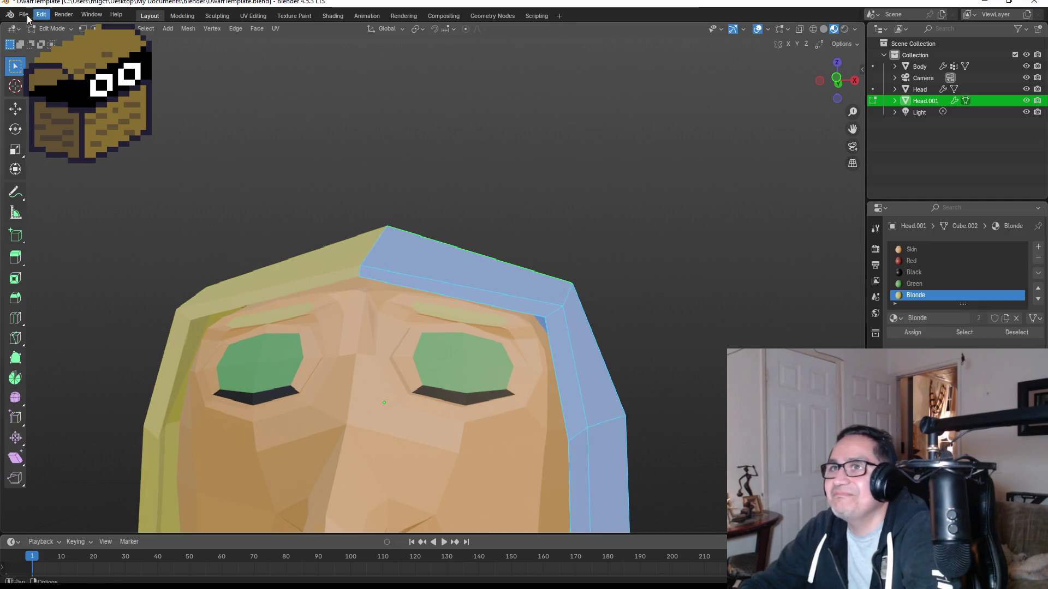
{"action": "key", "text": "1"}
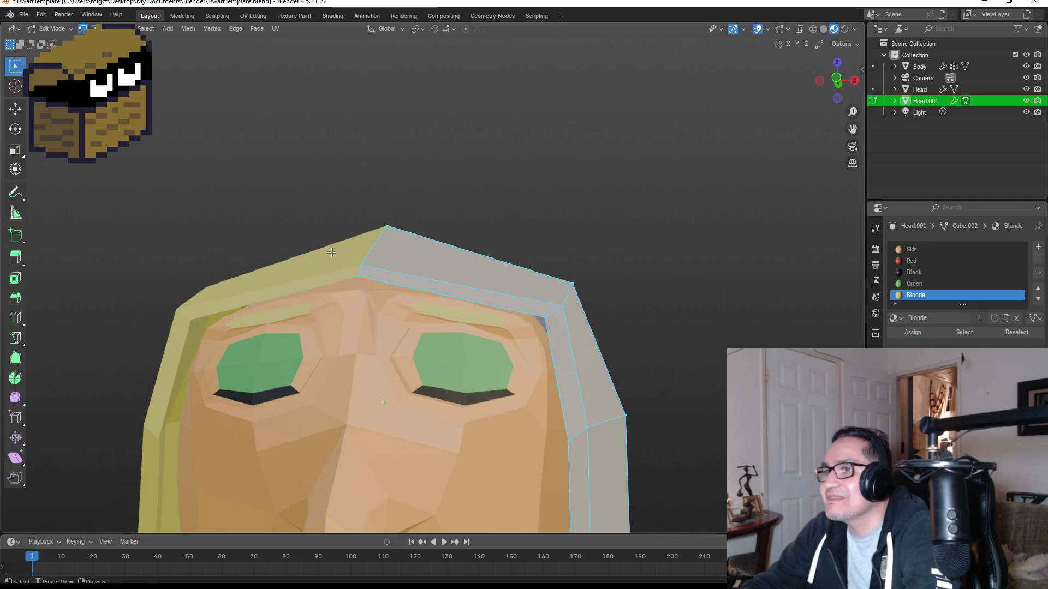
{"action": "left_click", "coordinate": [387, 288]}
{"action": "key", "text": "g"}
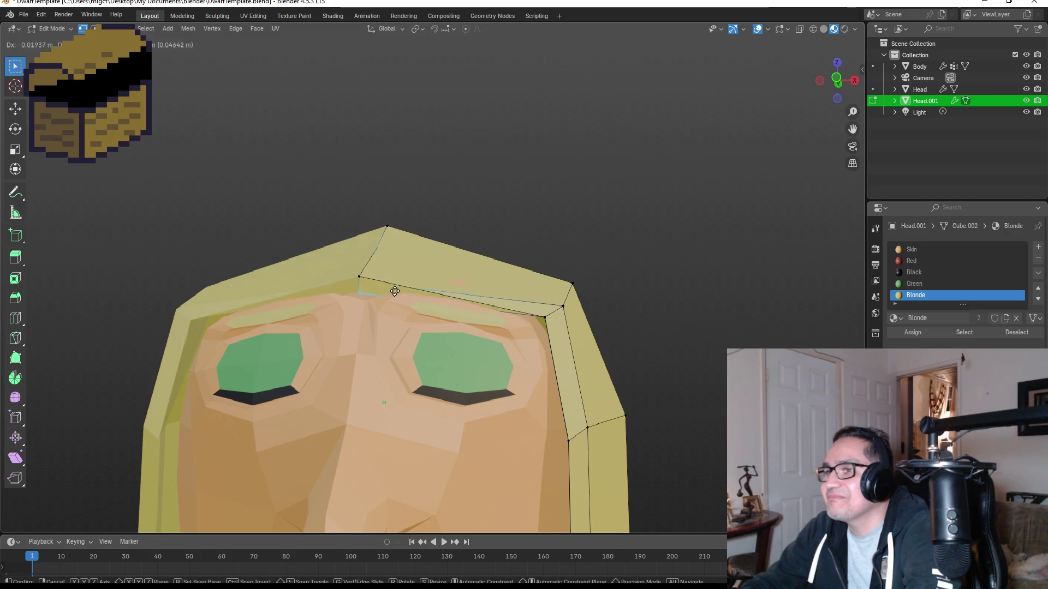
{"action": "right_click", "coordinate": [385, 293]}
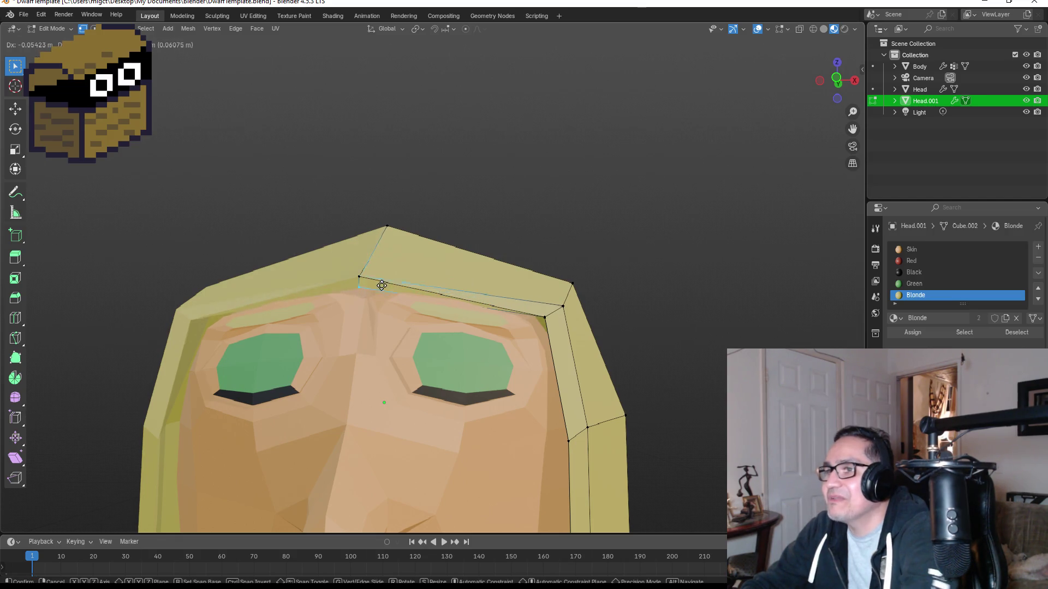
Box-select the fringe's lower-edge vertices and switch the viewport to wireframe shading.
{"action": "left_click_drag", "start_coordinate": [339, 256], "coordinate": [402, 293]}
{"action": "middle_click_drag", "start_coordinate": [690, 233], "coordinate": [431, 294]}
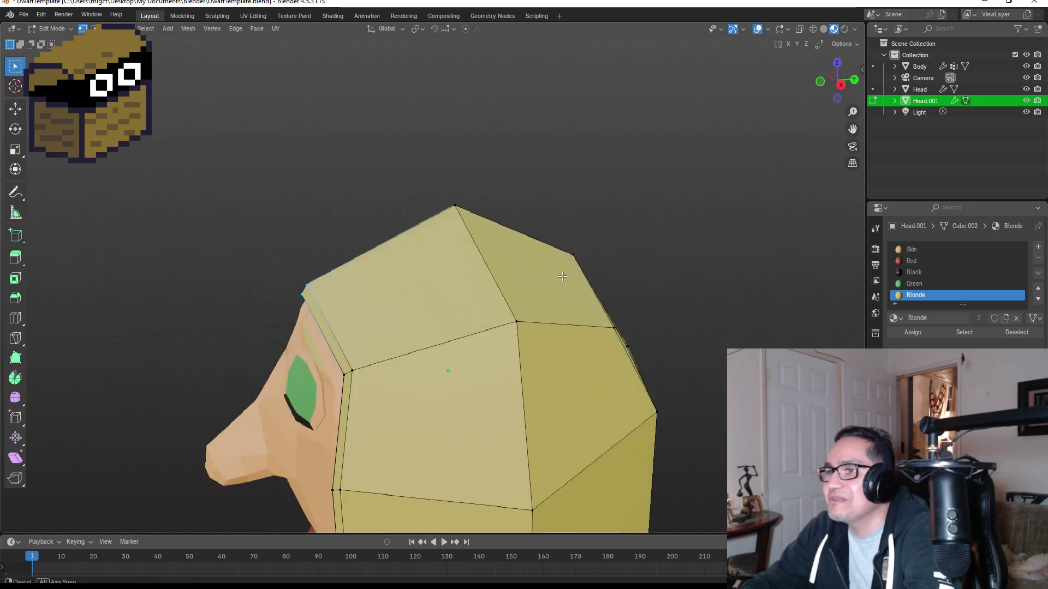
{"action": "key", "text": "g"}
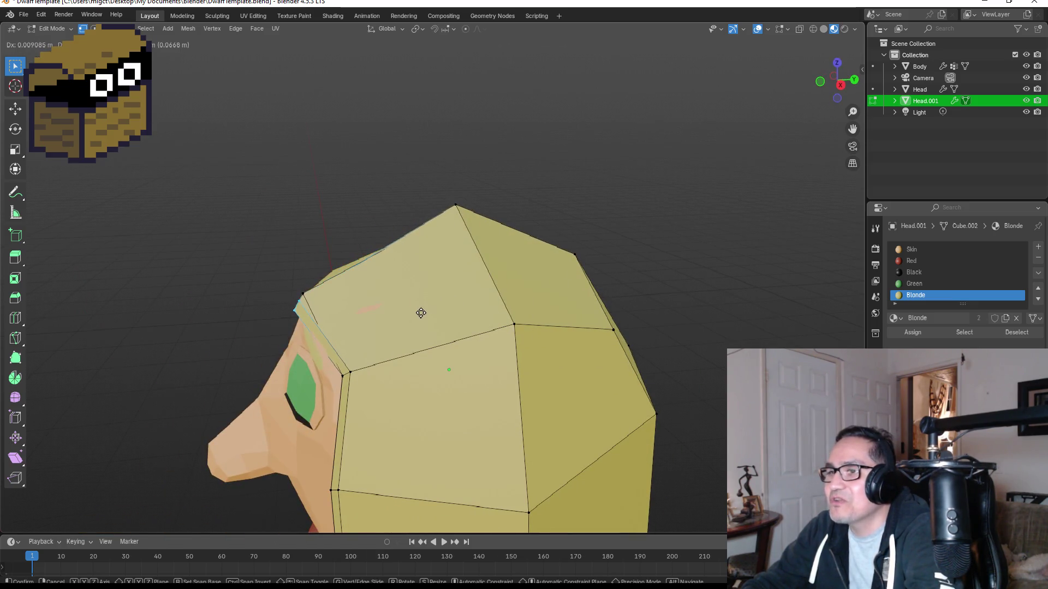
{"action": "right_click", "coordinate": [426, 310]}
{"action": "middle_click_drag", "start_coordinate": [426, 310], "coordinate": [405, 315]}
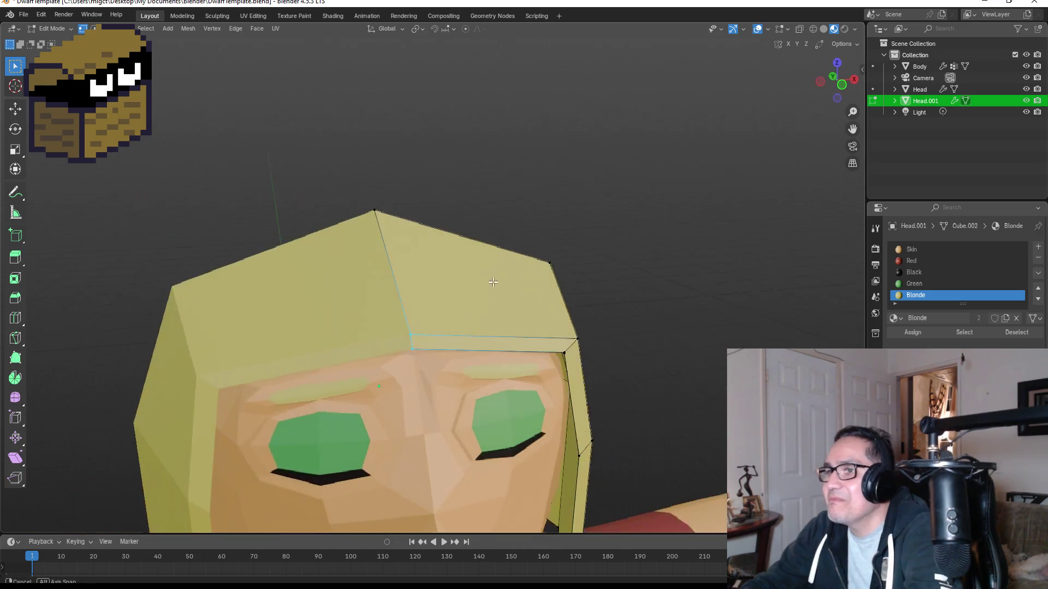
{"action": "left_click_drag", "start_coordinate": [374, 315], "coordinate": [433, 355]}
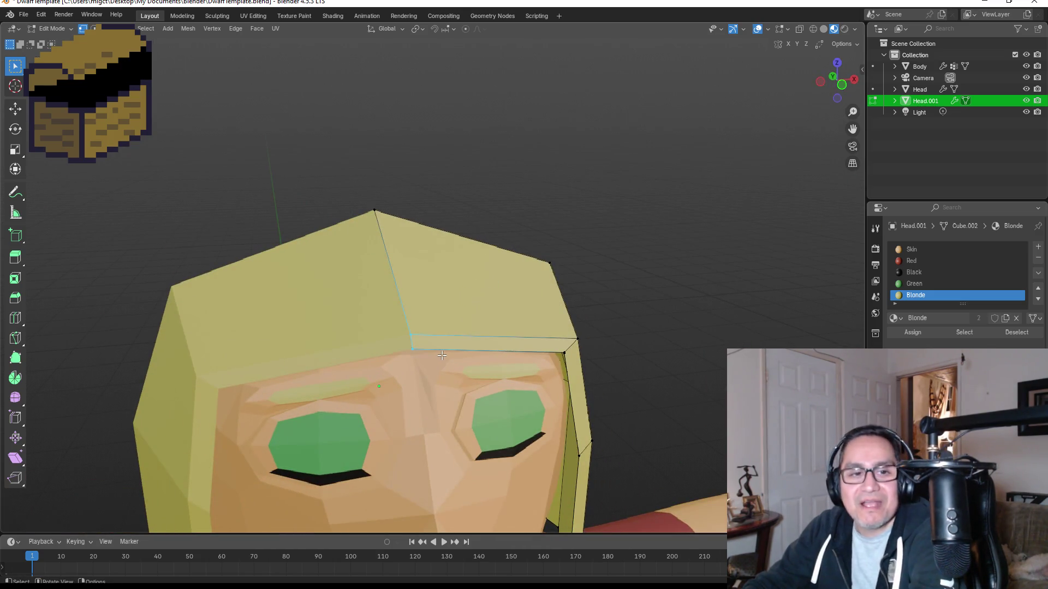
{"action": "key", "text": "z"}
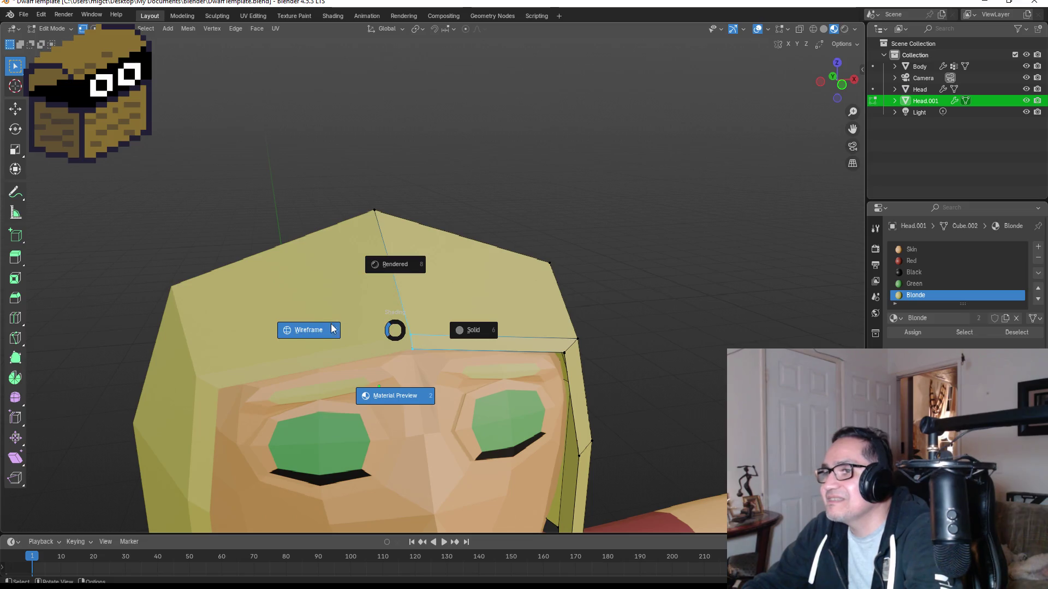
{"action": "left_click", "coordinate": [331, 328]}
Merge the fringe's doubled corner vertices at center, in two passes.
{"action": "mouse_move", "coordinate": [432, 356]}
{"action": "middle_mouse_down"}
{"action": "mouse_move", "coordinate": [460, 338]}
{"action": "mouse_move", "coordinate": [411, 323]}
{"action": "middle_mouse_up"}
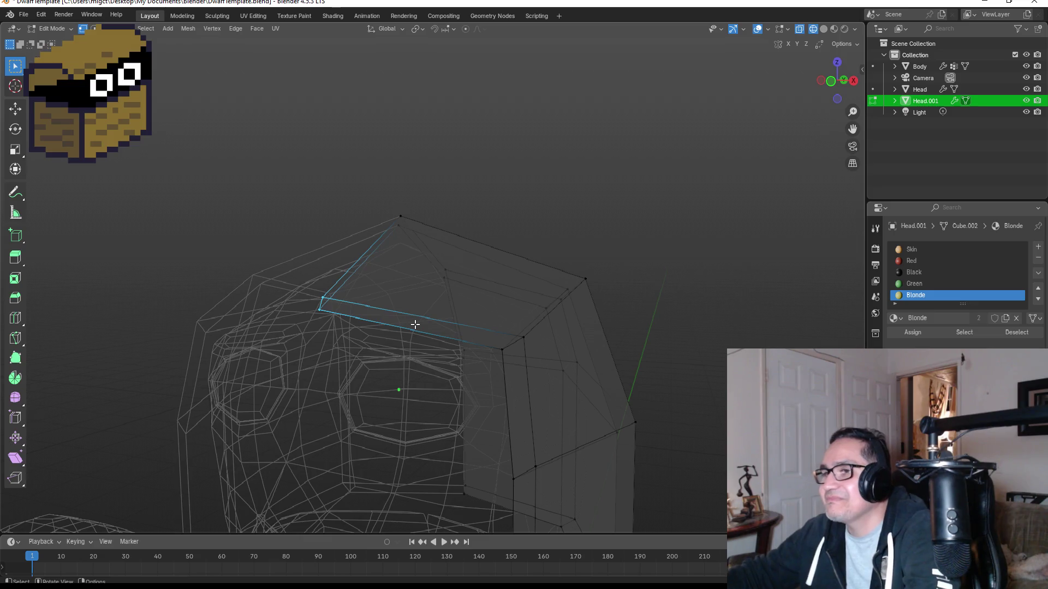
{"action": "scroll", "coordinate": [361, 311], "scroll_direction": "up", "scroll_amount": 2}
{"action": "left_click_drag", "start_coordinate": [230, 285], "coordinate": [296, 310]}
{"action": "key", "text": "m"}
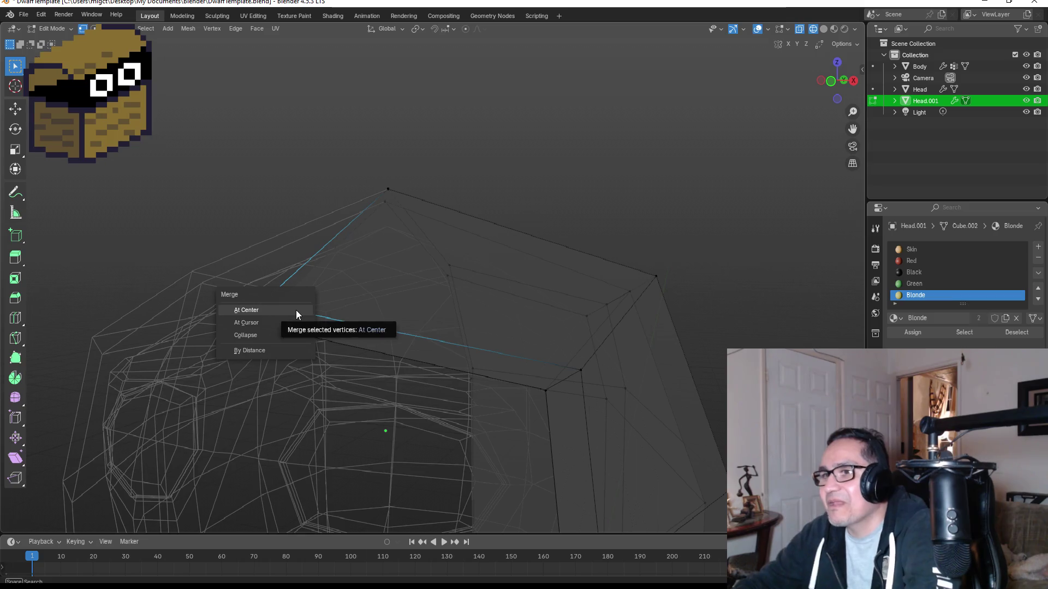
{"action": "left_click", "coordinate": [296, 310]}
{"action": "left_click_drag", "start_coordinate": [231, 319], "coordinate": [283, 346]}
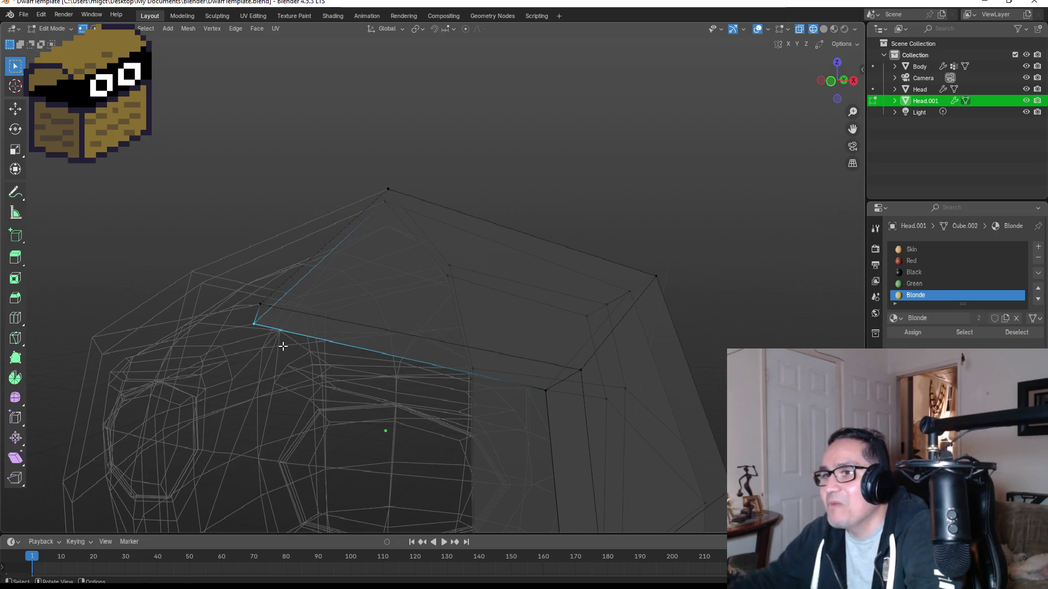
{"action": "key", "text": "m"}
{"action": "left_click", "coordinate": [284, 346]}
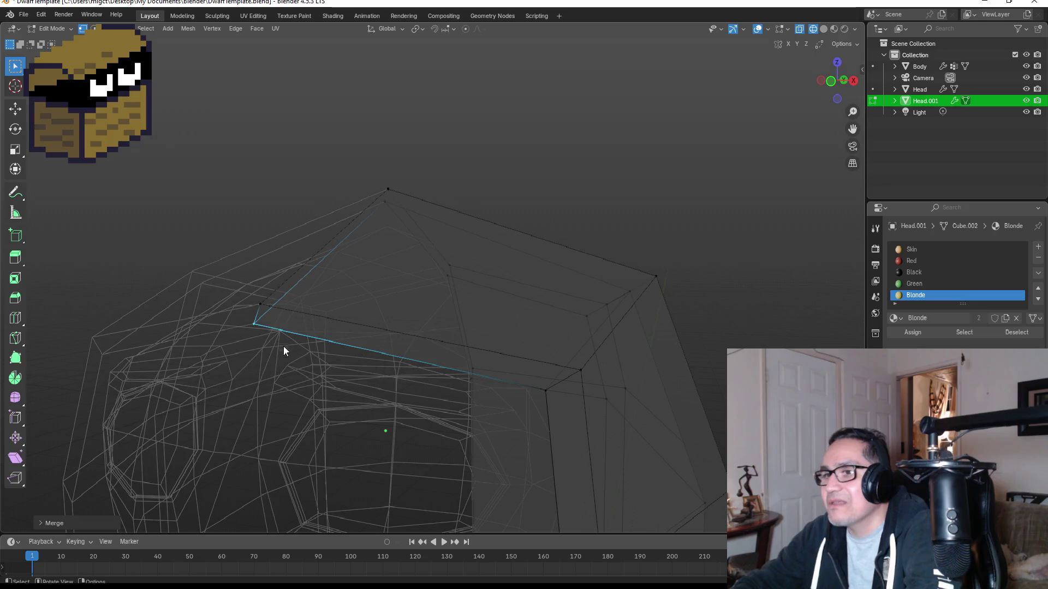
Check the hair in Object Mode, then return to Edit Mode in Material Preview shading.
{"action": "key", "text": "Tab"}
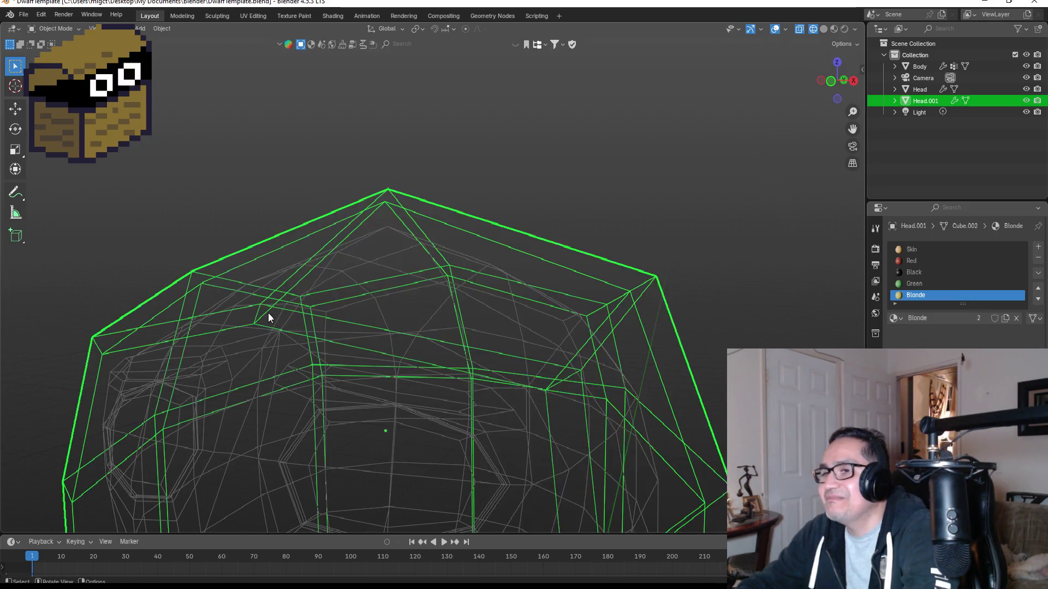
{"action": "key", "text": "Tab"}
{"action": "key", "text": "z"}
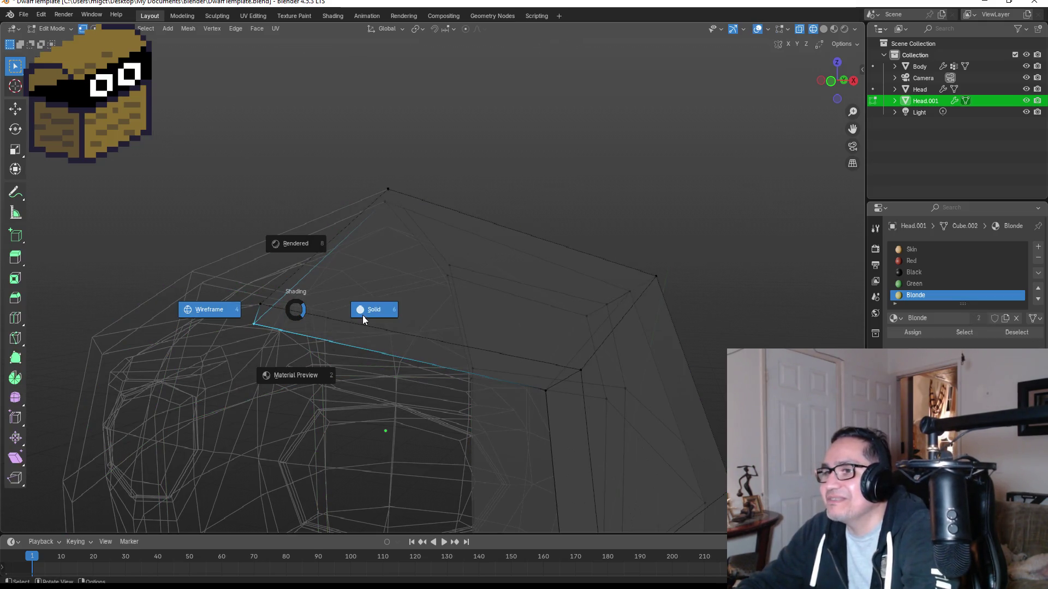
{"action": "left_click", "coordinate": [303, 372]}
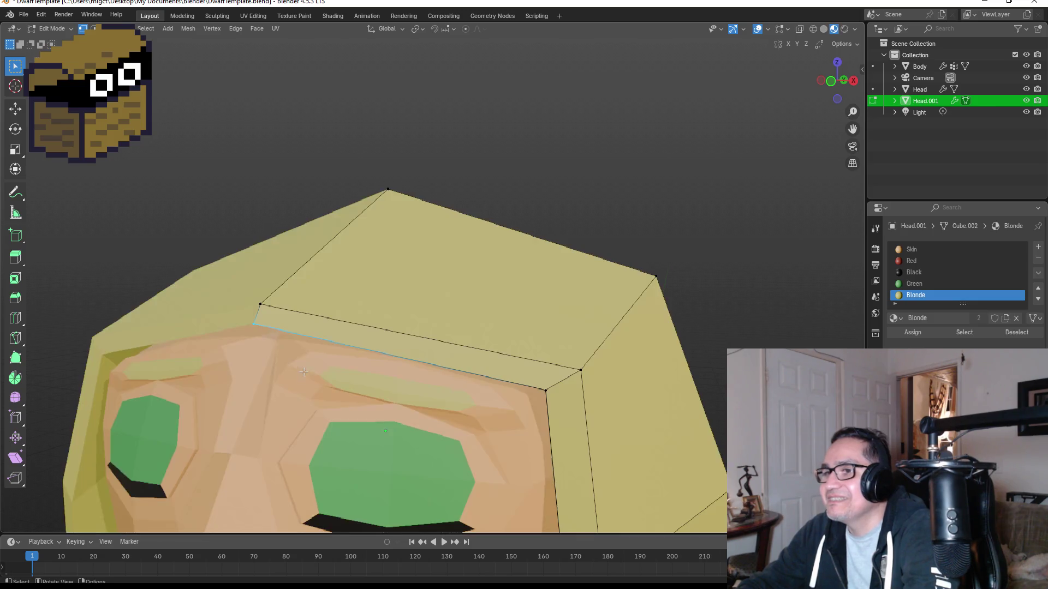
Select the fringe's brow edge and reposition it.
{"action": "left_click", "coordinate": [281, 330]}
{"action": "middle_click_drag", "start_coordinate": [325, 324], "coordinate": [378, 320]}
{"action": "key", "text": "g"}
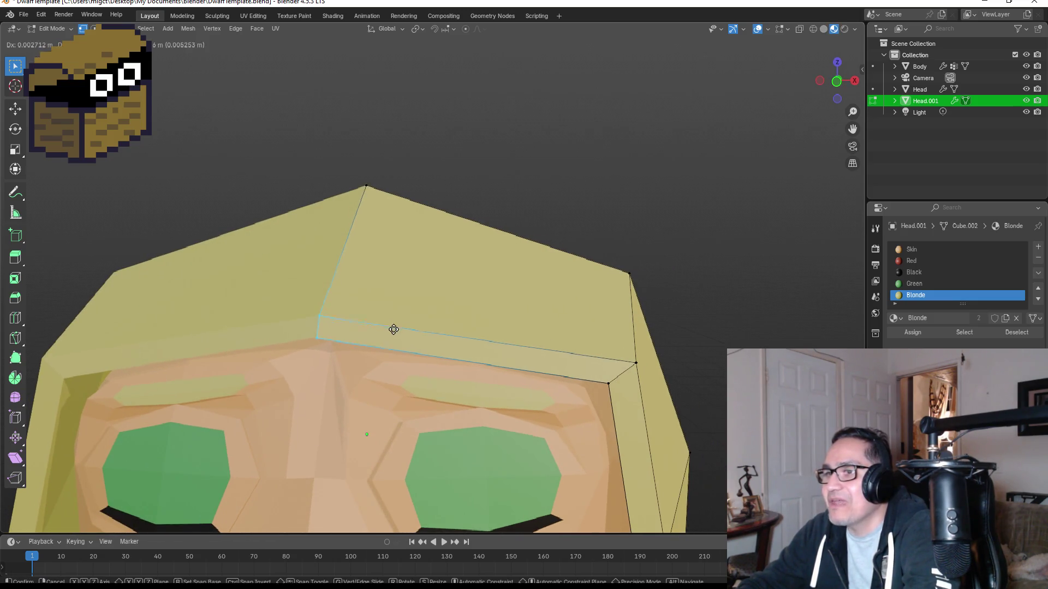
{"action": "left_click", "coordinate": [431, 346]}
{"action": "mouse_move", "coordinate": [550, 293]}
{"action": "middle_mouse_down"}
{"action": "mouse_move", "coordinate": [538, 250]}
{"action": "mouse_move", "coordinate": [388, 302]}
{"action": "middle_mouse_up"}
{"action": "key", "text": "g"}
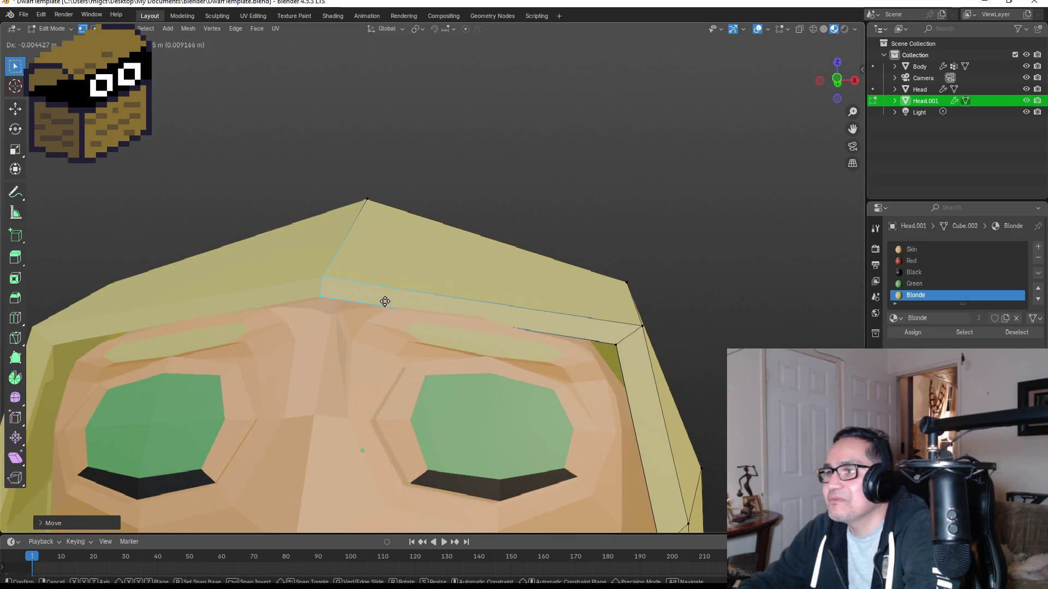
{"action": "right_click", "coordinate": [384, 301]}
Merge the overlapping inner-corner vertices above the right eye at center, twice.
{"action": "mouse_move", "coordinate": [635, 314]}
{"action": "left_mouse_down"}
{"action": "mouse_move", "coordinate": [670, 364]}
{"action": "mouse_move", "coordinate": [674, 355]}
{"action": "left_mouse_up"}
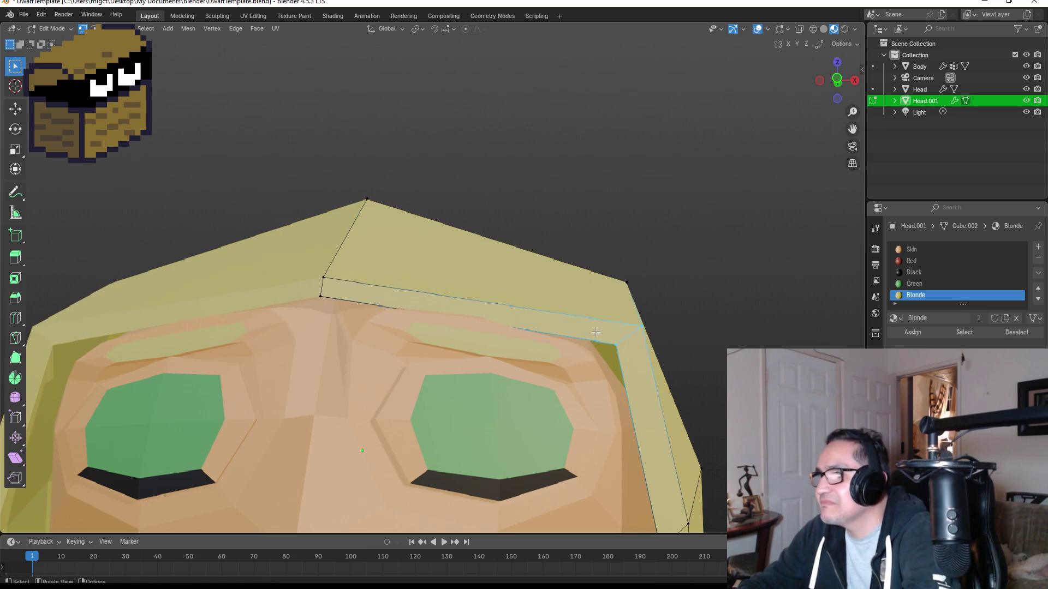
{"action": "left_click", "coordinate": [631, 361]}
{"action": "key", "text": "m"}
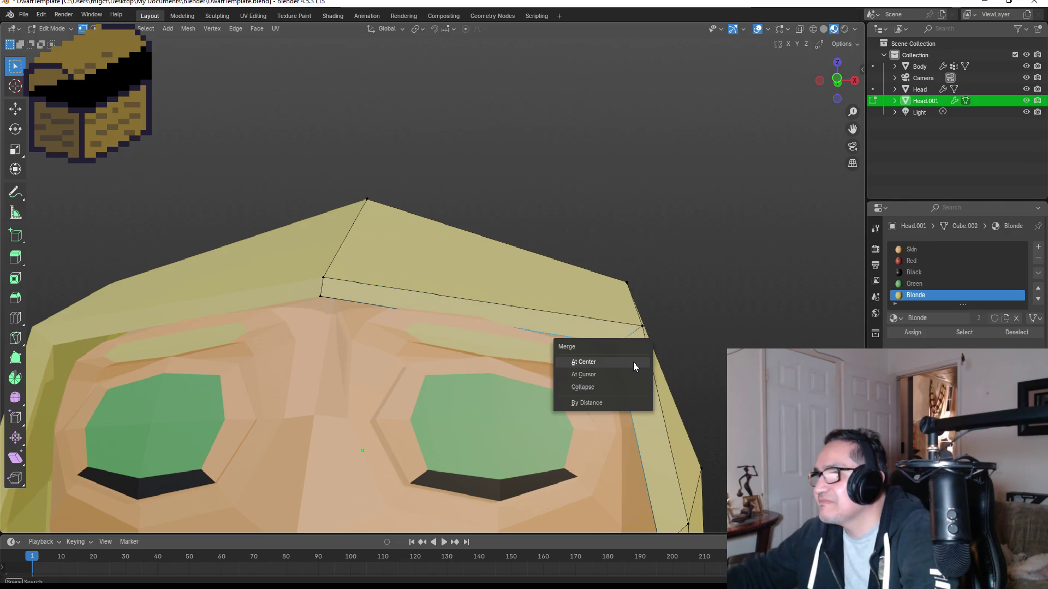
{"action": "left_click", "coordinate": [627, 364]}
{"action": "left_click_drag", "start_coordinate": [626, 302], "coordinate": [687, 345]}
{"action": "key", "text": "m"}
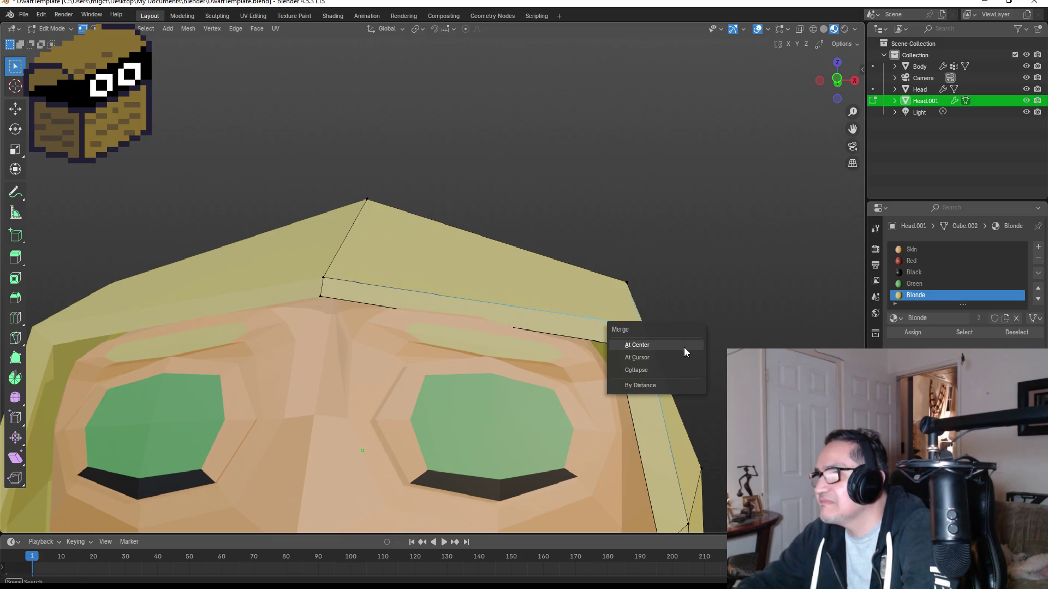
{"action": "left_click", "coordinate": [684, 346]}
{"action": "mouse_move", "coordinate": [573, 303]}
{"action": "left_mouse_down"}
{"action": "mouse_move", "coordinate": [699, 381]}
{"action": "mouse_move", "coordinate": [705, 362]}
{"action": "left_mouse_up"}
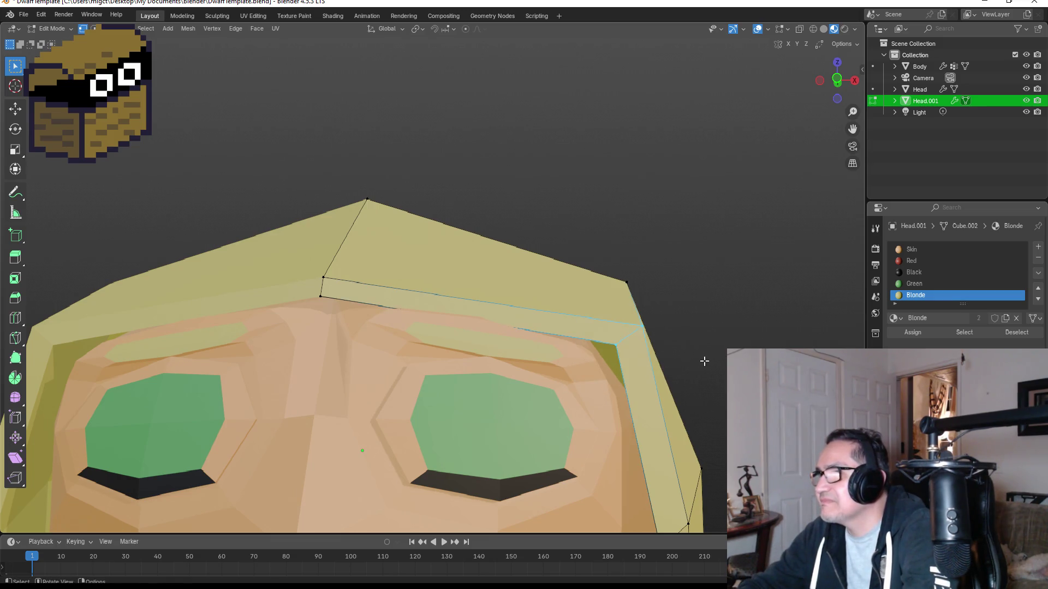
{"action": "key", "text": "g"}
{"action": "right_click", "coordinate": [693, 366]}
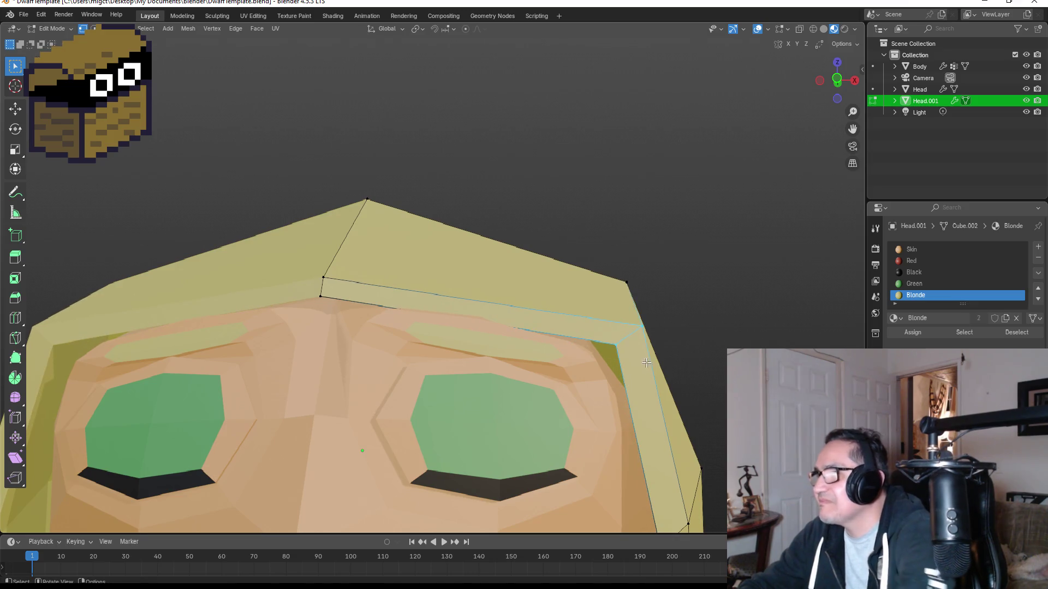
In see-through wireframe, merge the inner fringe corner's overlapping vertices at center.
{"action": "key", "text": "z"}
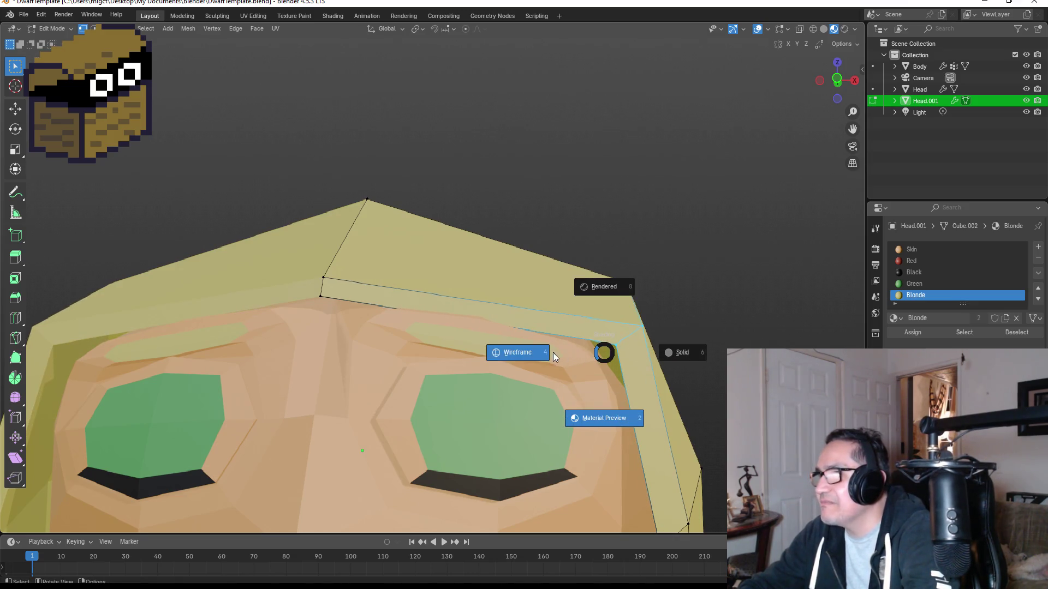
{"action": "left_click", "coordinate": [553, 353]}
{"action": "left_click_drag", "start_coordinate": [604, 344], "coordinate": [630, 355]}
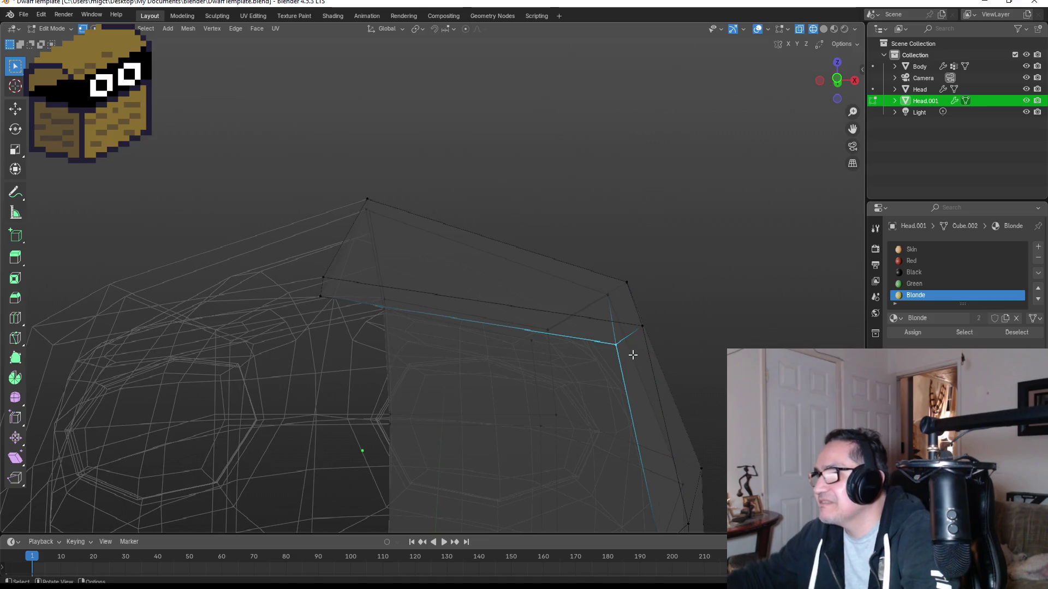
{"action": "key", "text": "m"}
{"action": "left_click", "coordinate": [630, 355]}
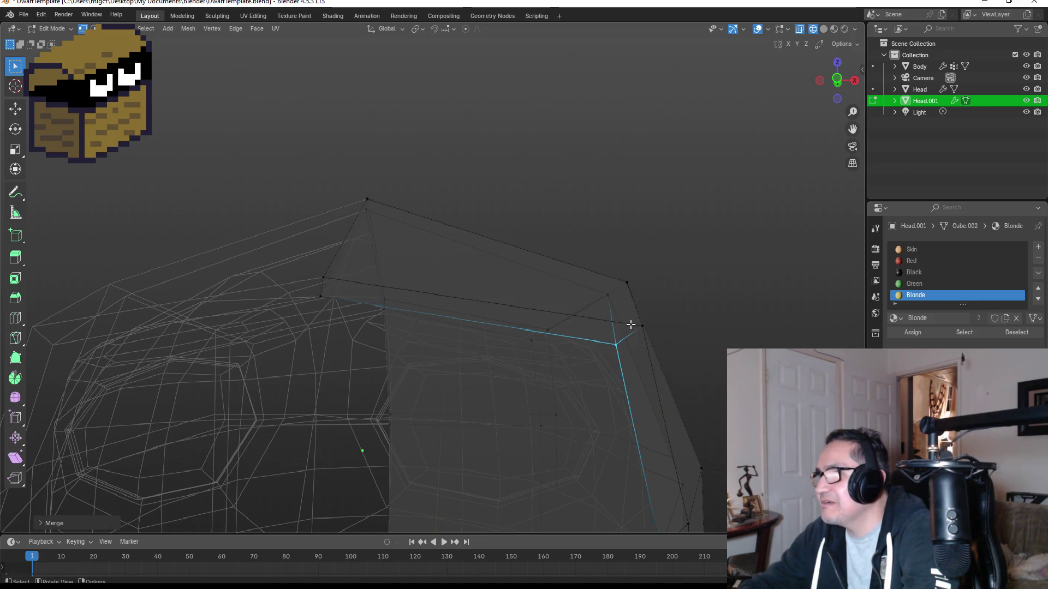
{"action": "key", "text": "m"}
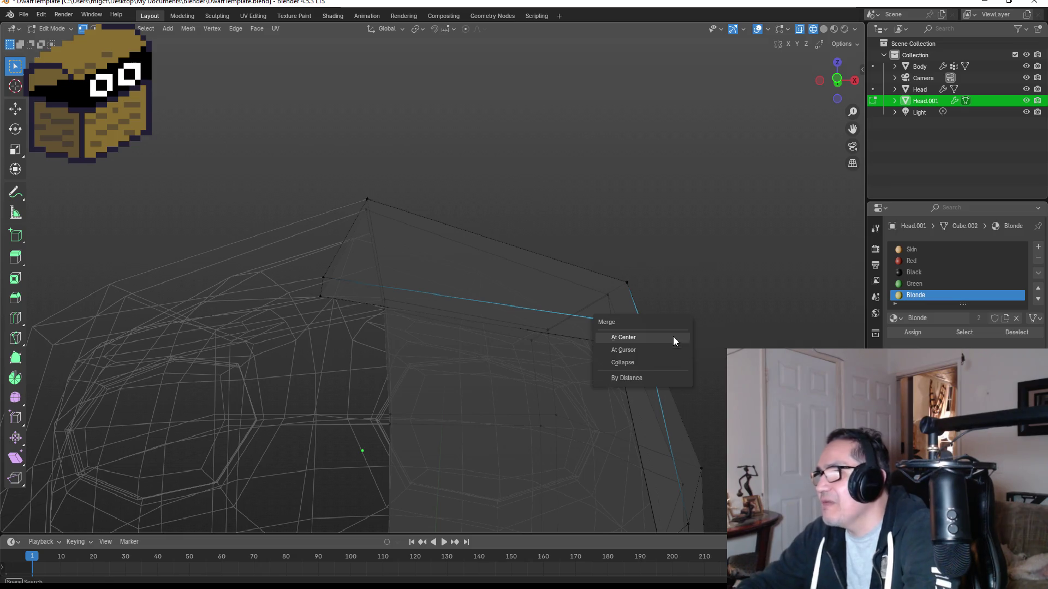
{"action": "left_click", "coordinate": [673, 336]}
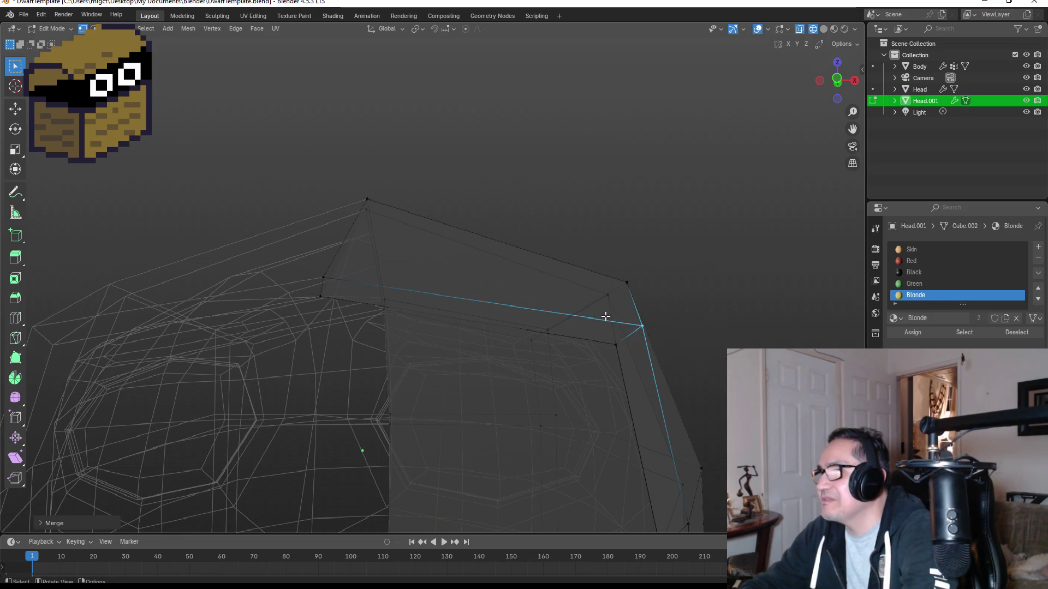
Extrude the corner edges, nudge them closer to the face in Material Preview, then exit Edit Mode.
{"action": "key", "text": "e"}
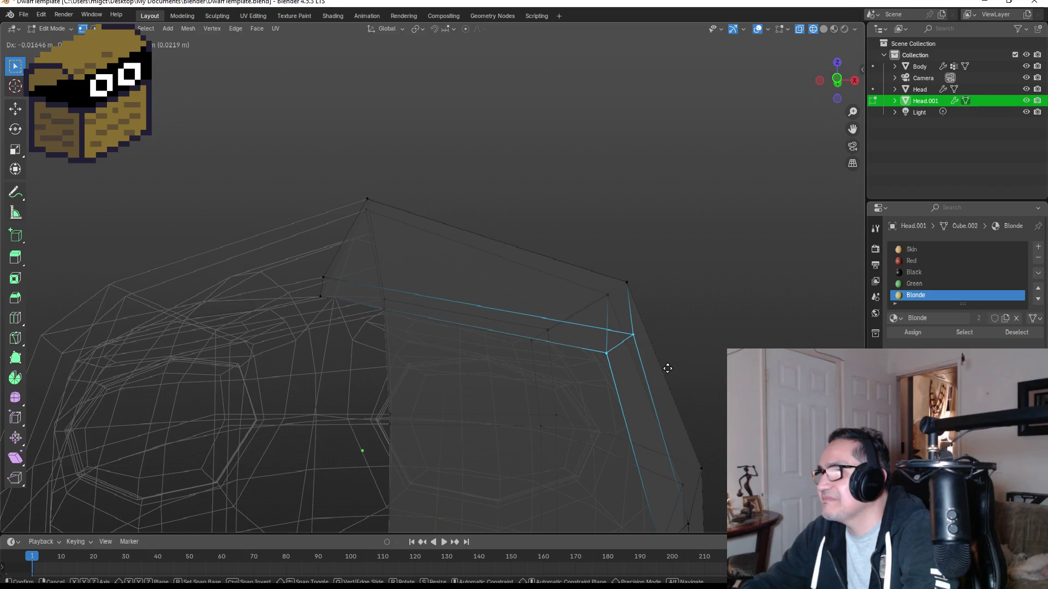
{"action": "left_click", "coordinate": [668, 369]}
{"action": "key", "text": "z"}
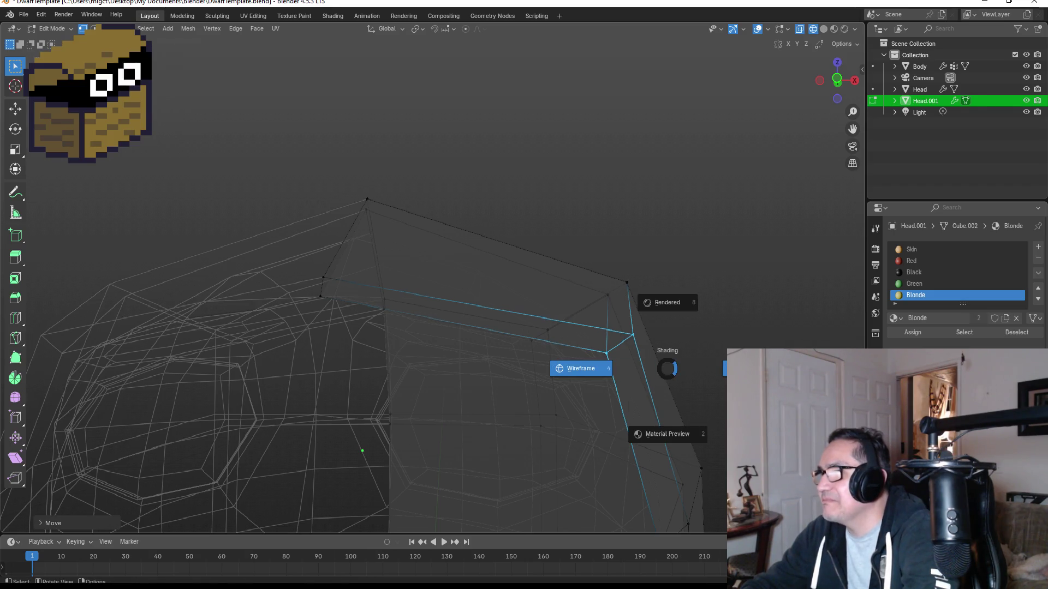
{"action": "left_click", "coordinate": [668, 434]}
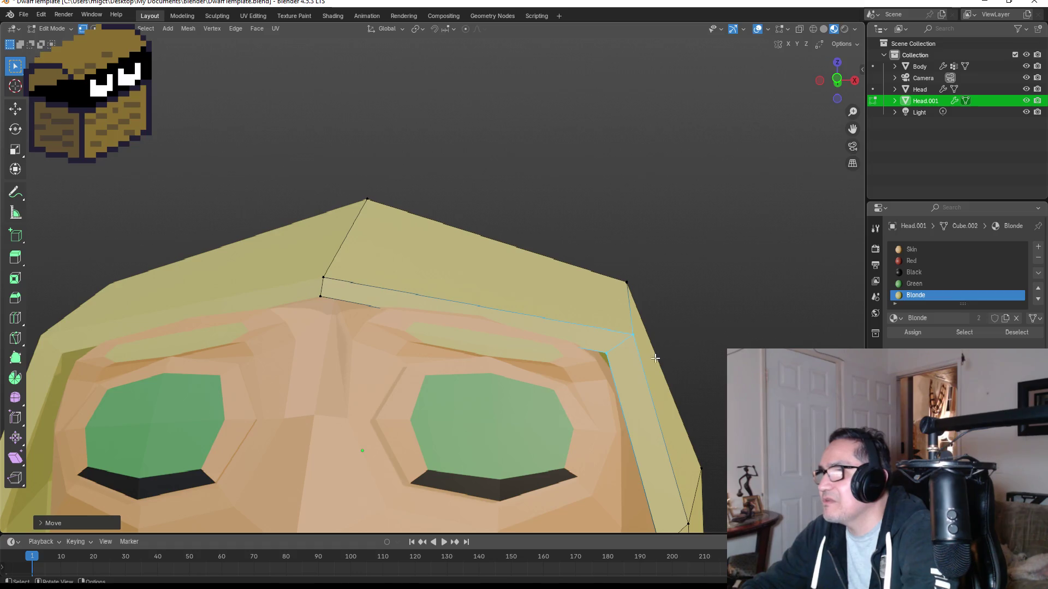
{"action": "key", "text": "g"}
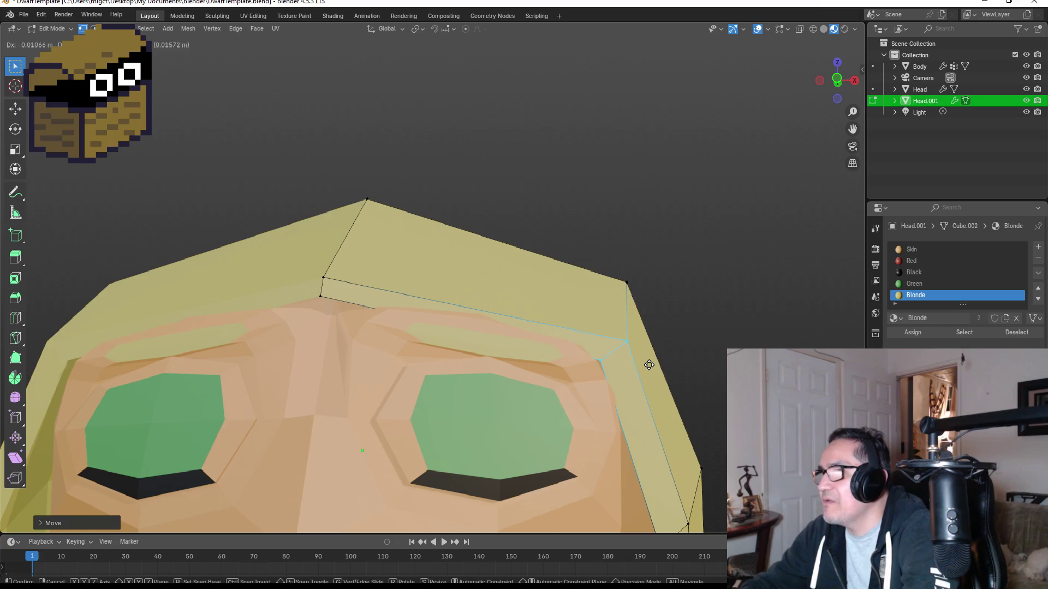
{"action": "left_click", "coordinate": [647, 363]}
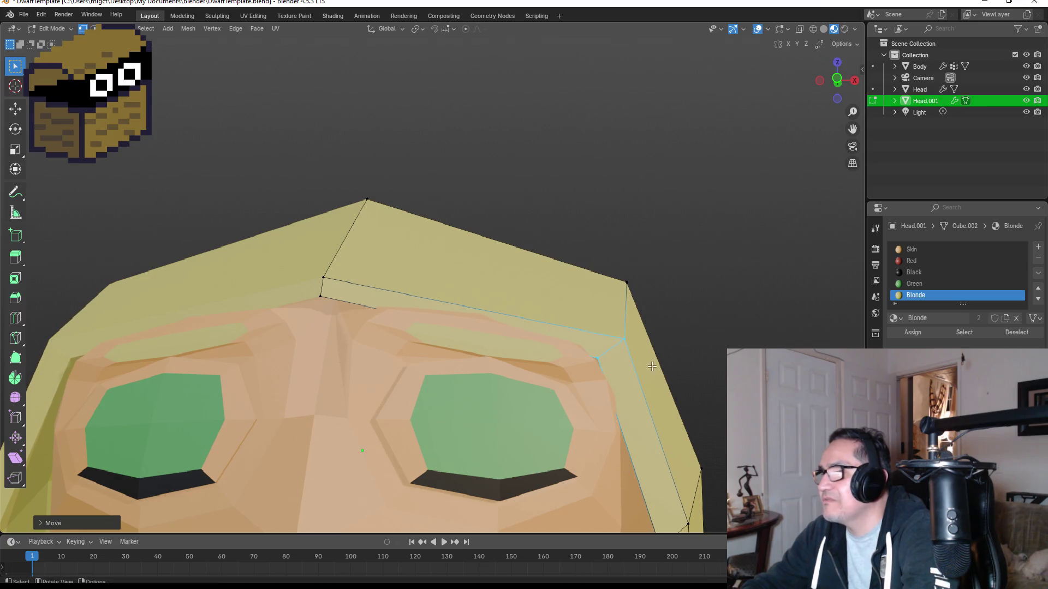
{"action": "scroll", "coordinate": [703, 379], "scroll_direction": "down", "scroll_amount": 5}
{"action": "key", "text": "Tab"}
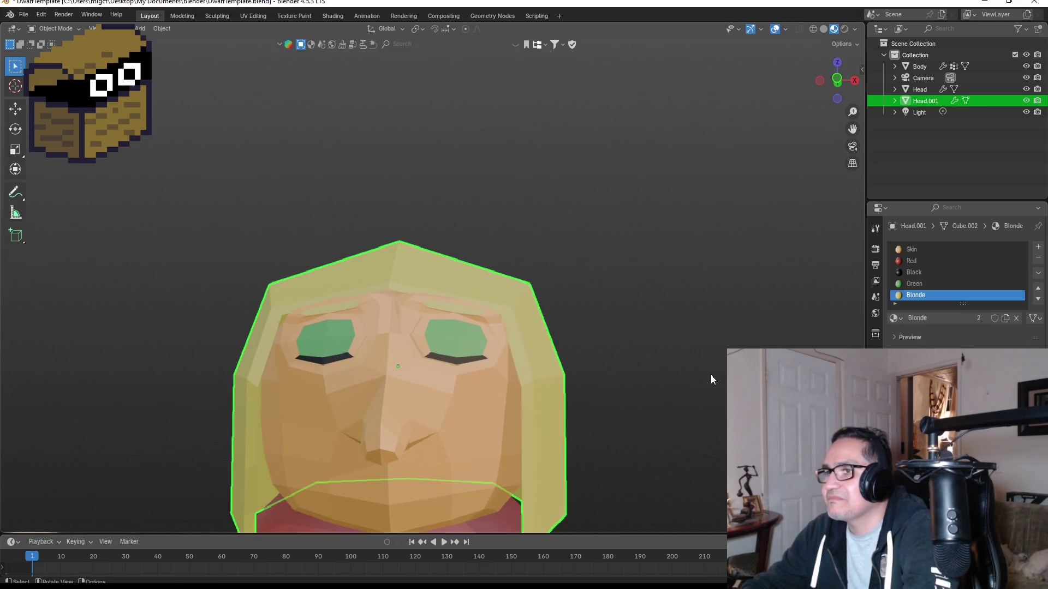
Orbit and zoom around the dwarf girl's head and body, then enter Edit Mode on the hair.
{"action": "mouse_move", "coordinate": [711, 375]}
{"action": "middle_mouse_down"}
{"action": "mouse_move", "coordinate": [670, 362]}
{"action": "mouse_move", "coordinate": [713, 355]}
{"action": "middle_mouse_up"}
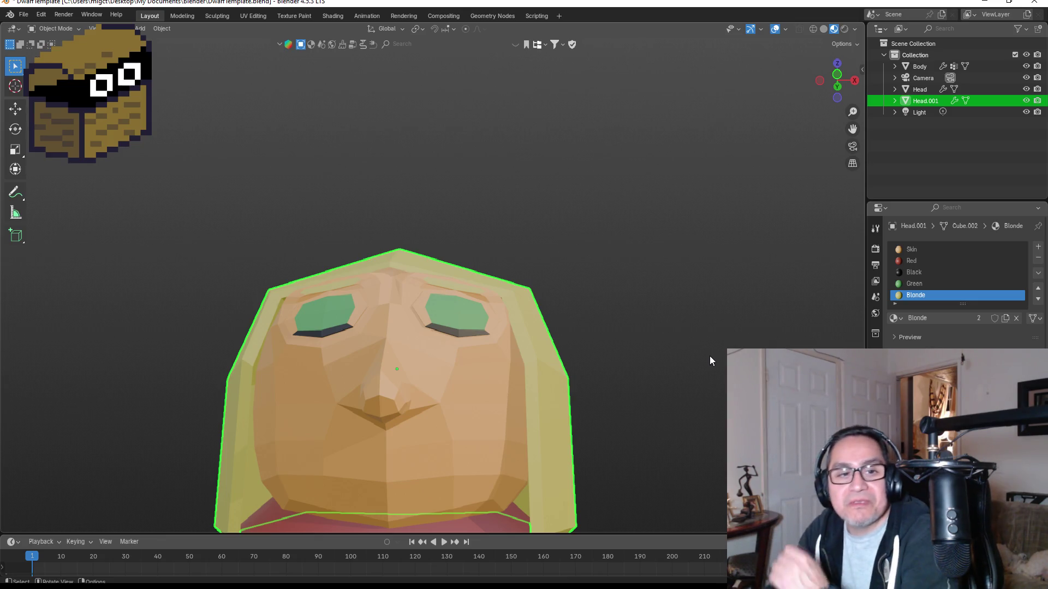
{"action": "scroll", "coordinate": [517, 361], "scroll_direction": "down", "scroll_amount": 4}
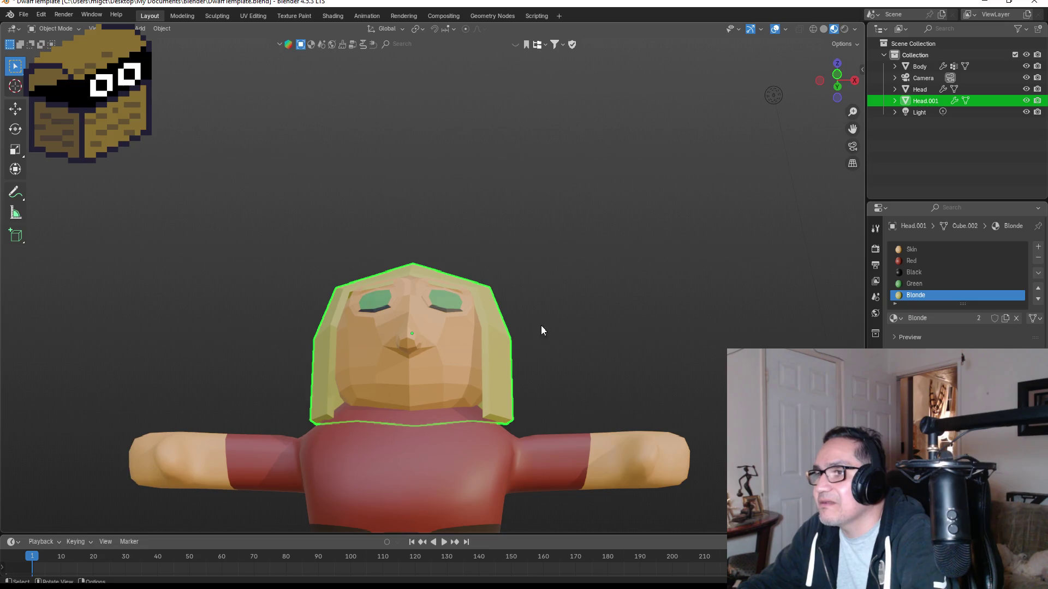
{"action": "mouse_move", "coordinate": [542, 330]}
{"action": "middle_mouse_down"}
{"action": "mouse_move", "coordinate": [512, 338]}
{"action": "mouse_move", "coordinate": [494, 320]}
{"action": "middle_mouse_up"}
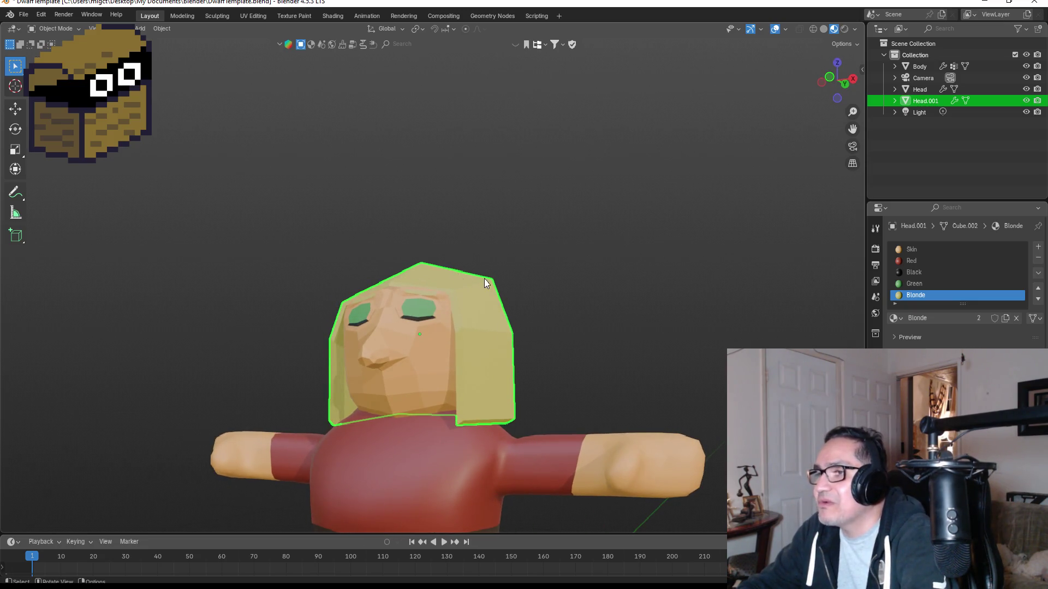
{"action": "middle_click_drag", "start_coordinate": [484, 278], "coordinate": [517, 288]}
{"action": "scroll", "coordinate": [453, 286], "scroll_direction": "up", "scroll_amount": 2}
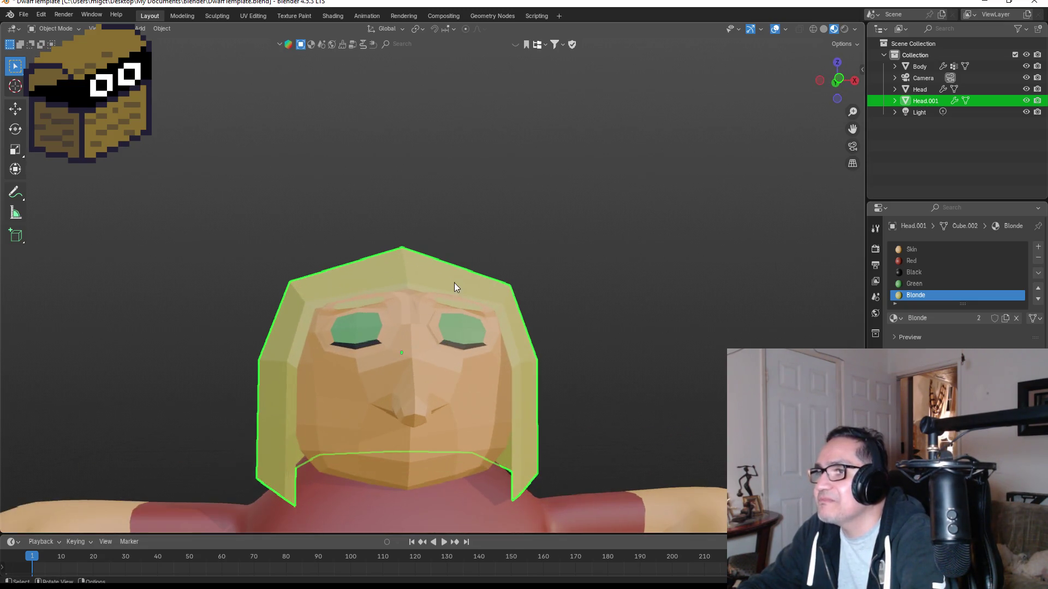
{"action": "key", "text": "Tab"}
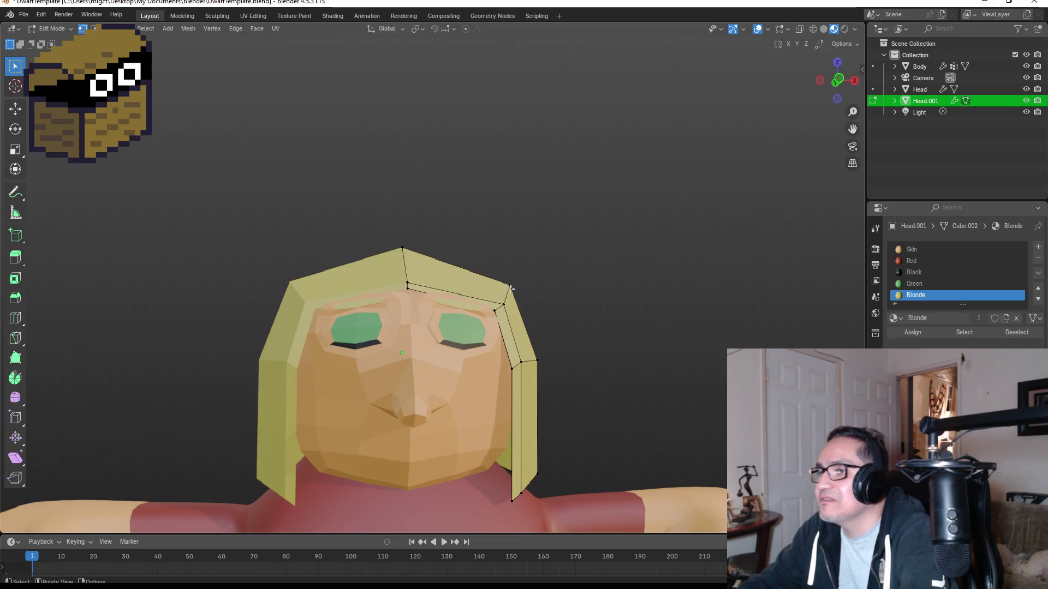
Select the right-side, top and back hair faces and extrude them outward along their normals.
{"action": "middle_click_drag", "start_coordinate": [453, 262], "coordinate": [432, 360]}
{"action": "left_click", "coordinate": [429, 344]}
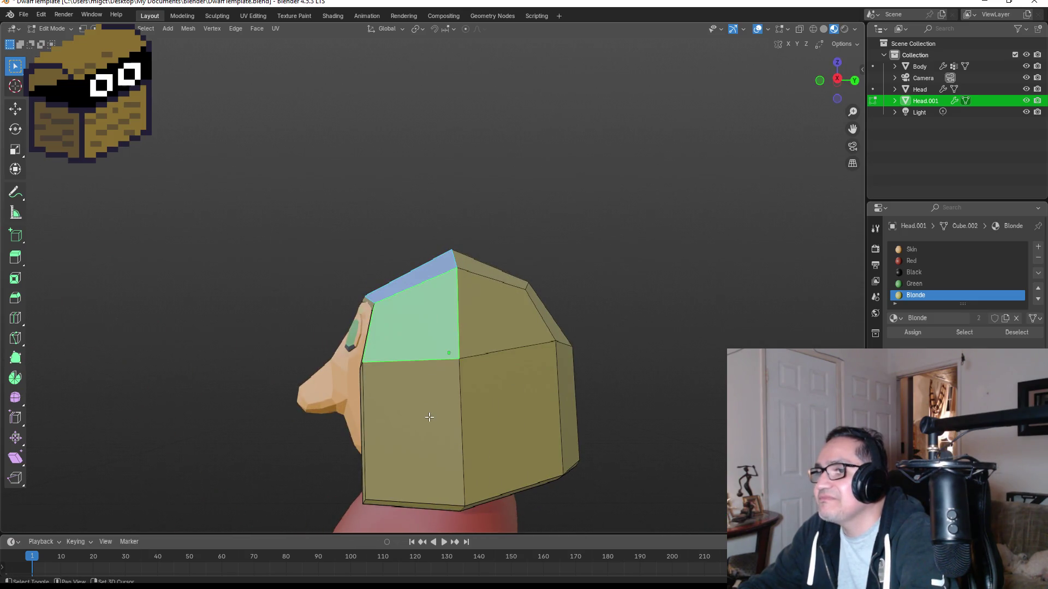
{"action": "left_click", "coordinate": [429, 418], "text": "shift"}
{"action": "left_click", "coordinate": [532, 424], "text": "shift"}
{"action": "left_click", "coordinate": [570, 308], "text": "shift"}
{"action": "middle_click_drag", "start_coordinate": [570, 308], "coordinate": [502, 327]}
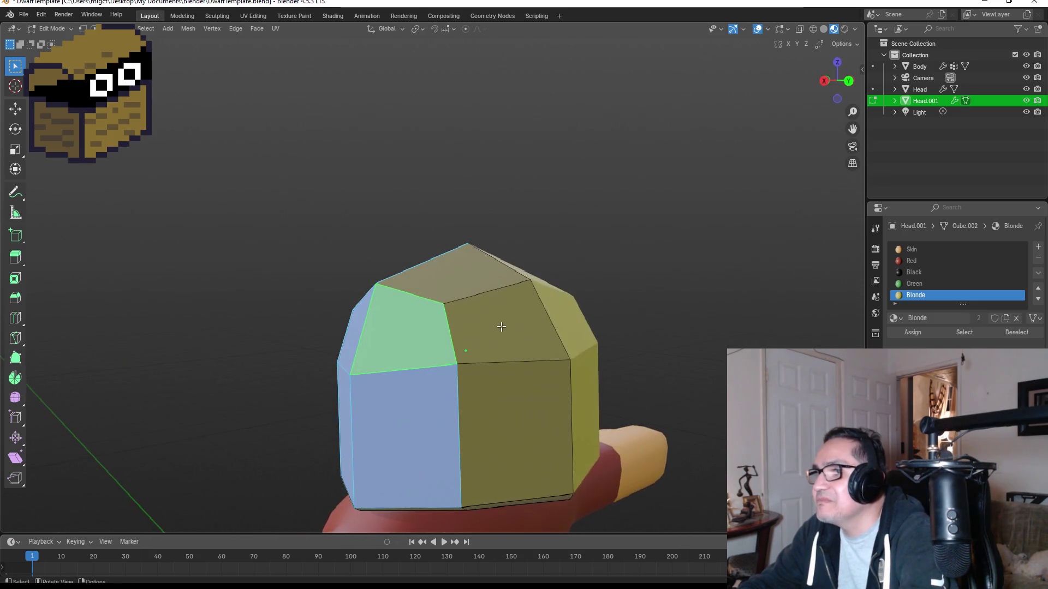
{"action": "left_click", "coordinate": [502, 327], "text": "shift"}
{"action": "left_click", "coordinate": [515, 409], "text": "shift"}
{"action": "left_click", "coordinate": [460, 281], "text": "shift"}
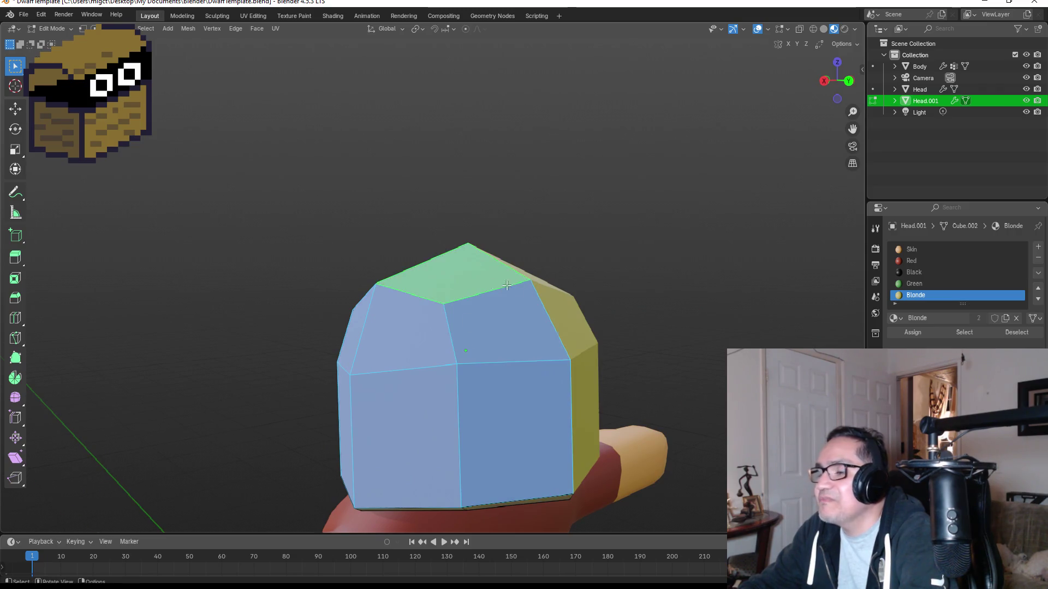
{"action": "mouse_move", "coordinate": [460, 282]}
{"action": "middle_mouse_down"}
{"action": "mouse_move", "coordinate": [678, 284]}
{"action": "mouse_move", "coordinate": [646, 296]}
{"action": "middle_mouse_up"}
{"action": "key", "text": "e"}
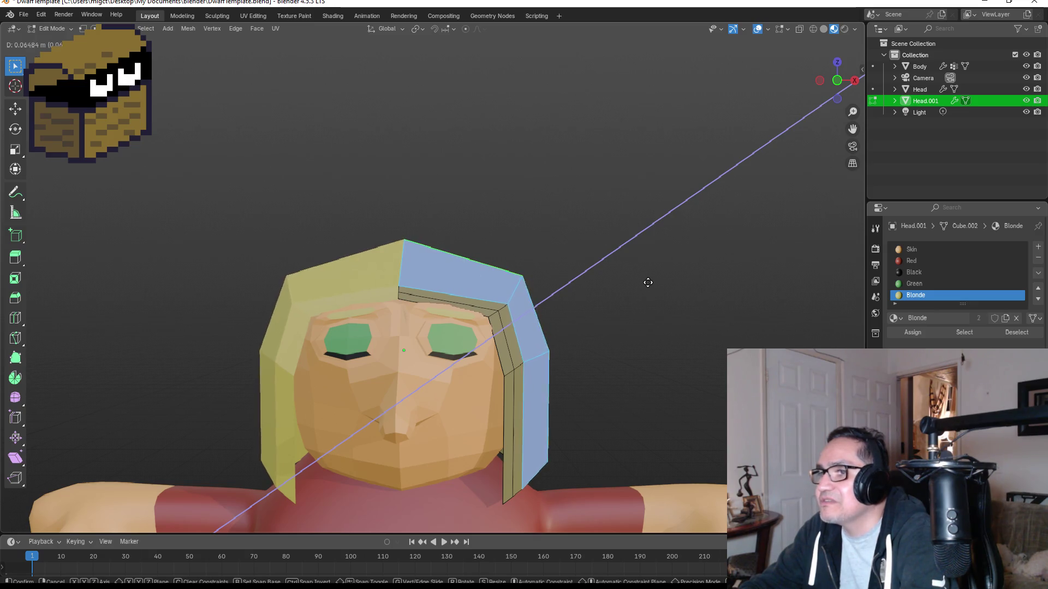
{"action": "left_click", "coordinate": [646, 282]}
Inspect the thickened hair from front and rear views, leaving geometry and shading unchanged.
{"action": "middle_click_drag", "start_coordinate": [669, 288], "coordinate": [605, 288]}
{"action": "key", "text": "KP_1"}
{"action": "middle_click_drag", "start_coordinate": [636, 321], "coordinate": [470, 338]}
{"action": "key", "text": "g"}
{"action": "right_click", "coordinate": [477, 336]}
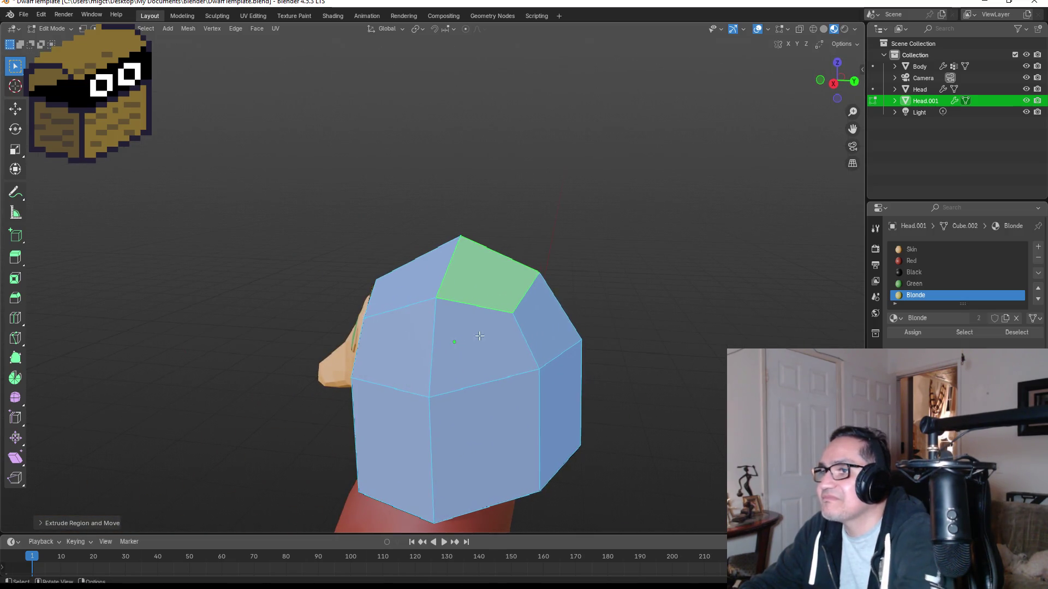
{"action": "key", "text": "ctrl+KP_1"}
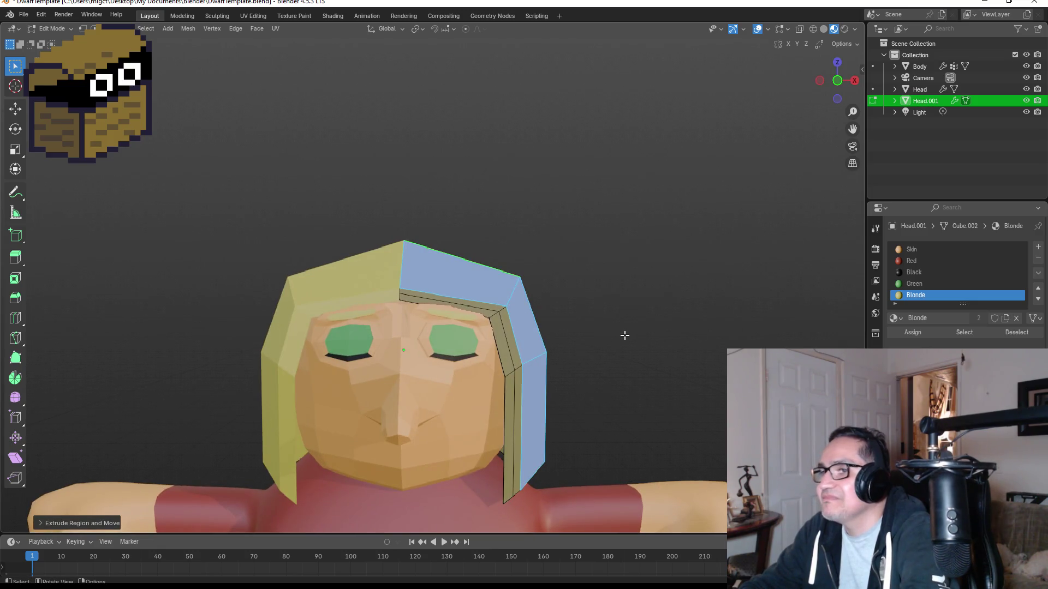
{"action": "key", "text": "z"}
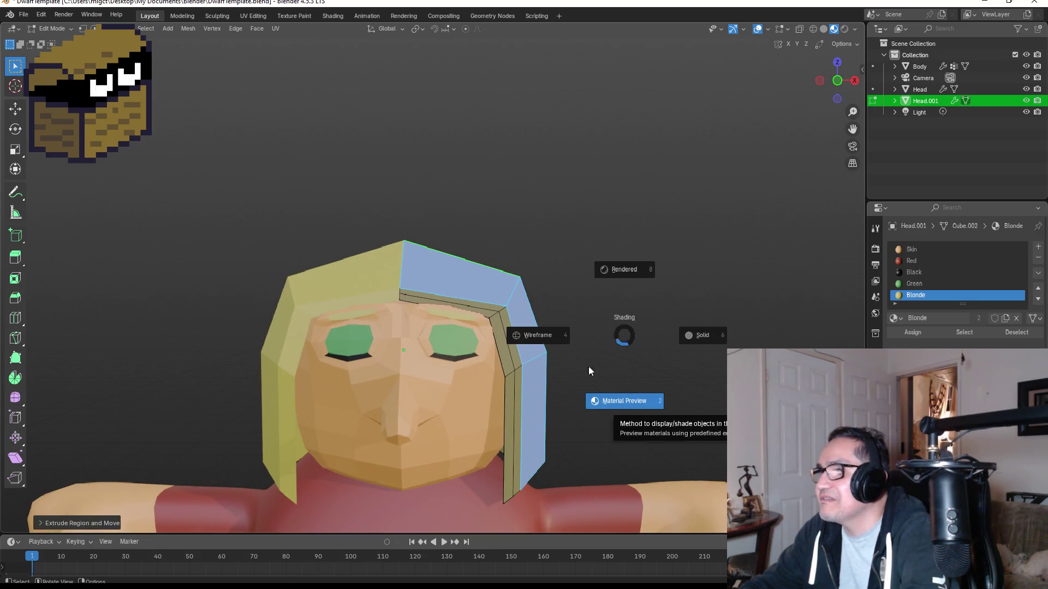
{"action": "key", "text": "Escape"}
From the front view, re-enter hair edit mode in vertex selection with the earlier selection restored.
{"action": "key", "text": "Tab"}
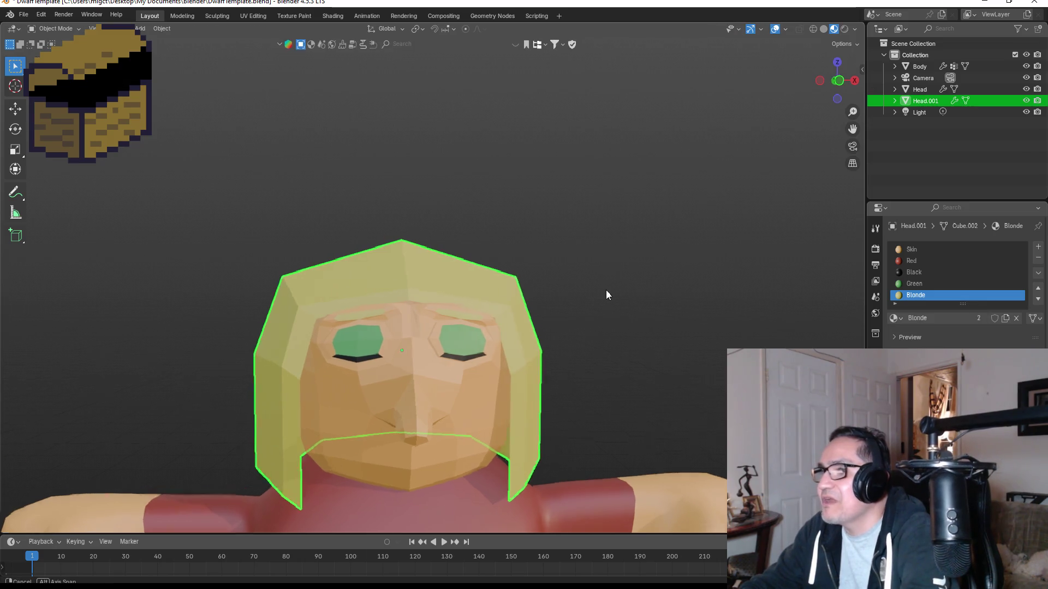
{"action": "mouse_move", "coordinate": [606, 290]}
{"action": "middle_mouse_down"}
{"action": "mouse_move", "coordinate": [621, 268]}
{"action": "mouse_move", "coordinate": [611, 273]}
{"action": "middle_mouse_up"}
{"action": "key", "text": "KP_1"}
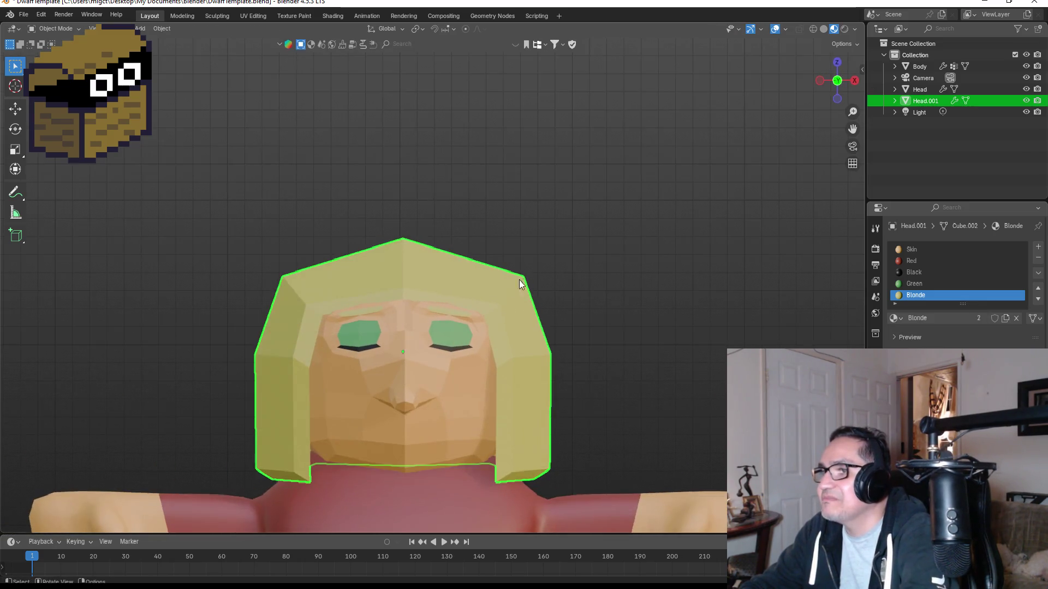
{"action": "key", "text": "Tab"}
{"action": "scroll", "coordinate": [544, 308], "scroll_direction": "up", "scroll_amount": 2}
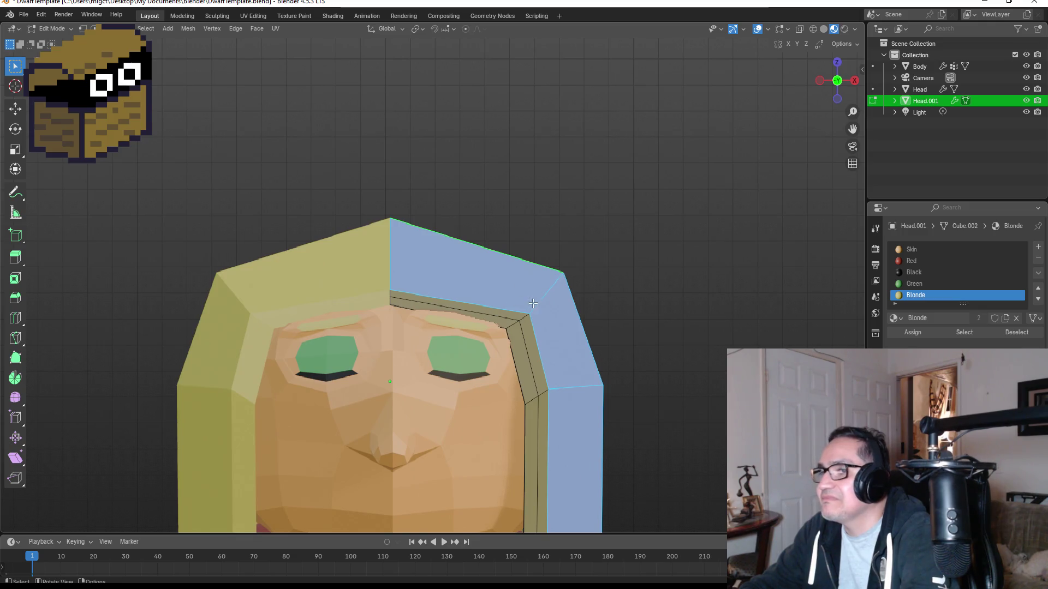
{"action": "key", "text": "ctrl+z"}
{"action": "key", "text": "ctrl+z"}
{"action": "key", "text": "ctrl+z"}
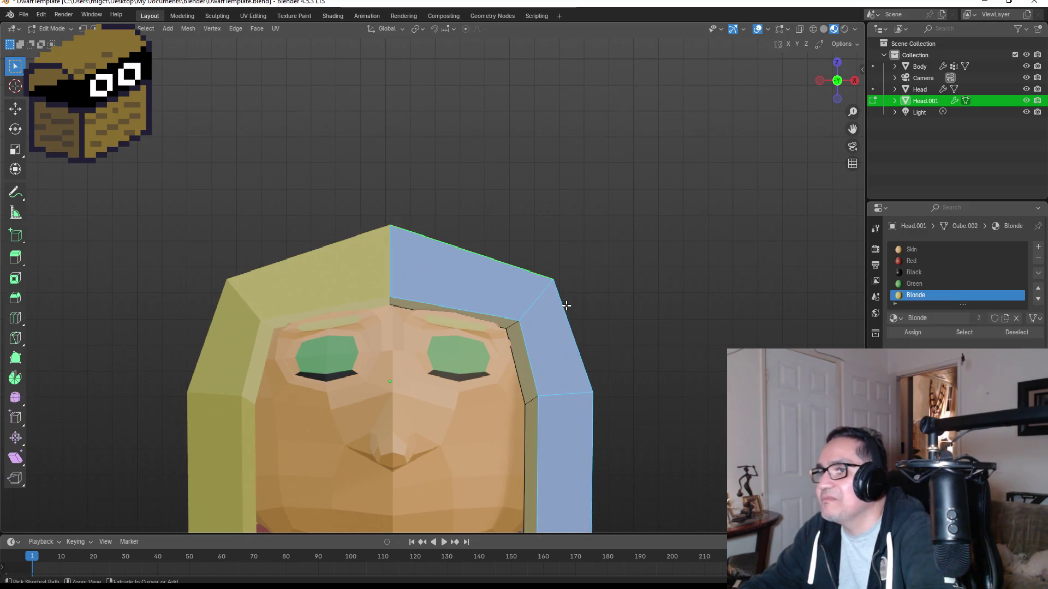
{"action": "key", "text": "1"}
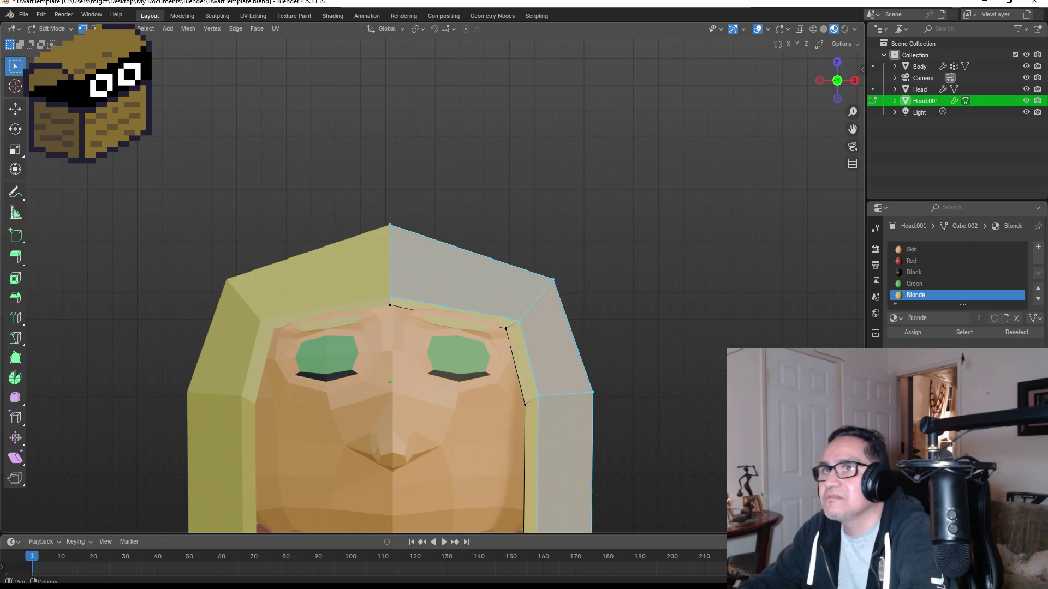
Move the strand's top corner vertex and lower side vertex to slim it toward the cheek.
{"action": "left_click", "coordinate": [520, 321]}
{"action": "key", "text": "g"}
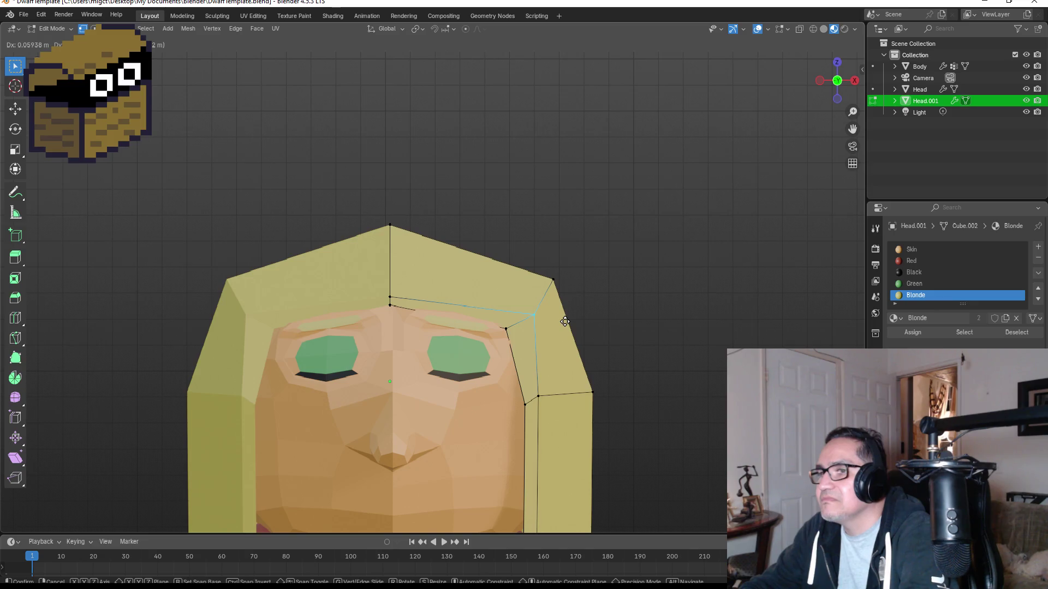
{"action": "left_click", "coordinate": [568, 312]}
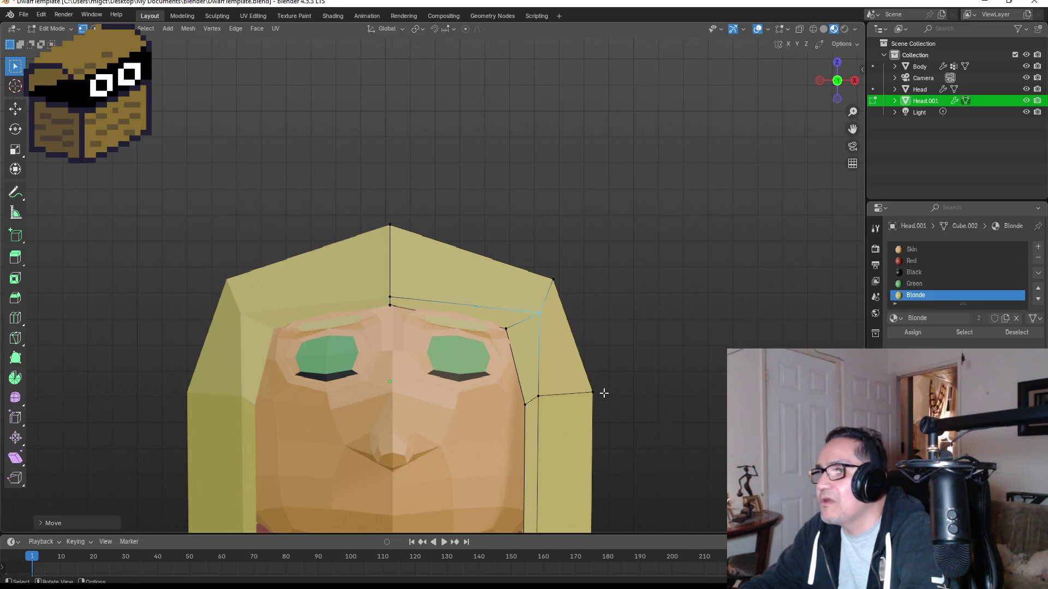
{"action": "key", "text": "g"}
{"action": "left_click", "coordinate": [543, 331]}
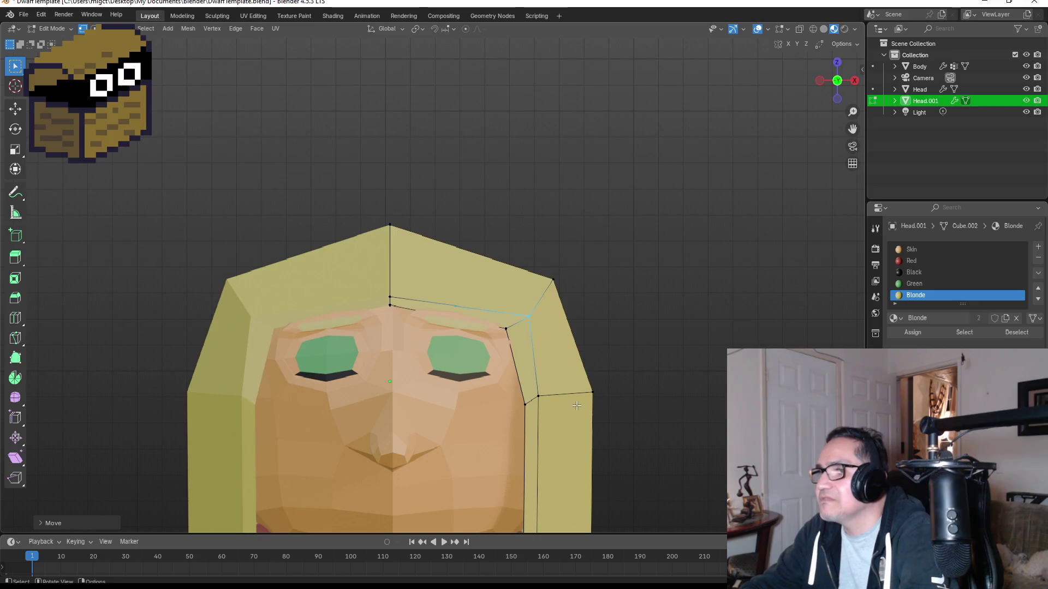
{"action": "left_click", "coordinate": [538, 394]}
{"action": "key", "text": "g"}
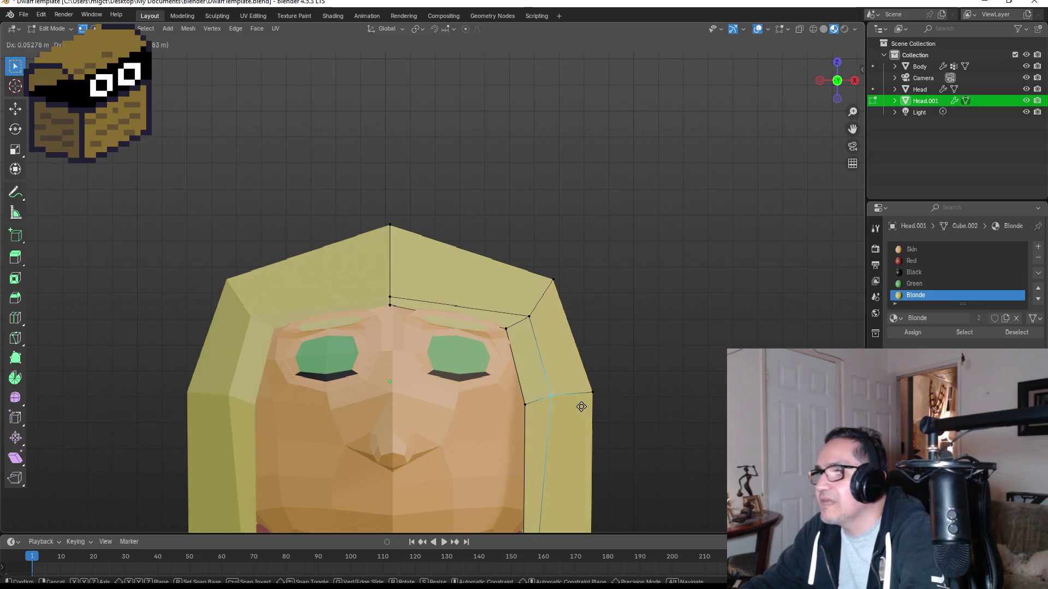
{"action": "left_click", "coordinate": [581, 407]}
Select the strand's bottom edge, then leave edit mode and view the hair from the side.
{"action": "scroll", "coordinate": [603, 424], "scroll_direction": "down", "scroll_amount": 3}
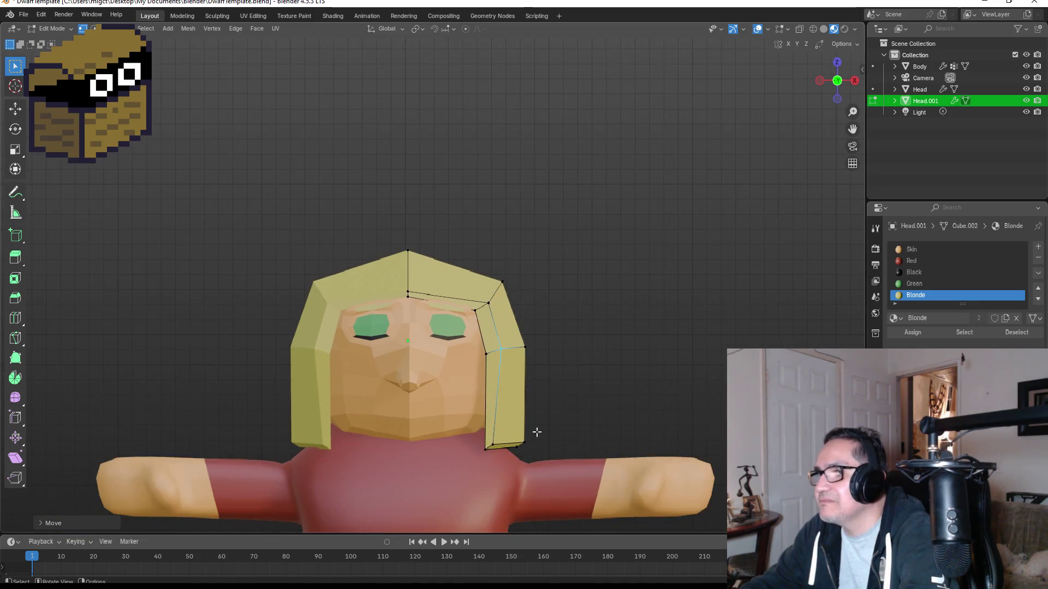
{"action": "left_click", "coordinate": [503, 446]}
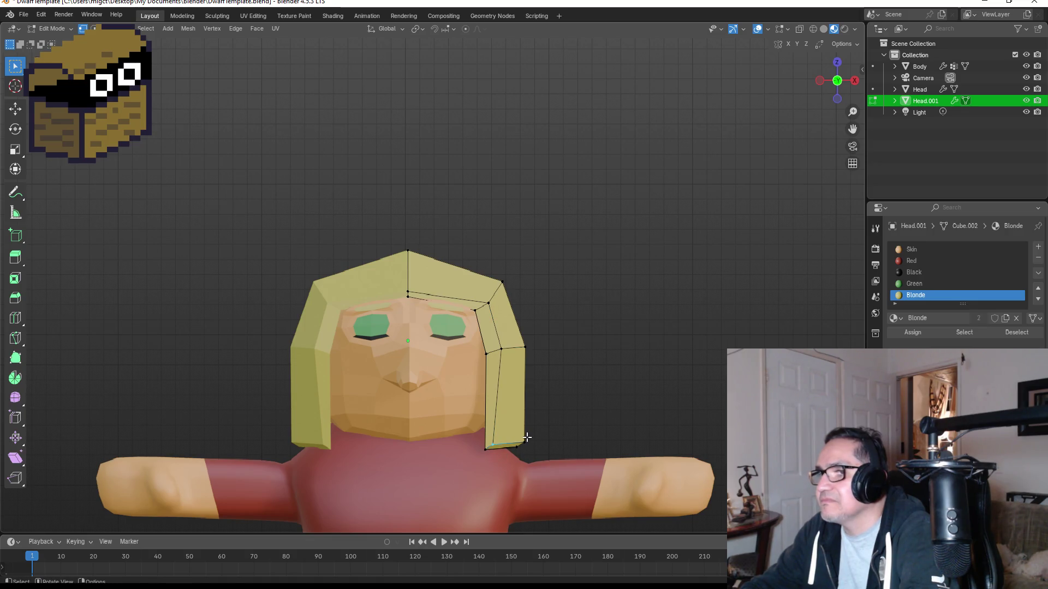
{"action": "key", "text": "Tab"}
{"action": "mouse_move", "coordinate": [617, 388]}
{"action": "middle_mouse_down"}
{"action": "mouse_move", "coordinate": [603, 374]}
{"action": "mouse_move", "coordinate": [538, 374]}
{"action": "mouse_move", "coordinate": [644, 366]}
{"action": "middle_mouse_up"}
{"action": "scroll", "coordinate": [591, 395], "scroll_direction": "down", "scroll_amount": 3}
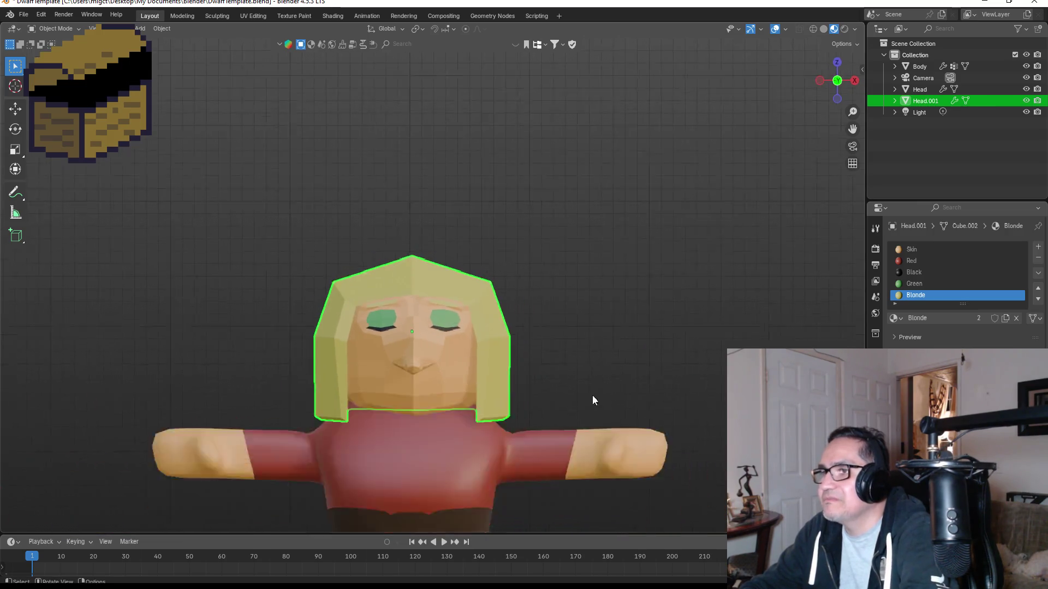
Deselect the hair and orbit the character to a side view of the body.
{"action": "left_click", "coordinate": [555, 430]}
{"action": "mouse_move", "coordinate": [624, 417]}
{"action": "middle_mouse_down"}
{"action": "mouse_move", "coordinate": [476, 398]}
{"action": "mouse_move", "coordinate": [628, 407]}
{"action": "mouse_move", "coordinate": [510, 452]}
{"action": "middle_mouse_up"}
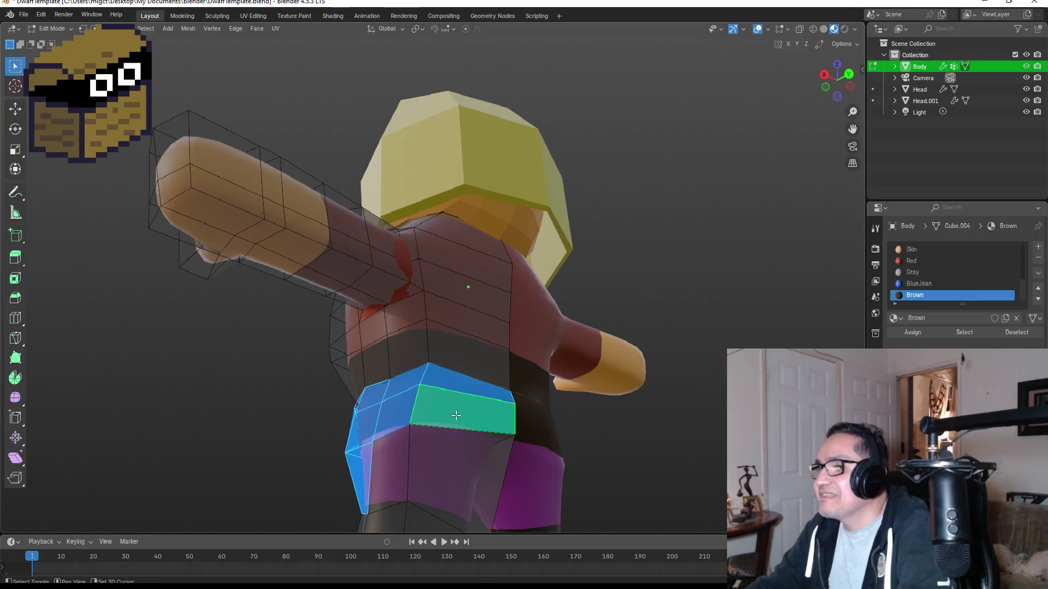
Assign the Purple material to the selected shorts faces.
{"action": "middle_click_drag", "start_coordinate": [349, 420], "coordinate": [634, 433]}
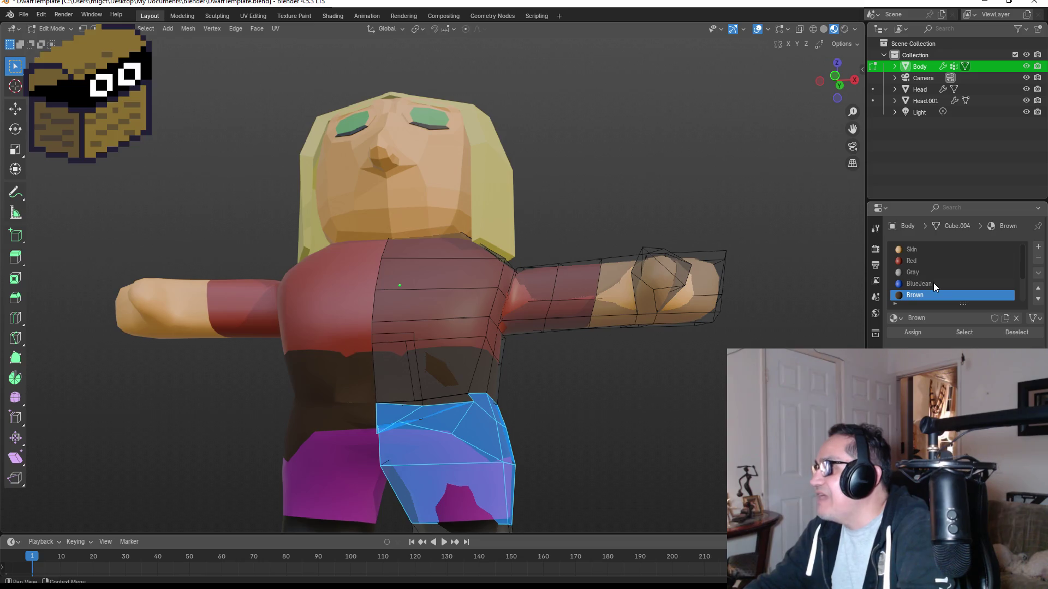
{"action": "scroll", "coordinate": [936, 286], "scroll_direction": "down", "scroll_amount": 3}
{"action": "left_click", "coordinate": [918, 295]}
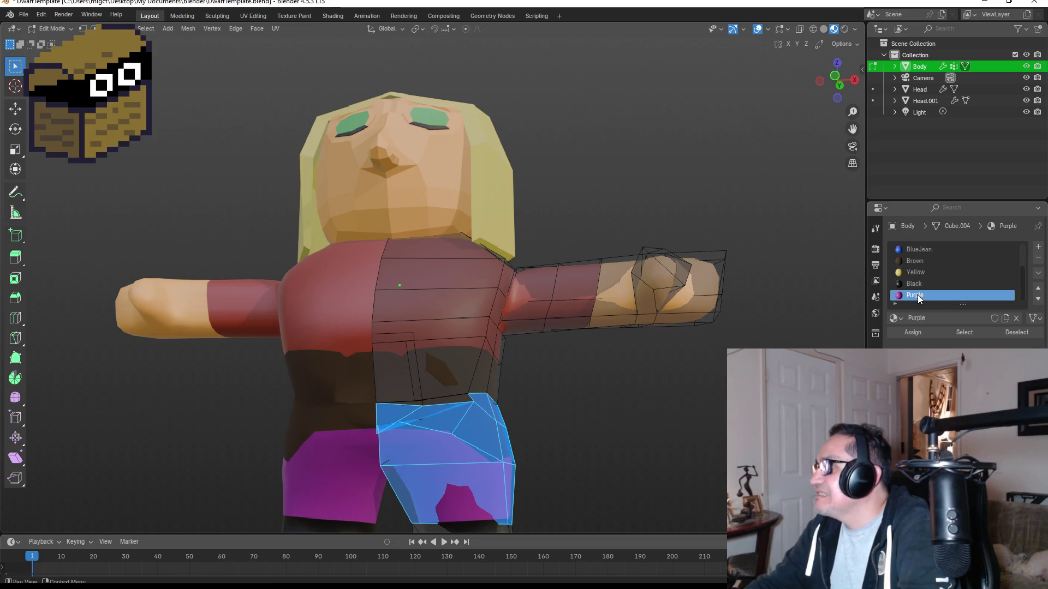
{"action": "left_click", "coordinate": [911, 334]}
{"action": "mouse_move", "coordinate": [554, 437]}
{"action": "middle_mouse_down"}
{"action": "mouse_move", "coordinate": [565, 447]}
{"action": "mouse_move", "coordinate": [535, 428]}
{"action": "mouse_move", "coordinate": [628, 442]}
{"action": "mouse_move", "coordinate": [599, 459]}
{"action": "mouse_move", "coordinate": [581, 434]}
{"action": "mouse_move", "coordinate": [689, 437]}
{"action": "mouse_move", "coordinate": [563, 424]}
{"action": "middle_mouse_up"}
Select the stray faces between belt and shorts and assign them Purple.
{"action": "key", "text": "Tab"}
{"action": "key", "text": "Tab"}
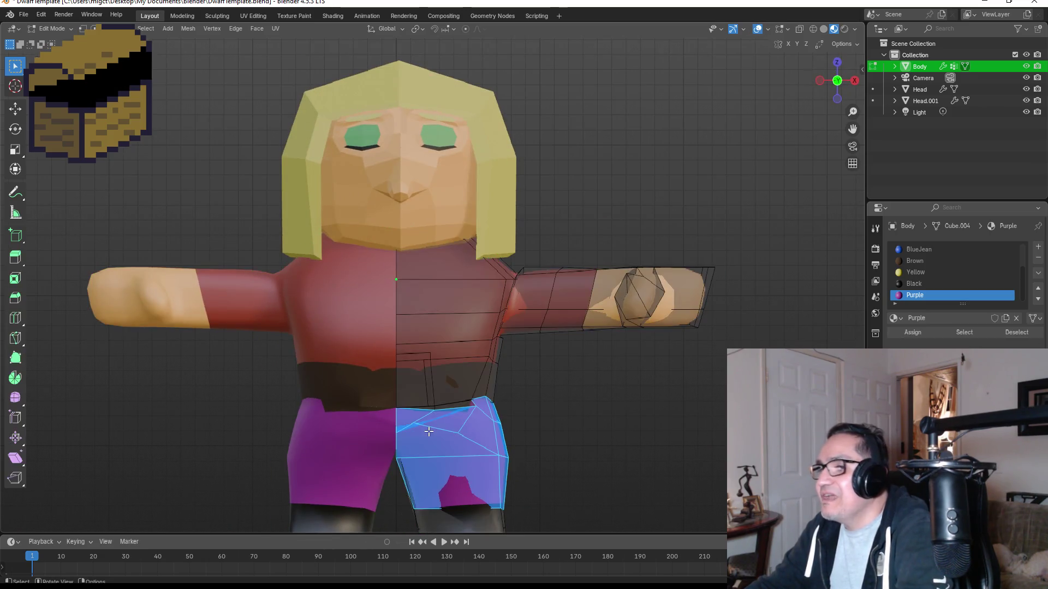
{"action": "scroll", "coordinate": [491, 464], "scroll_direction": "up", "scroll_amount": 2}
{"action": "middle_click_drag", "start_coordinate": [507, 446], "coordinate": [495, 418]}
{"action": "left_click", "coordinate": [494, 418]}
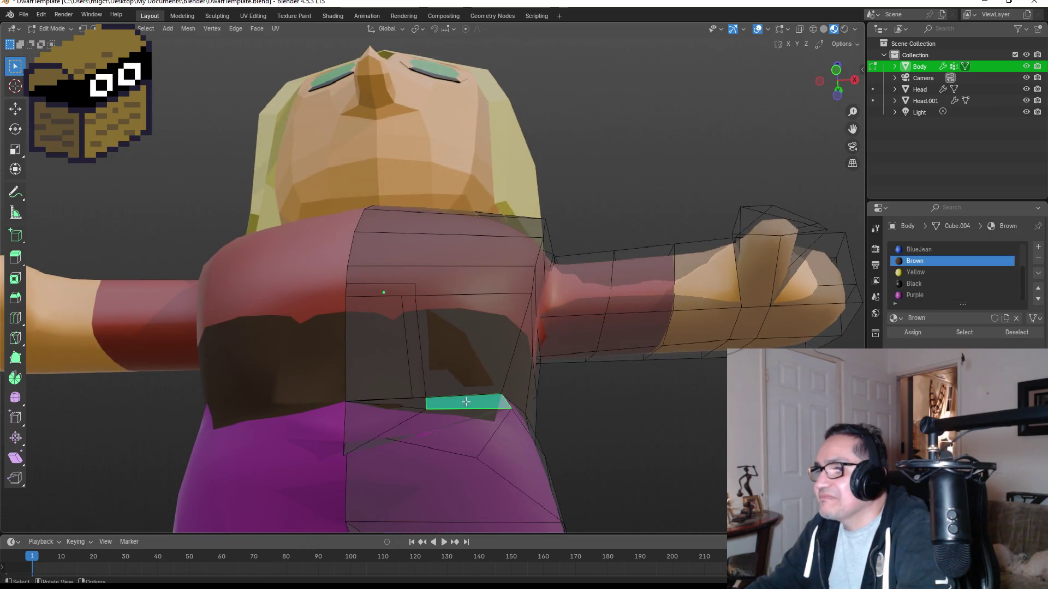
{"action": "left_click", "coordinate": [474, 417]}
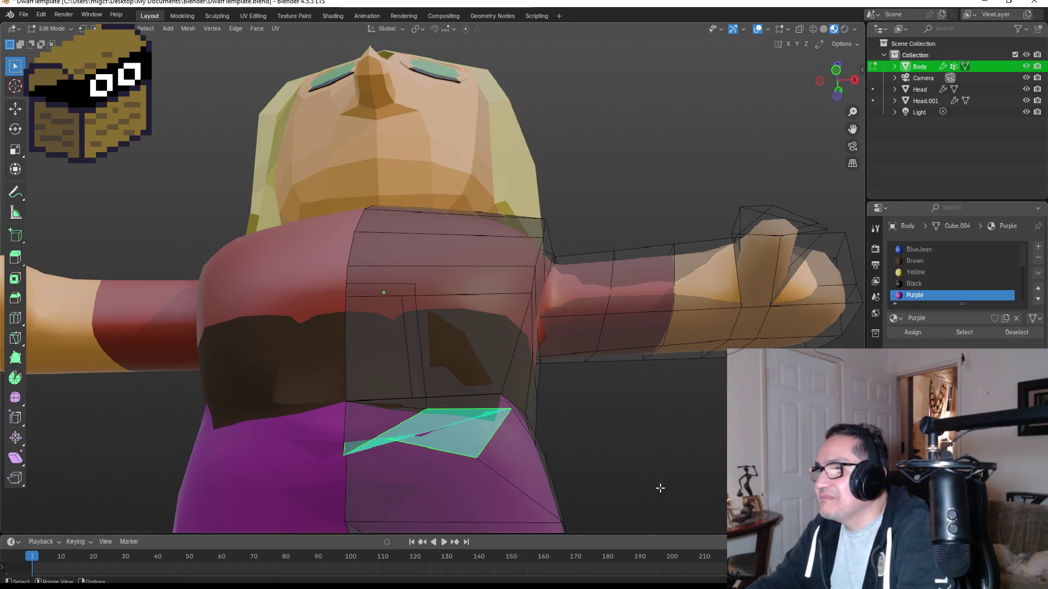
{"action": "left_click", "coordinate": [463, 407]}
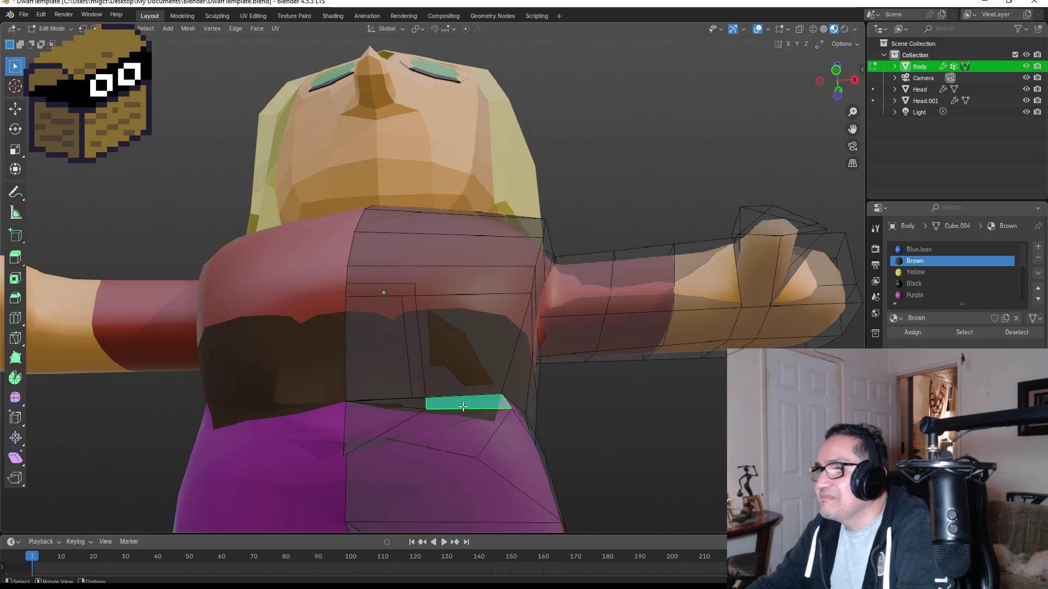
{"action": "left_click", "coordinate": [916, 296]}
{"action": "left_click", "coordinate": [915, 333]}
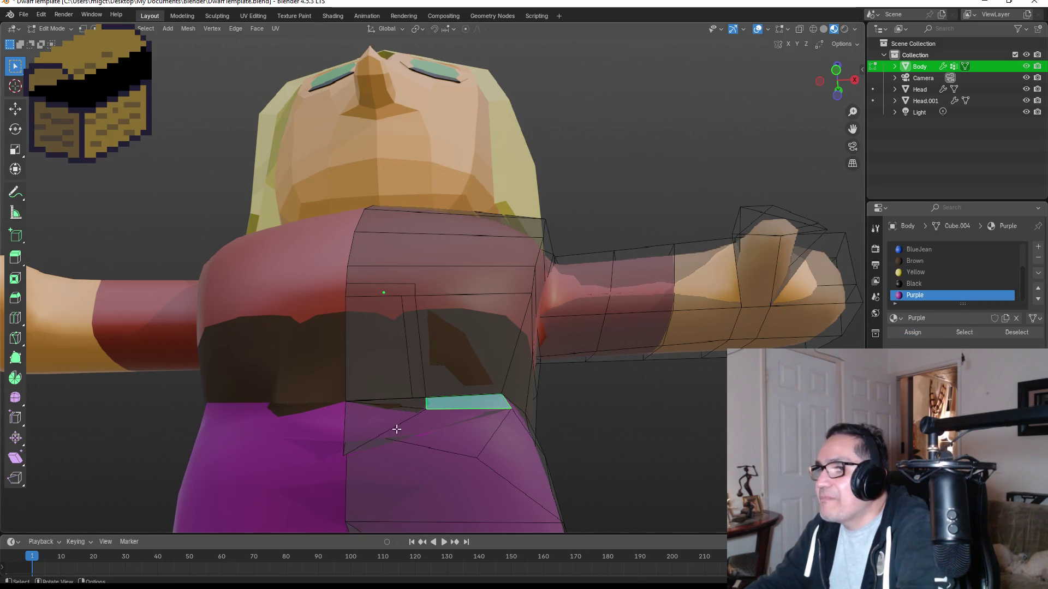
Make the remaining belt-side face Purple, then view from the front and exit edit mode.
{"action": "left_click", "coordinate": [402, 404]}
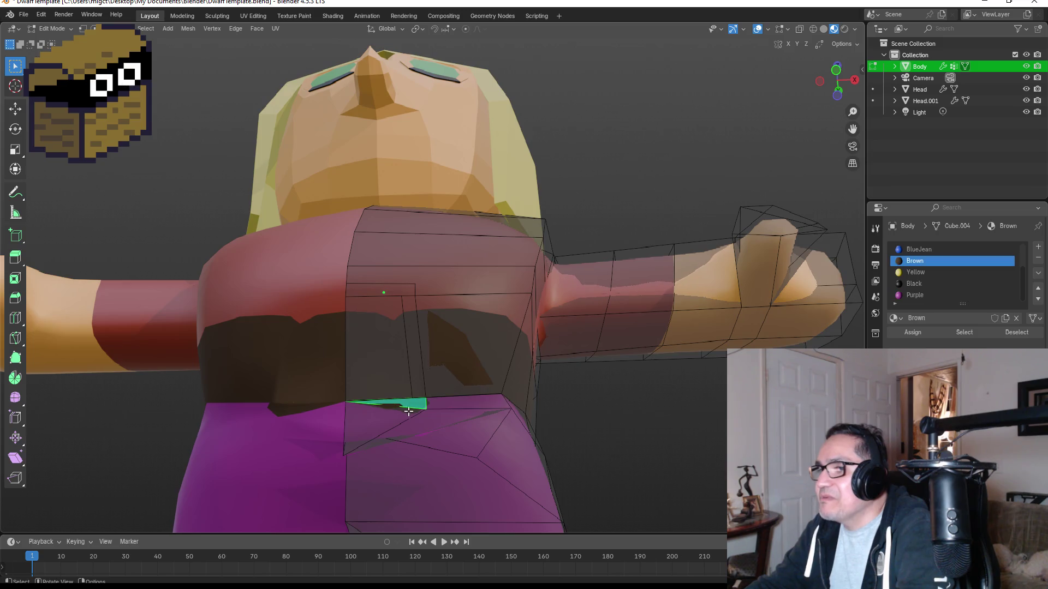
{"action": "left_click", "coordinate": [923, 295]}
{"action": "left_click", "coordinate": [910, 333]}
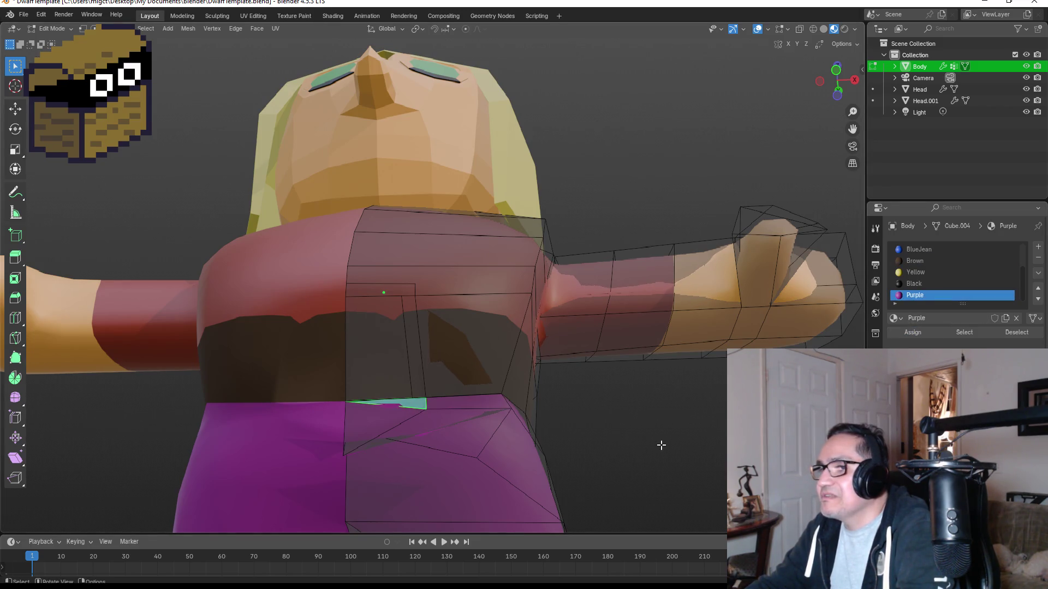
{"action": "key", "text": "KP_1"}
{"action": "key", "text": "Tab"}
{"action": "scroll", "coordinate": [602, 478], "scroll_direction": "down", "scroll_amount": 3}
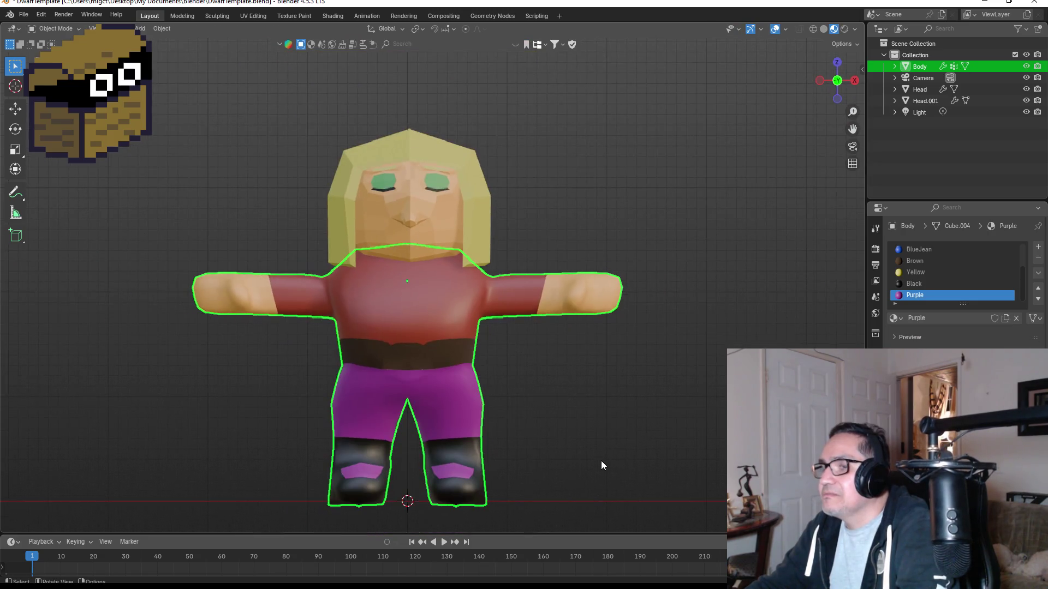
{"action": "mouse_move", "coordinate": [613, 417]}
{"action": "middle_mouse_down"}
{"action": "mouse_move", "coordinate": [529, 420]}
{"action": "mouse_move", "coordinate": [627, 408]}
{"action": "mouse_move", "coordinate": [578, 426]}
{"action": "mouse_move", "coordinate": [584, 402]}
{"action": "mouse_move", "coordinate": [589, 409]}
{"action": "mouse_move", "coordinate": [480, 420]}
{"action": "mouse_move", "coordinate": [613, 414]}
{"action": "middle_mouse_up"}
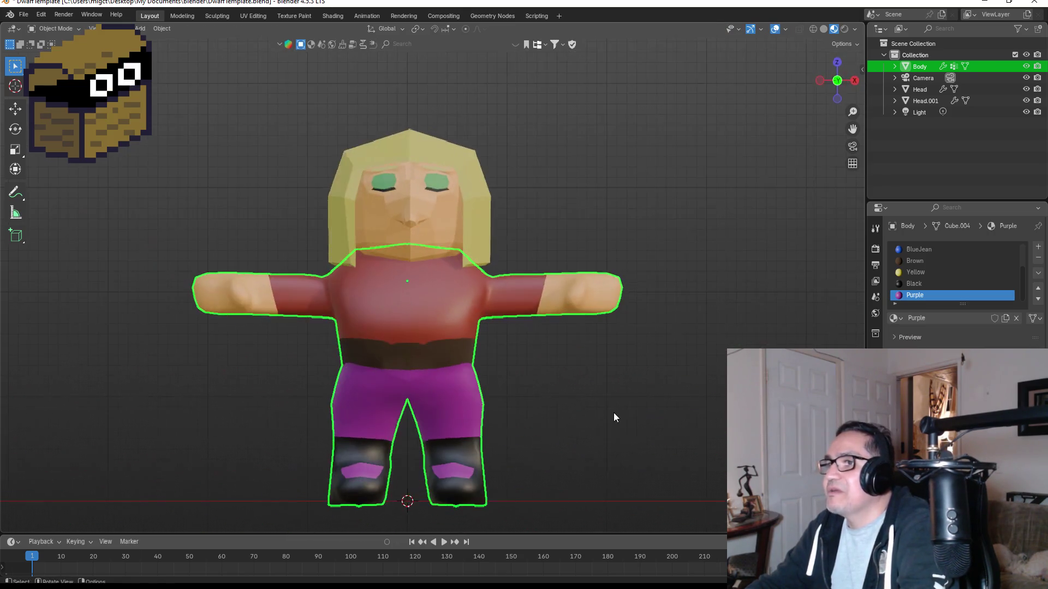
{"action": "key", "text": "Tab"}
{"action": "key", "text": "Tab"}
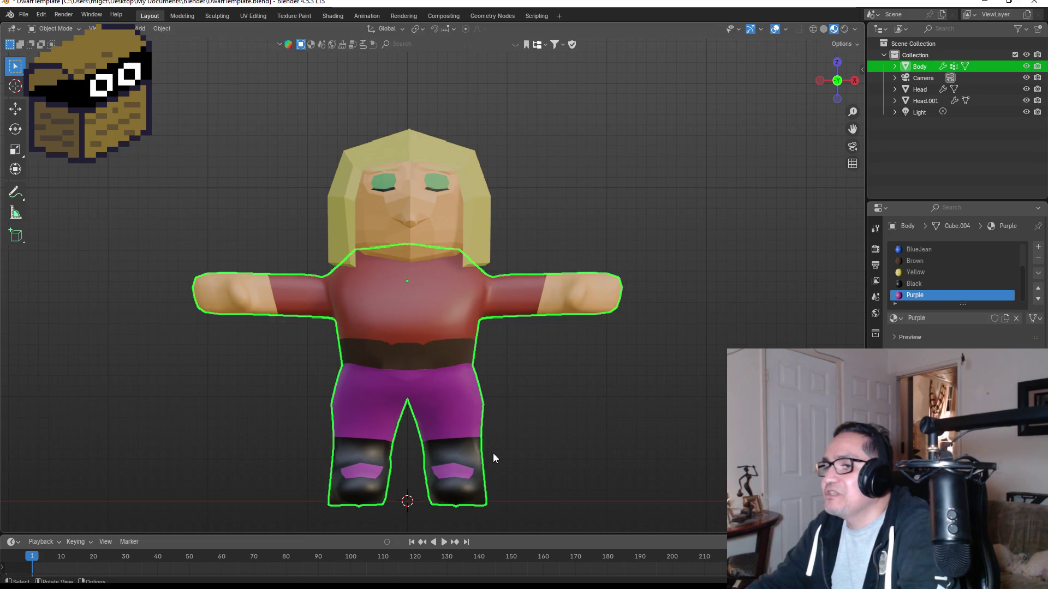
{"action": "mouse_move", "coordinate": [493, 455]}
{"action": "middle_mouse_down"}
{"action": "mouse_move", "coordinate": [515, 462]}
{"action": "mouse_move", "coordinate": [434, 457]}
{"action": "middle_mouse_up"}
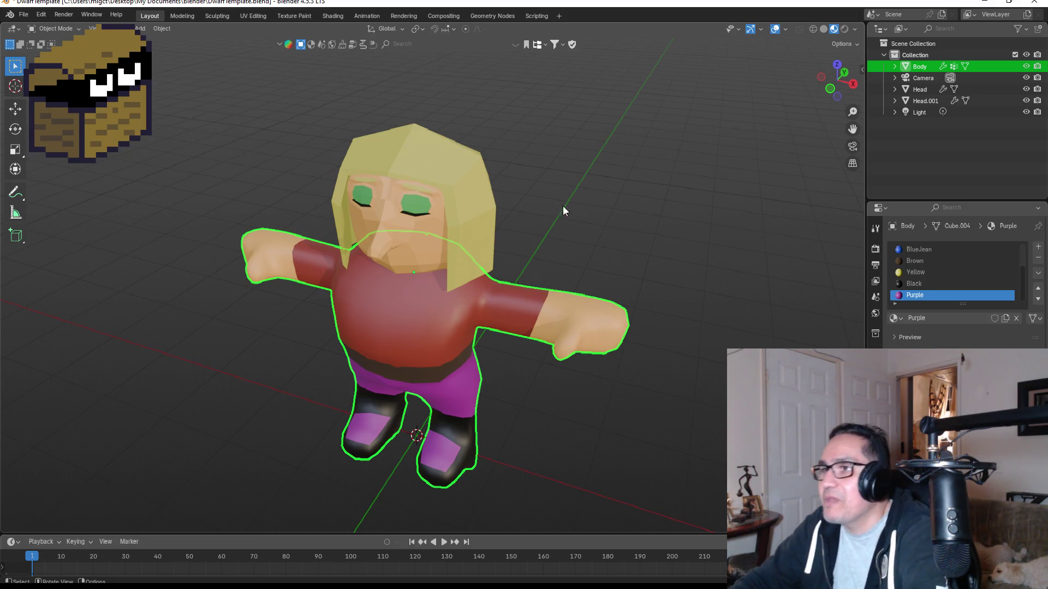
{"action": "mouse_move", "coordinate": [604, 240]}
{"action": "middle_mouse_down"}
{"action": "mouse_move", "coordinate": [645, 213]}
{"action": "mouse_move", "coordinate": [609, 289]}
{"action": "mouse_move", "coordinate": [620, 386]}
{"action": "mouse_move", "coordinate": [641, 302]}
{"action": "mouse_move", "coordinate": [606, 276]}
{"action": "mouse_move", "coordinate": [563, 295]}
{"action": "mouse_move", "coordinate": [470, 274]}
{"action": "mouse_move", "coordinate": [445, 296]}
{"action": "mouse_move", "coordinate": [425, 393]}
{"action": "middle_mouse_up"}
{"action": "mouse_move", "coordinate": [404, 354]}
{"action": "middle_mouse_down"}
{"action": "mouse_move", "coordinate": [414, 336]}
{"action": "mouse_move", "coordinate": [411, 362]}
{"action": "middle_mouse_up"}
{"action": "key", "text": "Tab"}
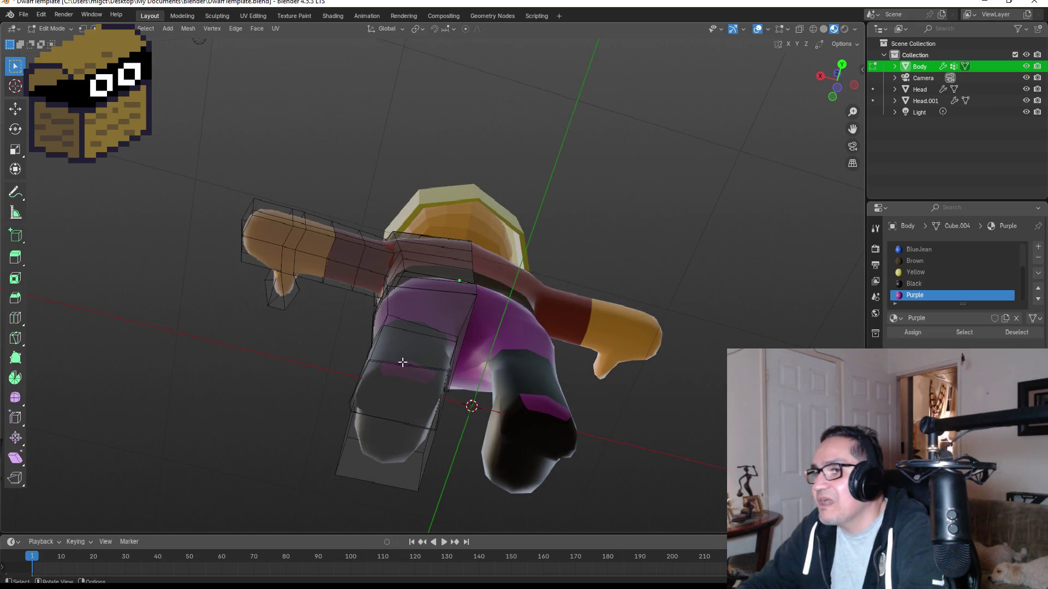
{"action": "middle_click_drag", "start_coordinate": [392, 354], "coordinate": [382, 377]}
{"action": "mouse_move", "coordinate": [365, 386]}
{"action": "left_mouse_down"}
{"action": "mouse_move", "coordinate": [389, 422]}
{"action": "mouse_move", "coordinate": [454, 461]}
{"action": "mouse_move", "coordinate": [456, 440]}
{"action": "left_mouse_up"}
{"action": "mouse_move", "coordinate": [455, 440]}
{"action": "middle_mouse_down"}
{"action": "mouse_move", "coordinate": [493, 410]}
{"action": "mouse_move", "coordinate": [527, 442]}
{"action": "mouse_move", "coordinate": [555, 434]}
{"action": "middle_mouse_up"}
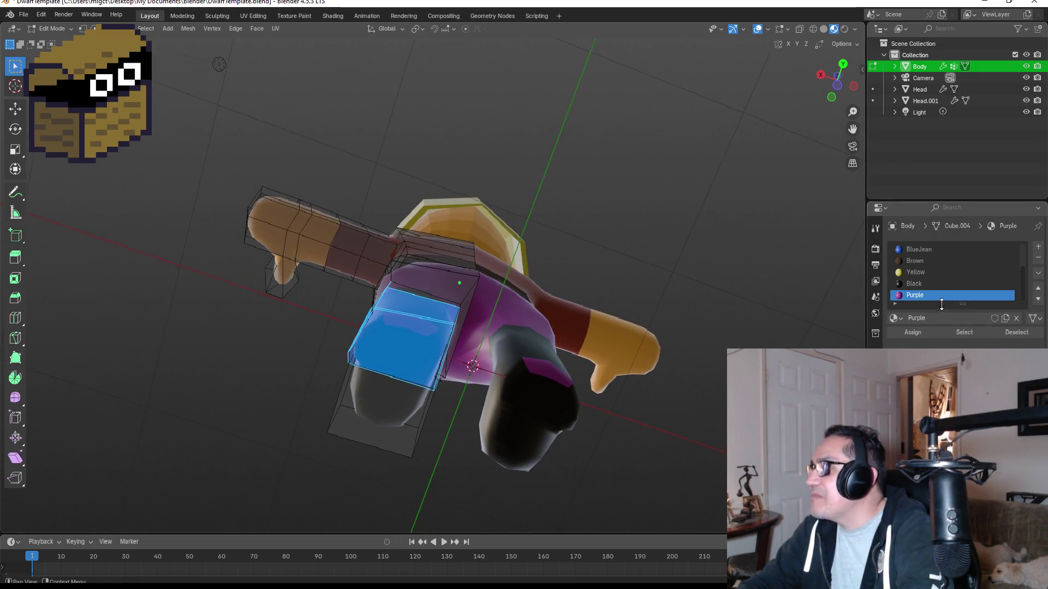
{"action": "left_click", "coordinate": [908, 332]}
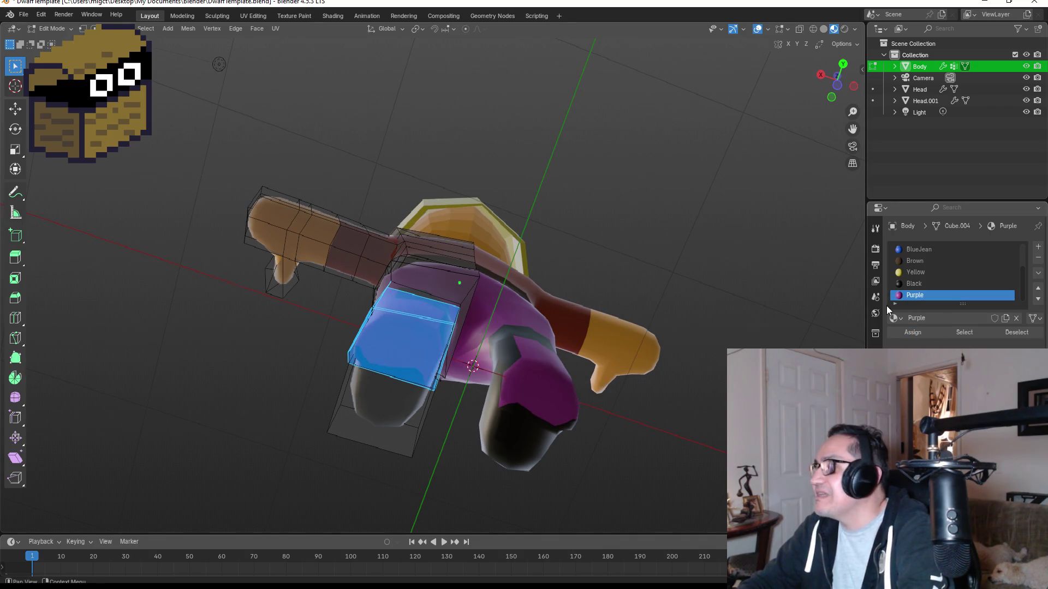
{"action": "left_click", "coordinate": [910, 284]}
{"action": "left_click", "coordinate": [906, 331]}
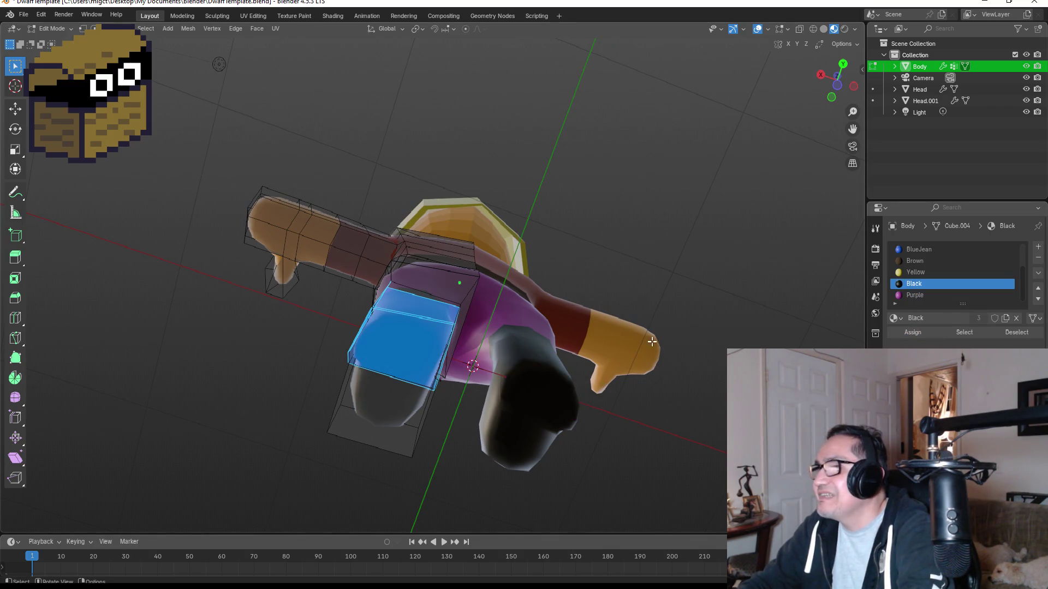
{"action": "mouse_move", "coordinate": [636, 240]}
{"action": "middle_mouse_down"}
{"action": "mouse_move", "coordinate": [626, 264]}
{"action": "mouse_move", "coordinate": [699, 284]}
{"action": "mouse_move", "coordinate": [657, 379]}
{"action": "mouse_move", "coordinate": [686, 377]}
{"action": "mouse_move", "coordinate": [557, 405]}
{"action": "middle_mouse_up"}
{"action": "key", "text": "Tab"}
{"action": "mouse_move", "coordinate": [601, 335]}
{"action": "middle_mouse_down"}
{"action": "mouse_move", "coordinate": [606, 211]}
{"action": "mouse_move", "coordinate": [519, 229]}
{"action": "mouse_move", "coordinate": [631, 226]}
{"action": "mouse_move", "coordinate": [529, 216]}
{"action": "middle_mouse_up"}
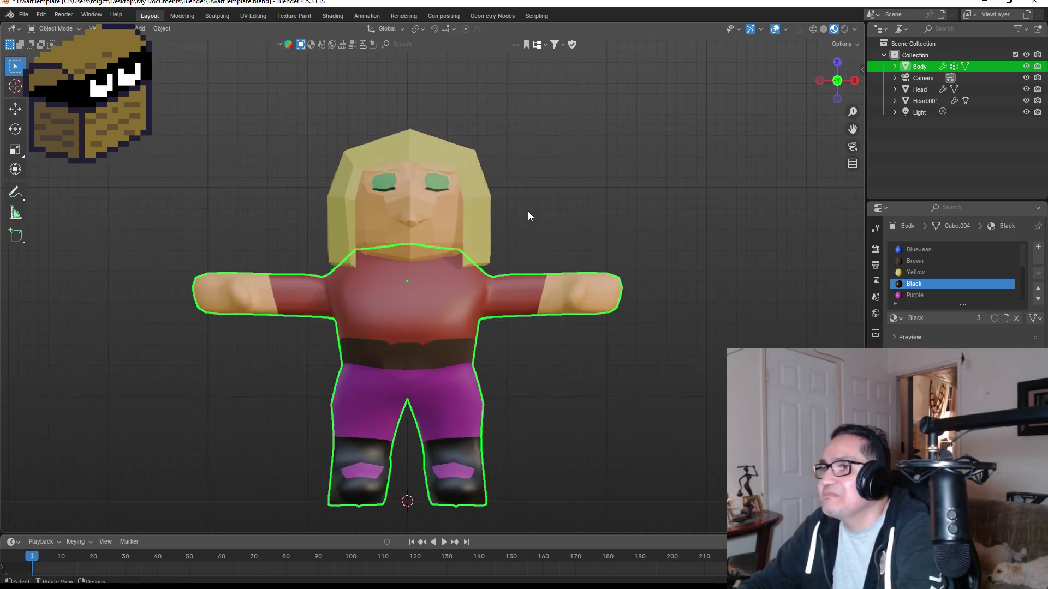
{"action": "scroll", "coordinate": [500, 110], "scroll_direction": "up", "scroll_amount": 4}
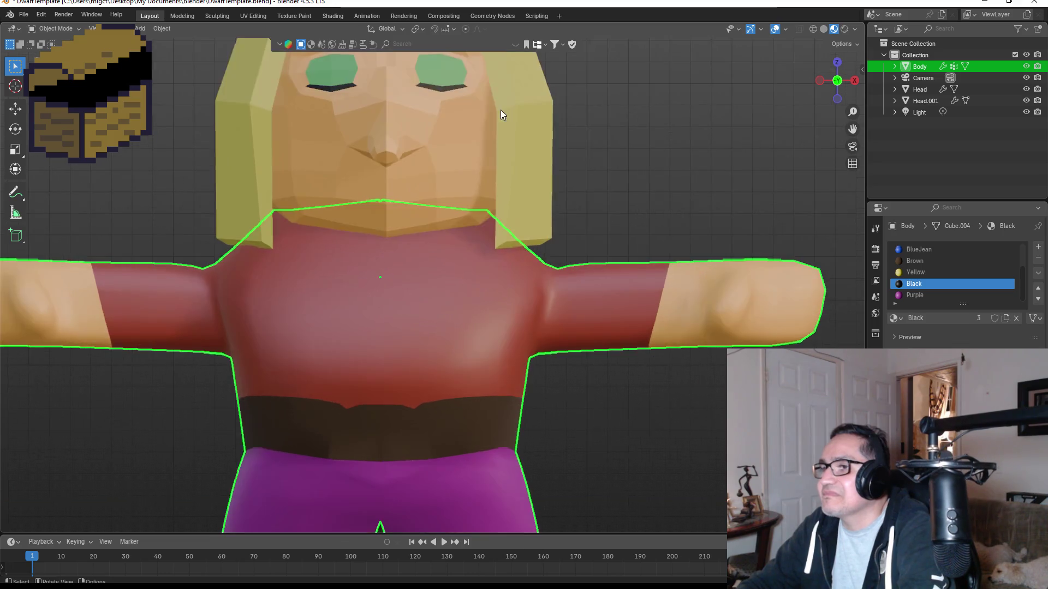
In vertex mode on the blonde hair, select its bottom edges and extrude a thin band downward.
{"action": "mouse_move", "coordinate": [663, 148]}
{"action": "middle_mouse_down"}
{"action": "mouse_move", "coordinate": [580, 191]}
{"action": "mouse_move", "coordinate": [489, 162]}
{"action": "middle_mouse_up"}
{"action": "left_click", "coordinate": [489, 162]}
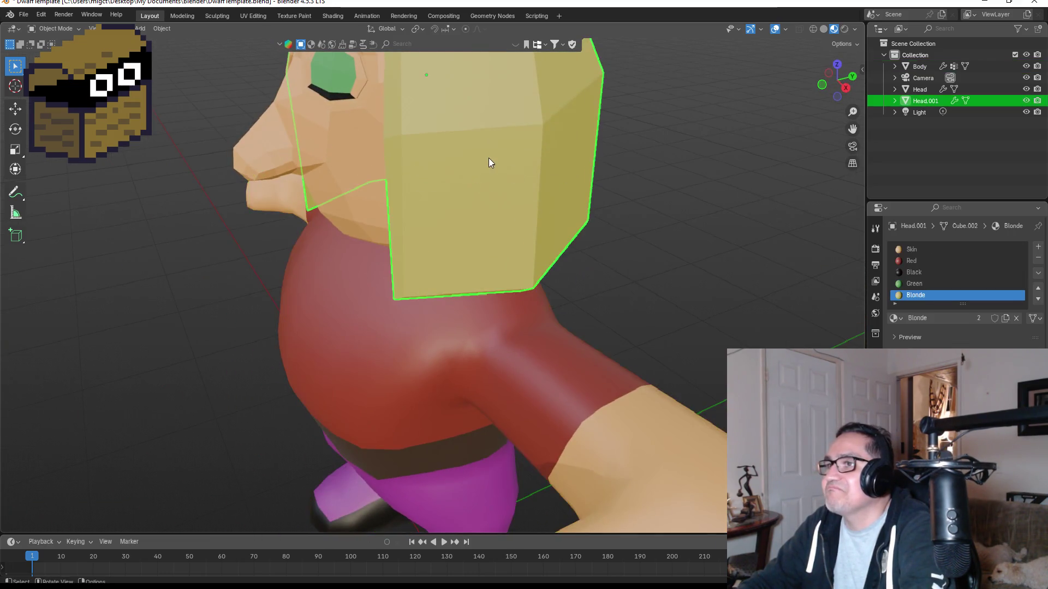
{"action": "key", "text": "Tab"}
{"action": "middle_click_drag", "start_coordinate": [513, 262], "coordinate": [511, 237]}
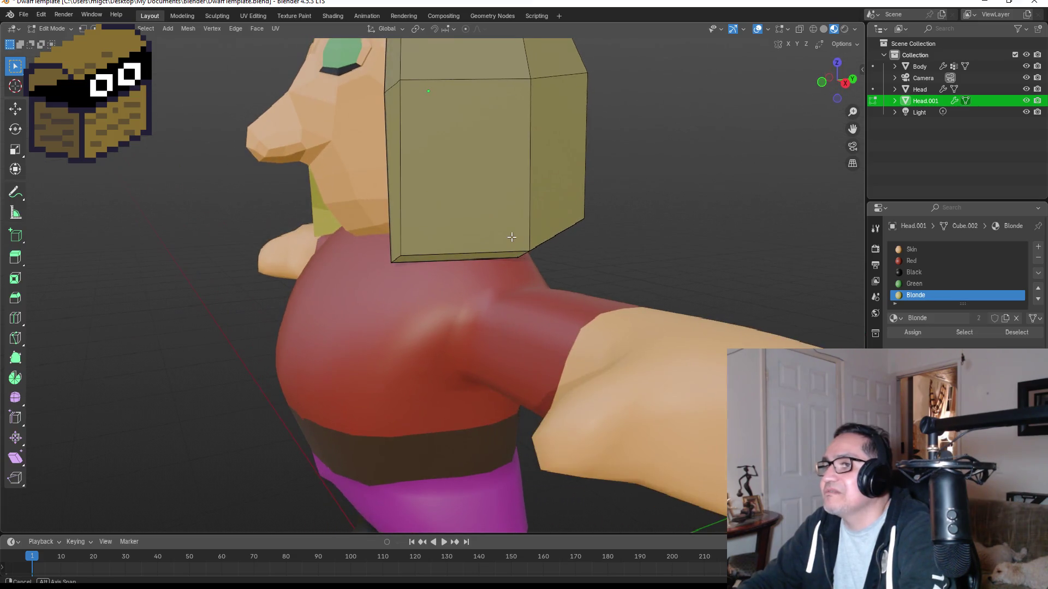
{"action": "left_click", "coordinate": [82, 29]}
{"action": "mouse_move", "coordinate": [385, 210]}
{"action": "left_mouse_down"}
{"action": "mouse_move", "coordinate": [608, 273]}
{"action": "mouse_move", "coordinate": [612, 287]}
{"action": "left_mouse_up"}
{"action": "middle_click_drag", "start_coordinate": [725, 233], "coordinate": [590, 234]}
{"action": "key", "text": "e"}
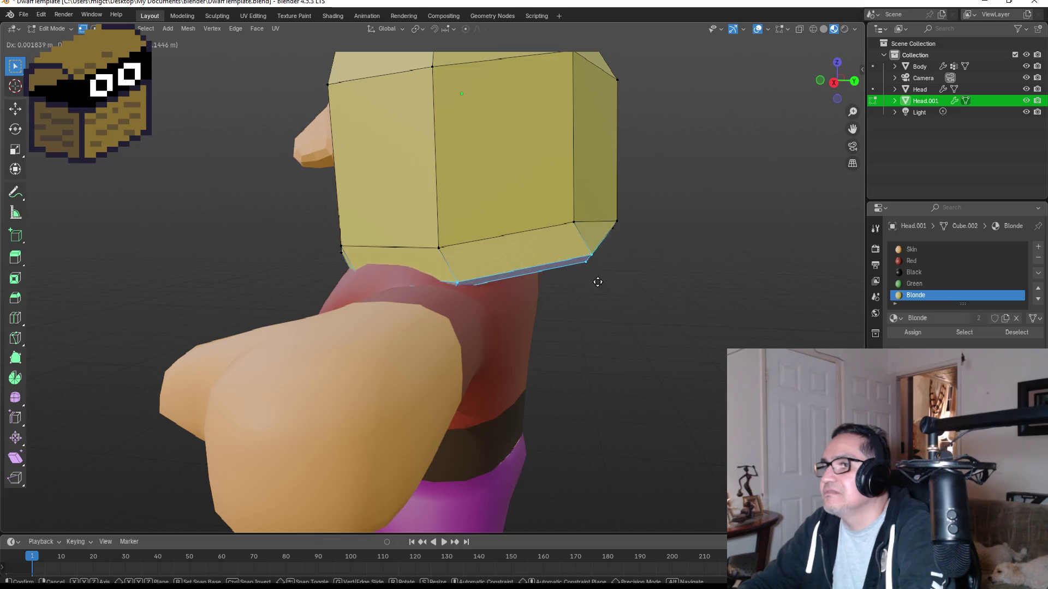
{"action": "left_click", "coordinate": [581, 248]}
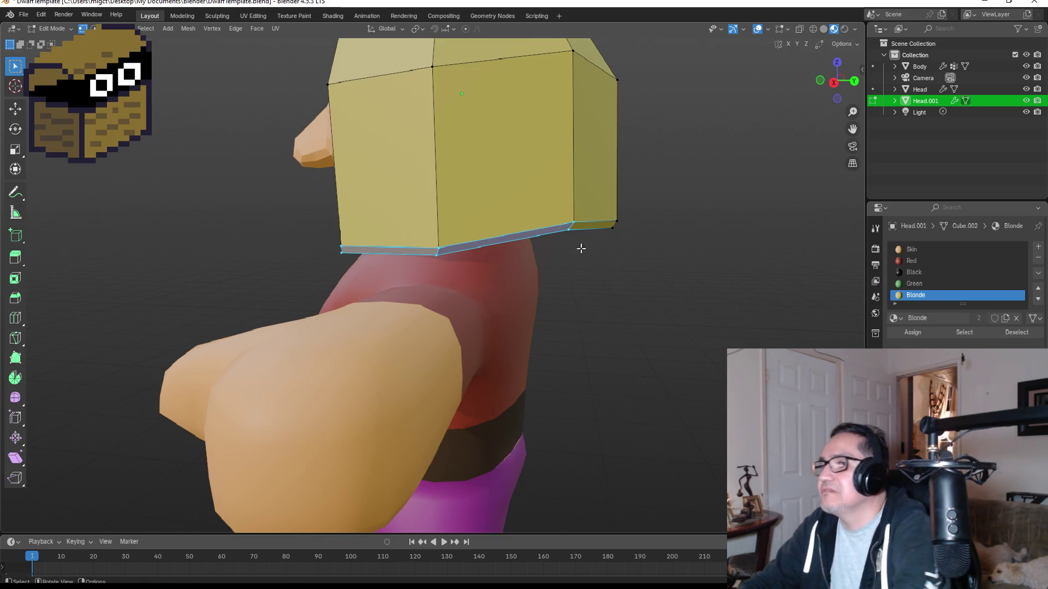
Extrude the front-left bottom edge too, then turn on see-through viewing.
{"action": "mouse_move", "coordinate": [322, 222]}
{"action": "left_mouse_down"}
{"action": "mouse_move", "coordinate": [461, 262]}
{"action": "mouse_move", "coordinate": [467, 276]}
{"action": "left_mouse_up"}
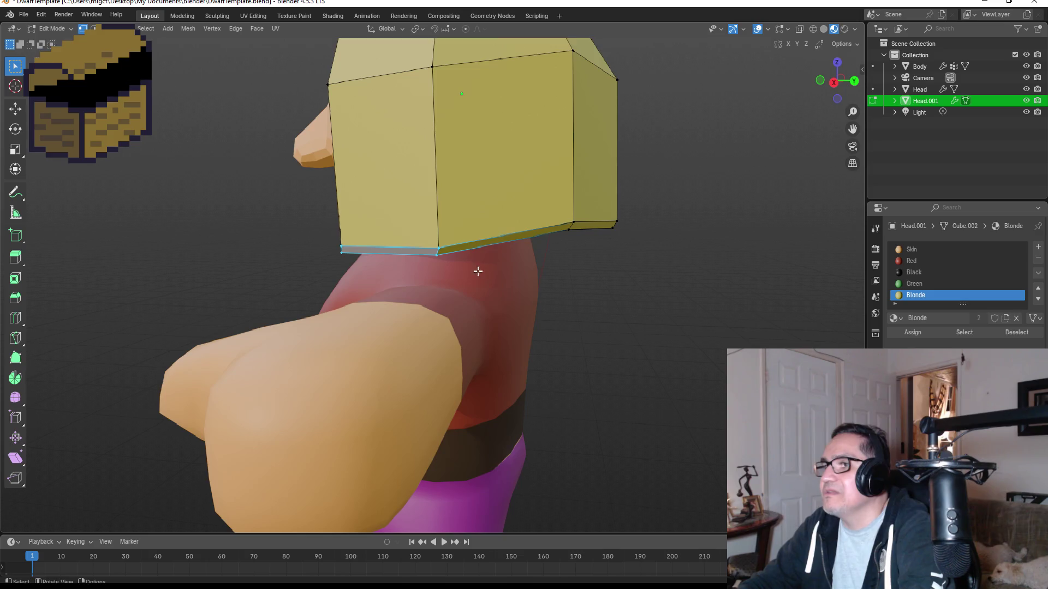
{"action": "key", "text": "e"}
{"action": "left_click", "coordinate": [492, 275]}
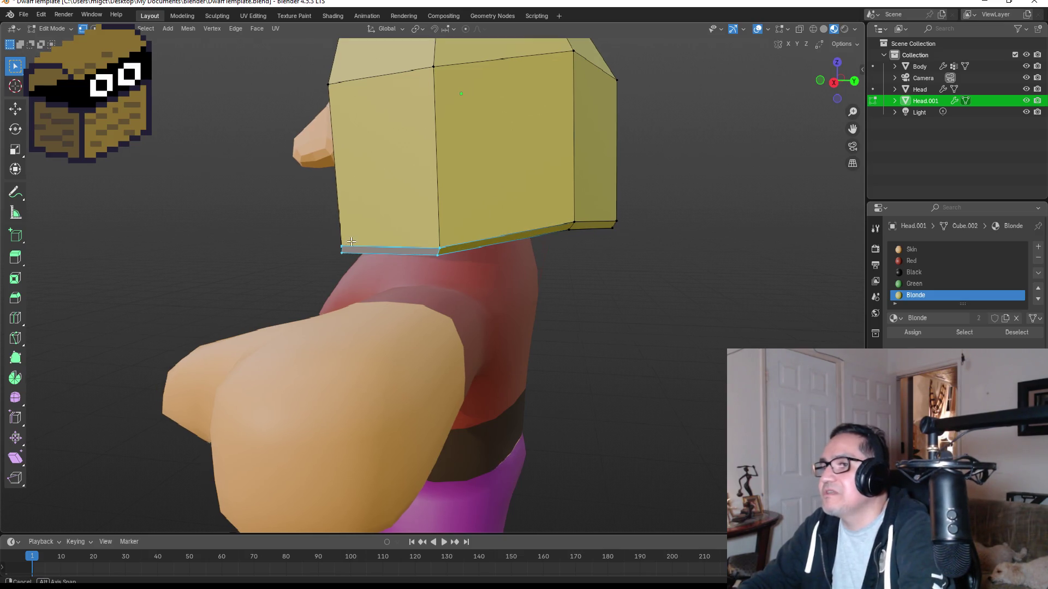
{"action": "middle_click_drag", "start_coordinate": [492, 275], "coordinate": [403, 233]}
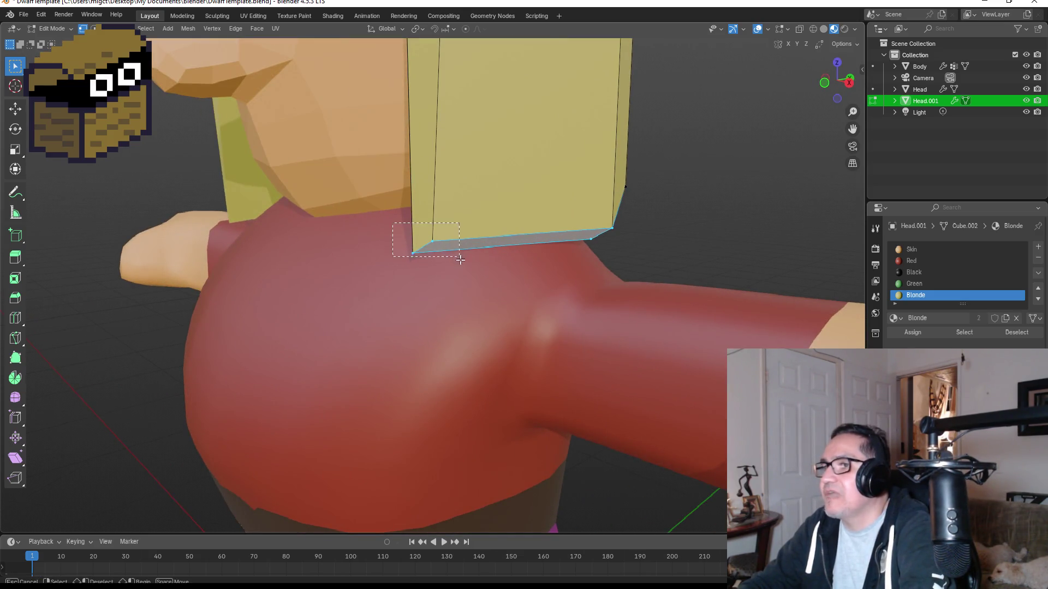
{"action": "key", "text": "shift+z"}
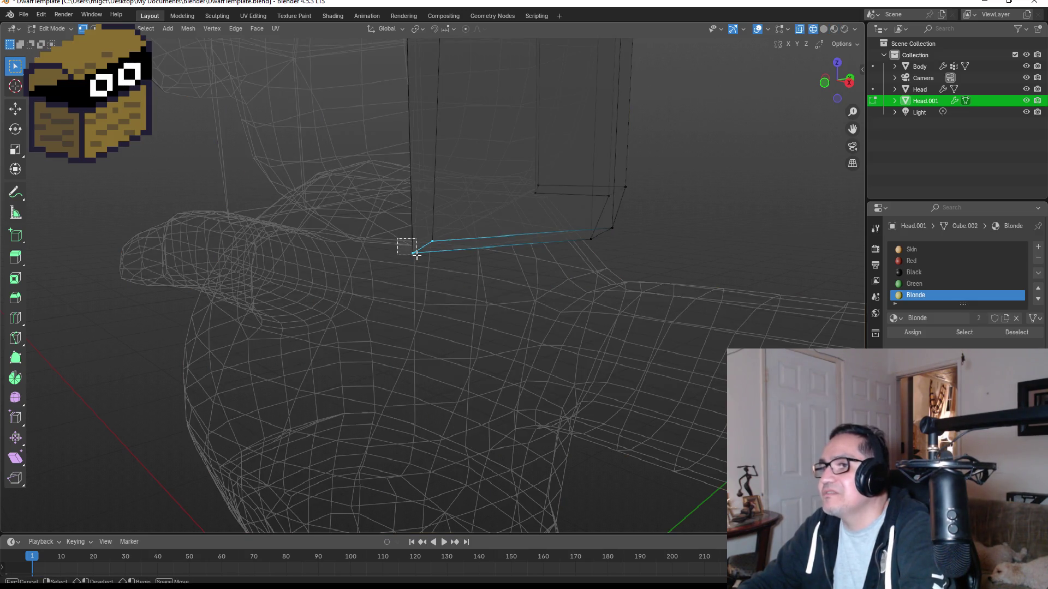
Merge the doubled front corner vertices of the hair rim at center.
{"action": "mouse_move", "coordinate": [397, 239]}
{"action": "left_mouse_down"}
{"action": "mouse_move", "coordinate": [429, 270]}
{"action": "mouse_move", "coordinate": [430, 262]}
{"action": "left_mouse_up"}
{"action": "key", "text": "m"}
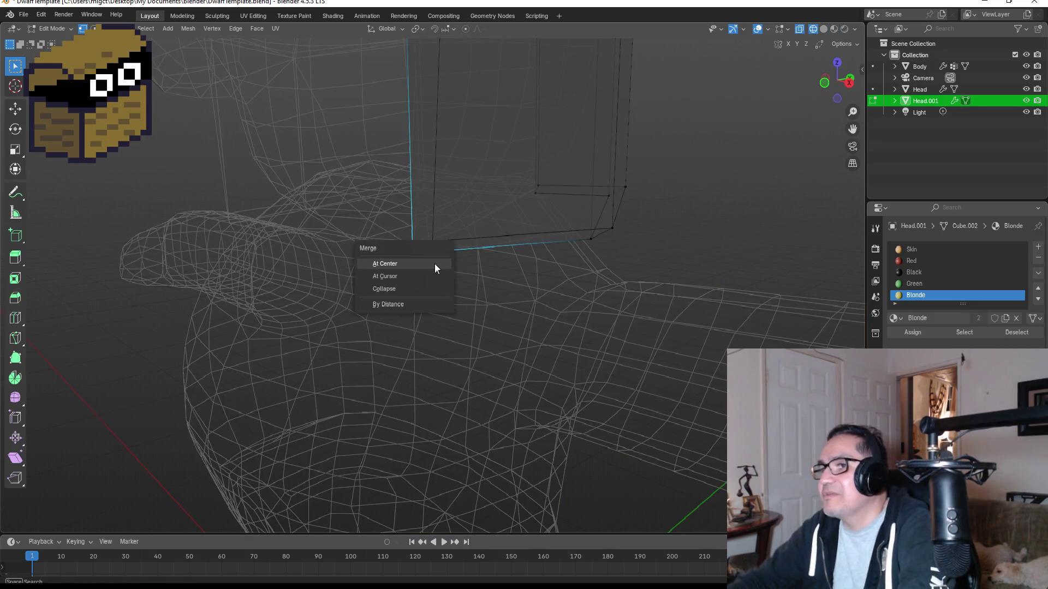
{"action": "left_click", "coordinate": [434, 264]}
{"action": "left_click", "coordinate": [428, 230]}
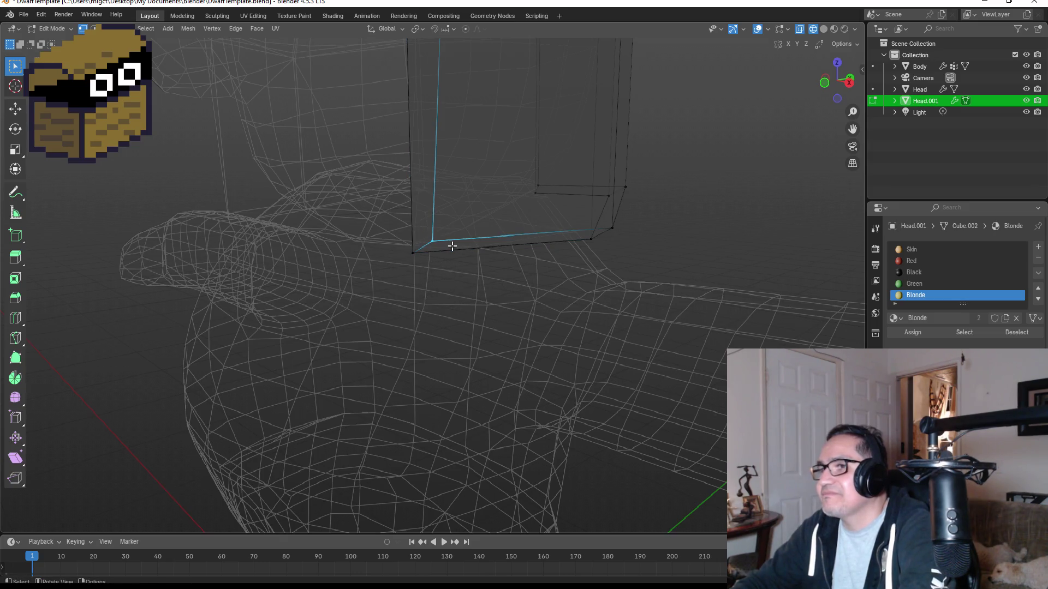
{"action": "key", "text": "m"}
{"action": "left_click", "coordinate": [452, 247]}
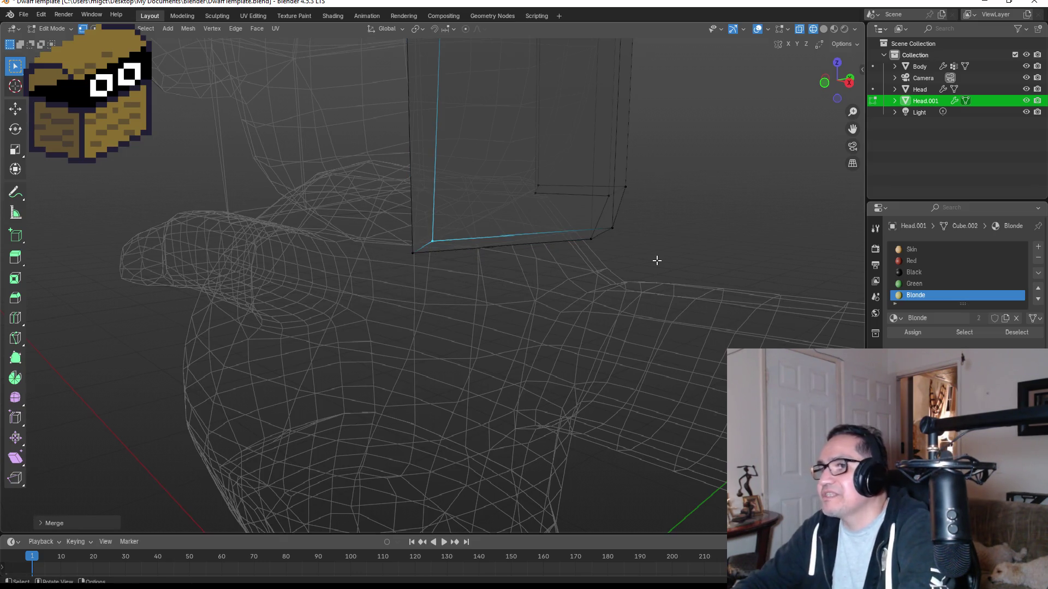
Merge the doubled middle and lower-loop vertices of the front rim at center.
{"action": "middle_click_drag", "start_coordinate": [664, 250], "coordinate": [488, 211]}
{"action": "left_click_drag", "start_coordinate": [464, 197], "coordinate": [519, 221]}
{"action": "key", "text": "m"}
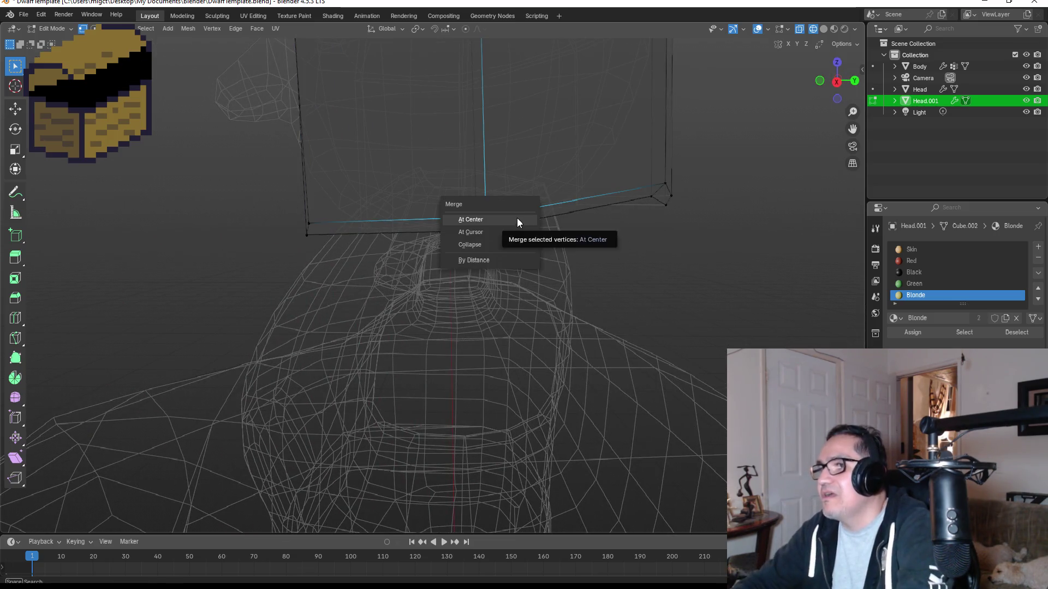
{"action": "left_click", "coordinate": [517, 218]}
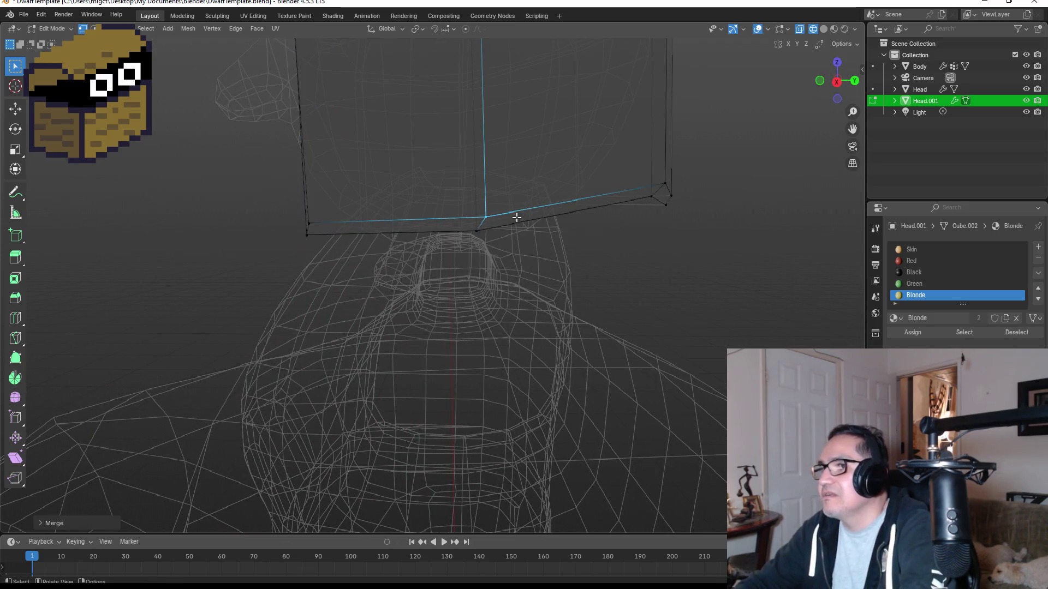
{"action": "left_click", "coordinate": [491, 236], "text": "alt"}
{"action": "key", "text": "m"}
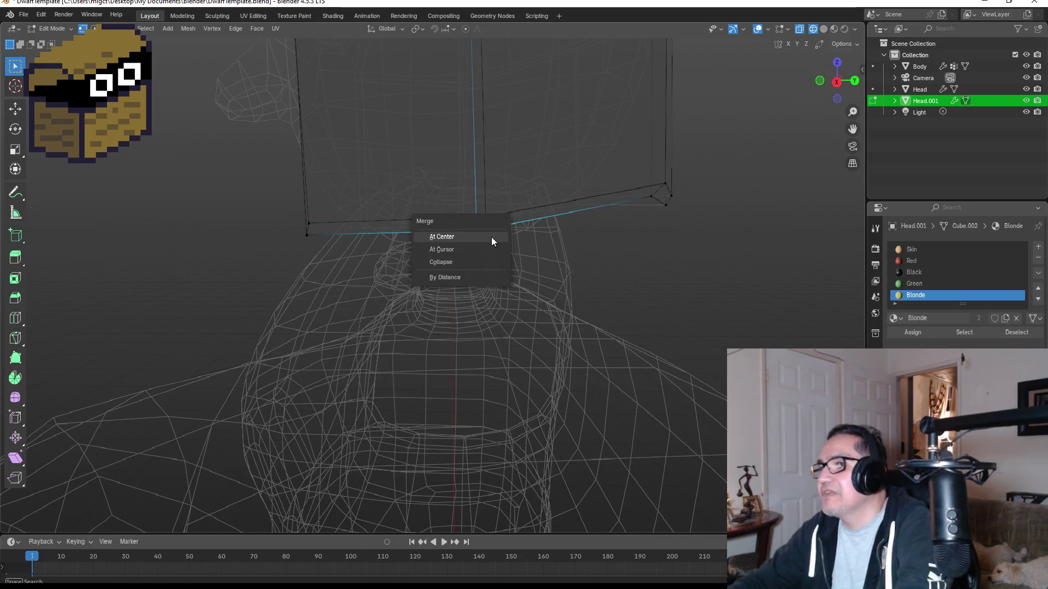
{"action": "left_click", "coordinate": [491, 237]}
{"action": "mouse_move", "coordinate": [697, 241]}
{"action": "middle_mouse_down"}
{"action": "mouse_move", "coordinate": [664, 244]}
{"action": "mouse_move", "coordinate": [548, 199]}
{"action": "middle_mouse_up"}
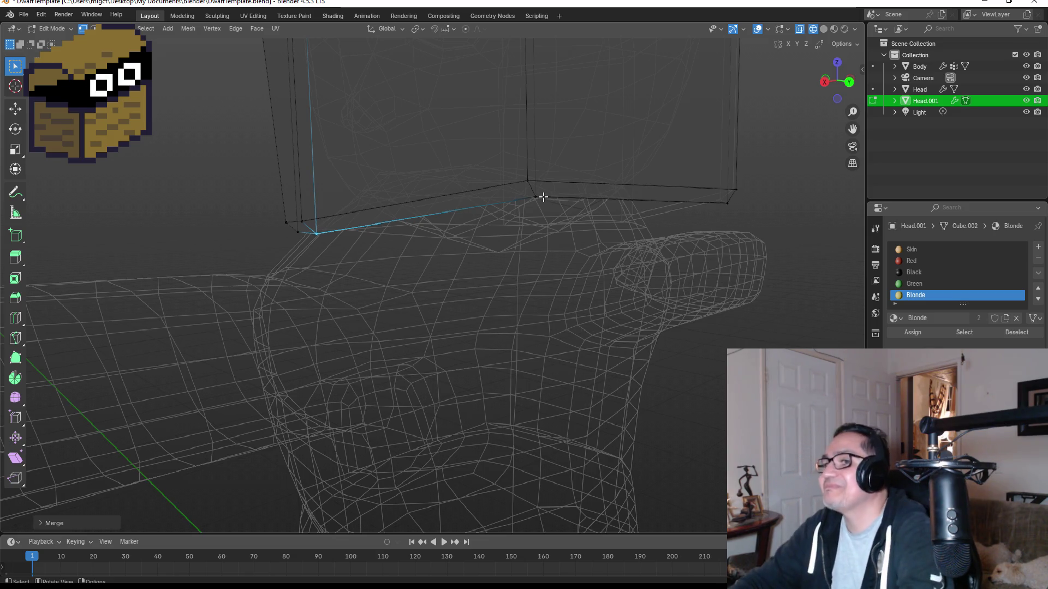
Merge the doubled vertices at the first back rim corner at center.
{"action": "left_click_drag", "start_coordinate": [517, 166], "coordinate": [571, 185]}
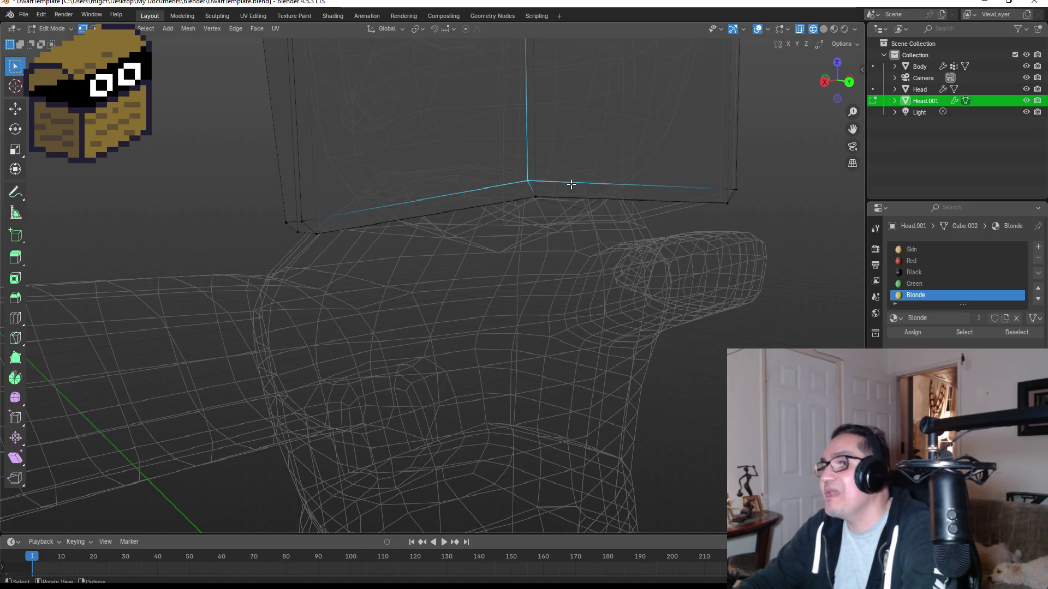
{"action": "key", "text": "m"}
{"action": "left_click", "coordinate": [571, 185]}
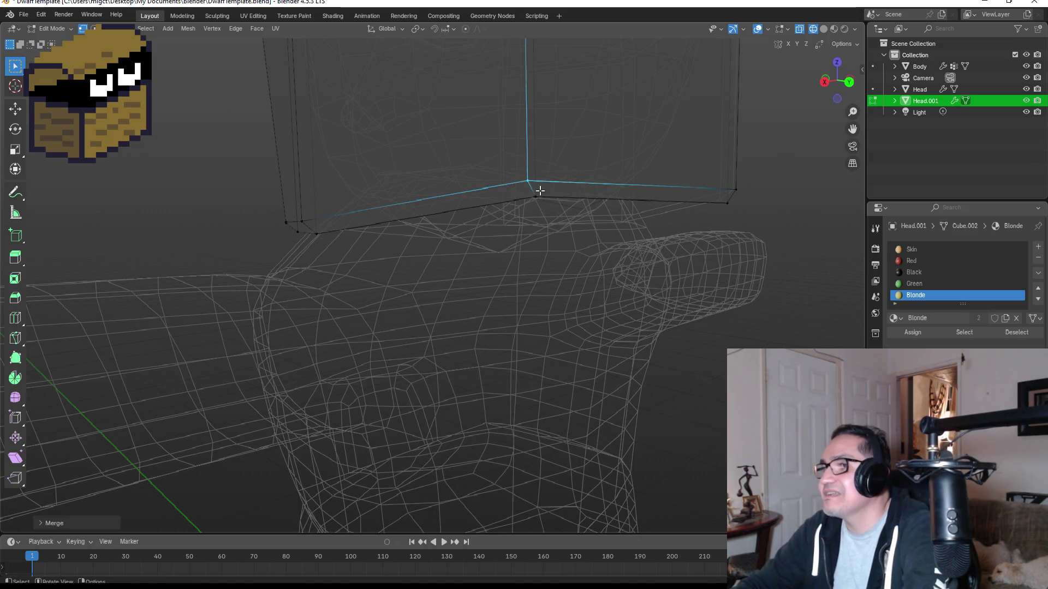
{"action": "left_click", "coordinate": [549, 204]}
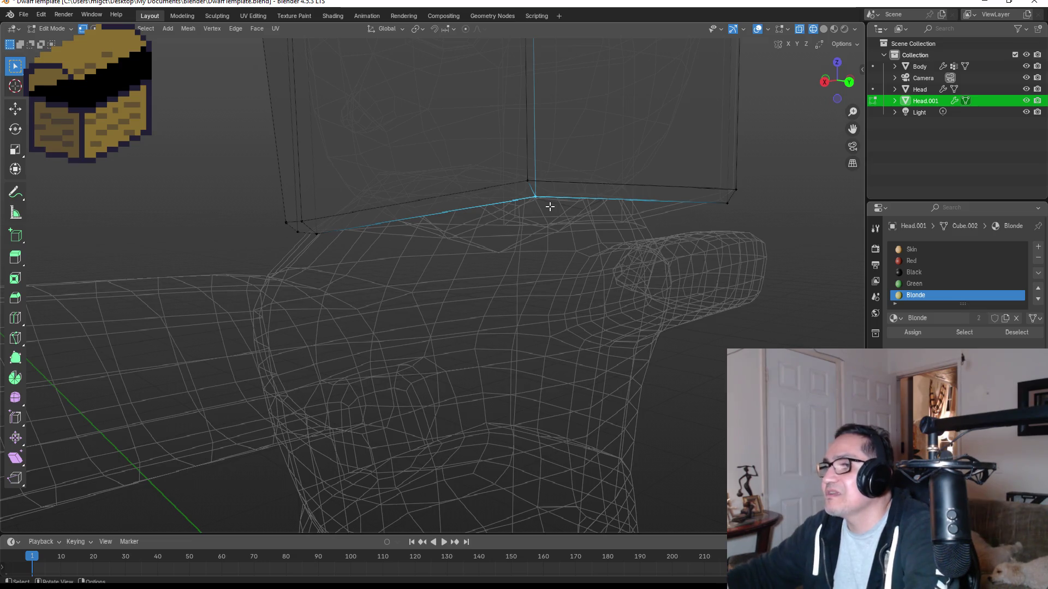
{"action": "key", "text": "m"}
{"action": "left_click", "coordinate": [549, 206]}
{"action": "middle_click_drag", "start_coordinate": [800, 215], "coordinate": [555, 208]}
Merge the doubled vertices at the next rim corner and along the rim at center.
{"action": "left_click_drag", "start_coordinate": [438, 129], "coordinate": [502, 146]}
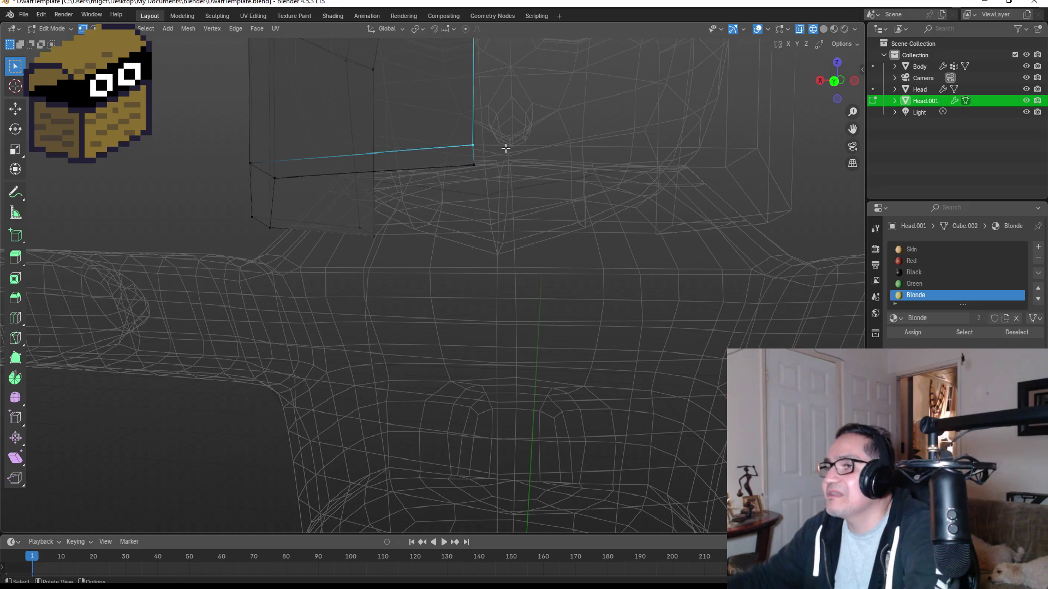
{"action": "key", "text": "m"}
{"action": "left_click", "coordinate": [506, 148]}
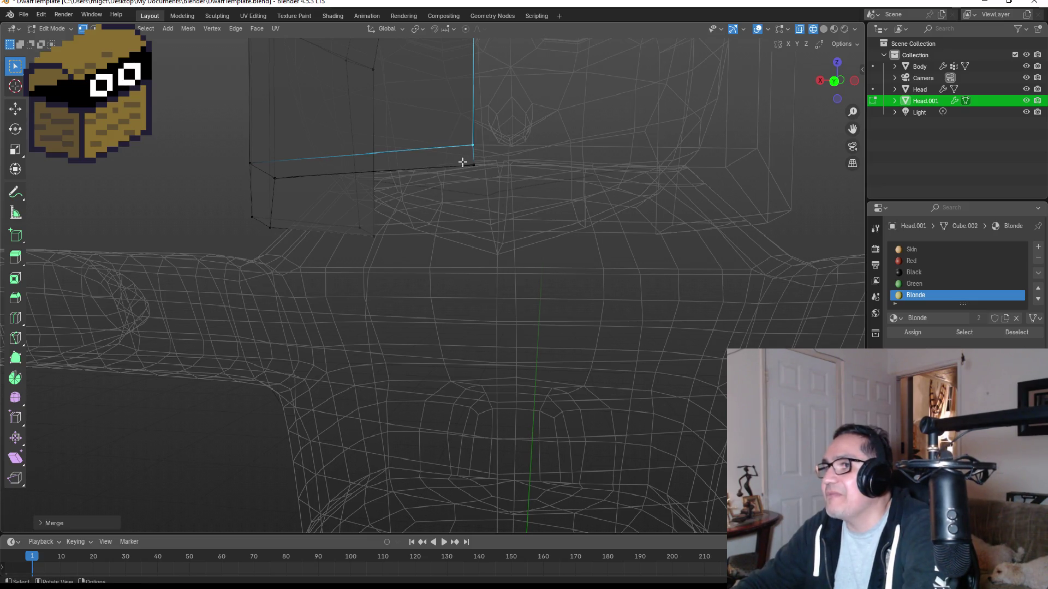
{"action": "left_click", "coordinate": [493, 171]}
{"action": "key", "text": "m"}
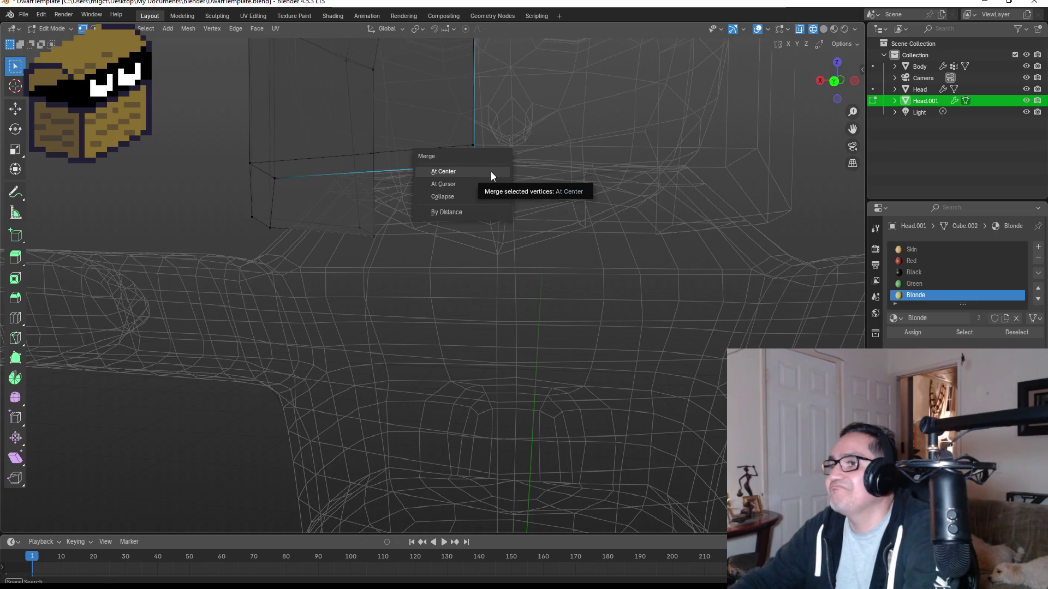
{"action": "left_click", "coordinate": [490, 172]}
{"action": "mouse_move", "coordinate": [471, 167]}
{"action": "middle_mouse_down"}
{"action": "mouse_move", "coordinate": [409, 163]}
{"action": "mouse_move", "coordinate": [508, 188]}
{"action": "mouse_move", "coordinate": [548, 177]}
{"action": "middle_mouse_up"}
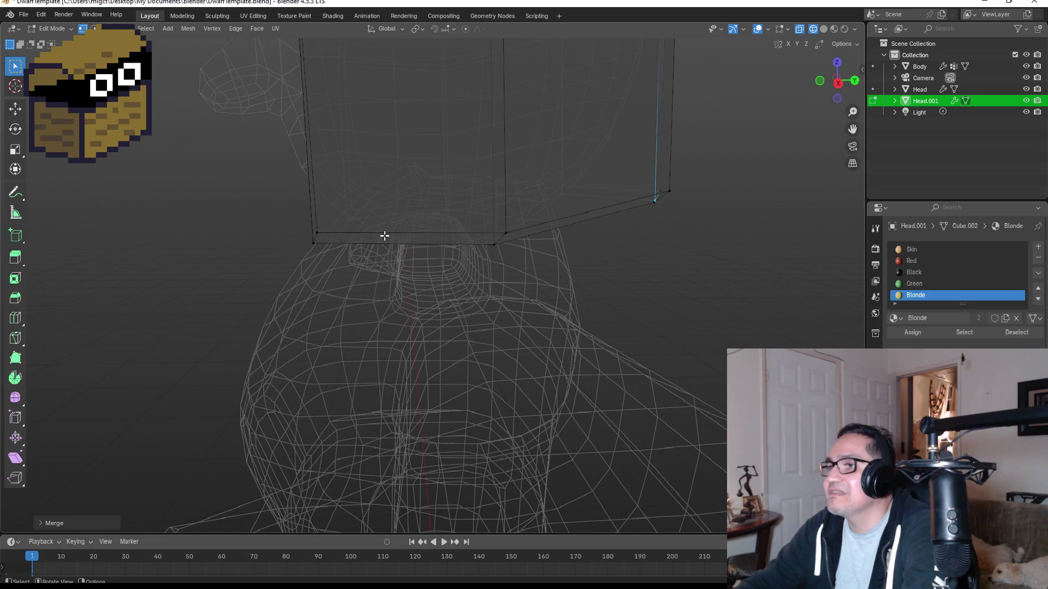
Move both bottom corners of the hair rim down and outward.
{"action": "left_click_drag", "start_coordinate": [467, 212], "coordinate": [555, 250]}
{"action": "key", "text": "g"}
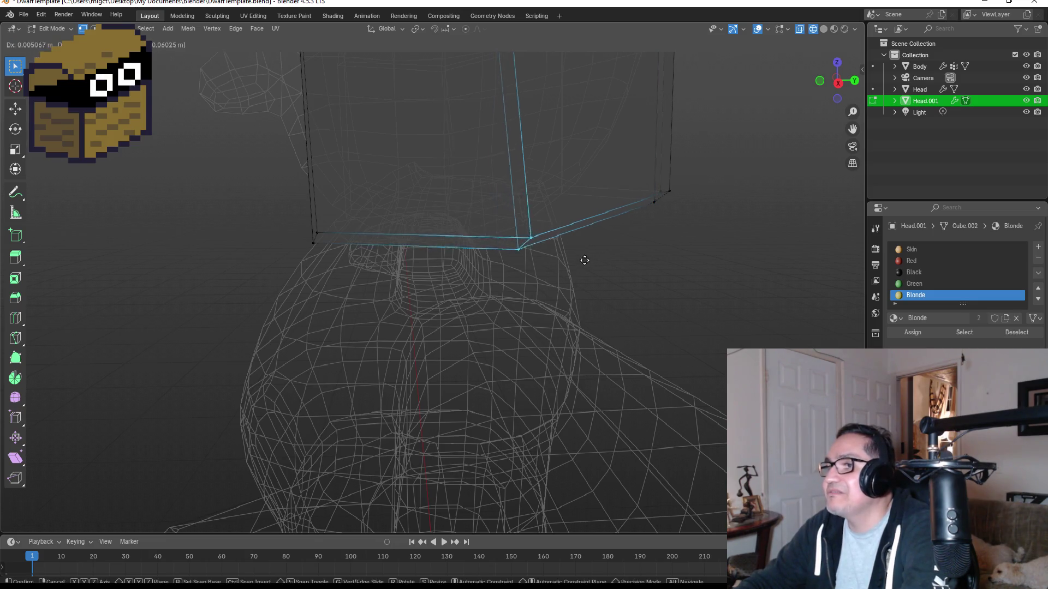
{"action": "left_click", "coordinate": [664, 315]}
{"action": "mouse_move", "coordinate": [664, 315]}
{"action": "middle_mouse_down"}
{"action": "mouse_move", "coordinate": [700, 286]}
{"action": "mouse_move", "coordinate": [660, 283]}
{"action": "middle_mouse_up"}
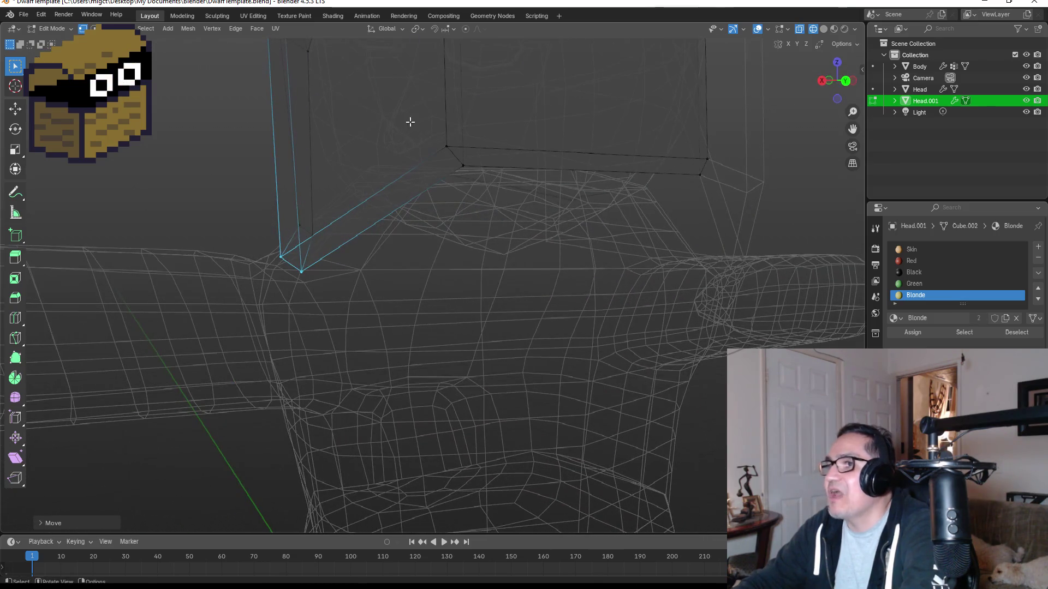
{"action": "left_click_drag", "start_coordinate": [412, 122], "coordinate": [477, 167]}
{"action": "key", "text": "g"}
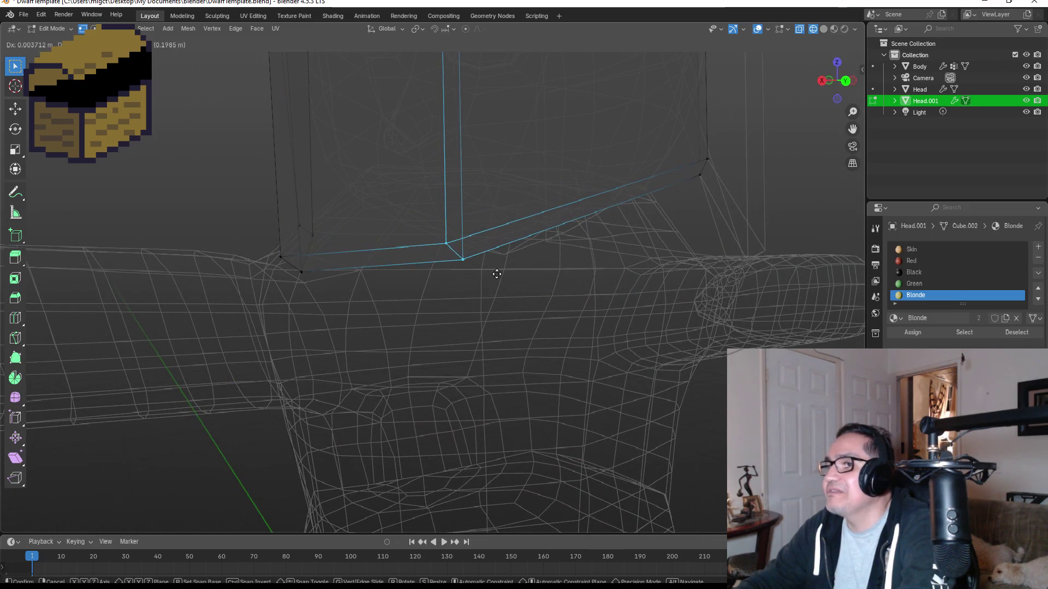
{"action": "left_click", "coordinate": [494, 274]}
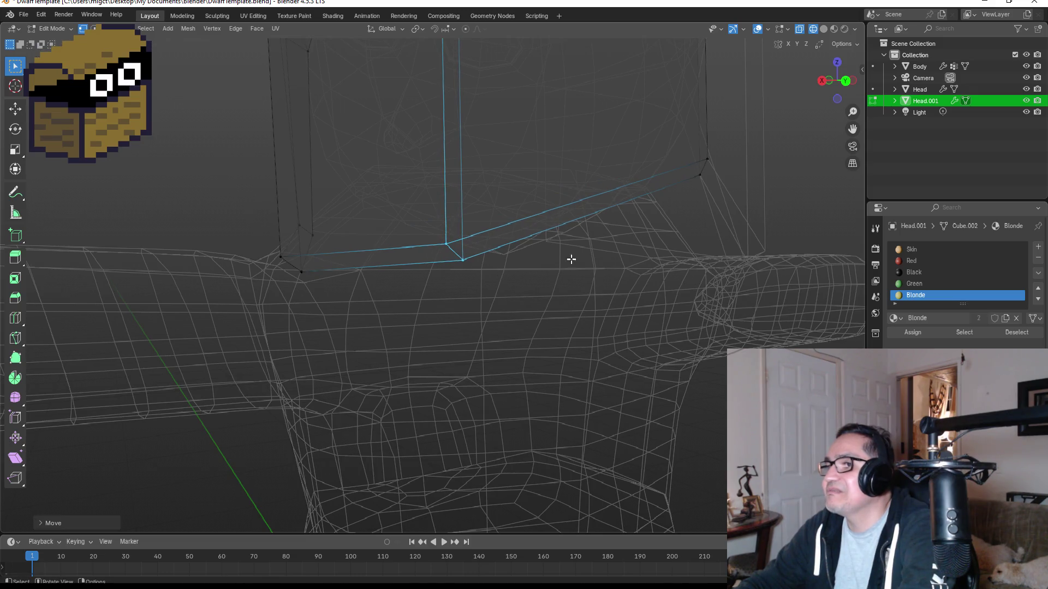
Pull the hair's right-edge vertices further down around the neck.
{"action": "mouse_move", "coordinate": [568, 260]}
{"action": "middle_mouse_down"}
{"action": "mouse_move", "coordinate": [599, 265]}
{"action": "mouse_move", "coordinate": [420, 199]}
{"action": "middle_mouse_up"}
{"action": "scroll", "coordinate": [402, 196], "scroll_direction": "up", "scroll_amount": 4}
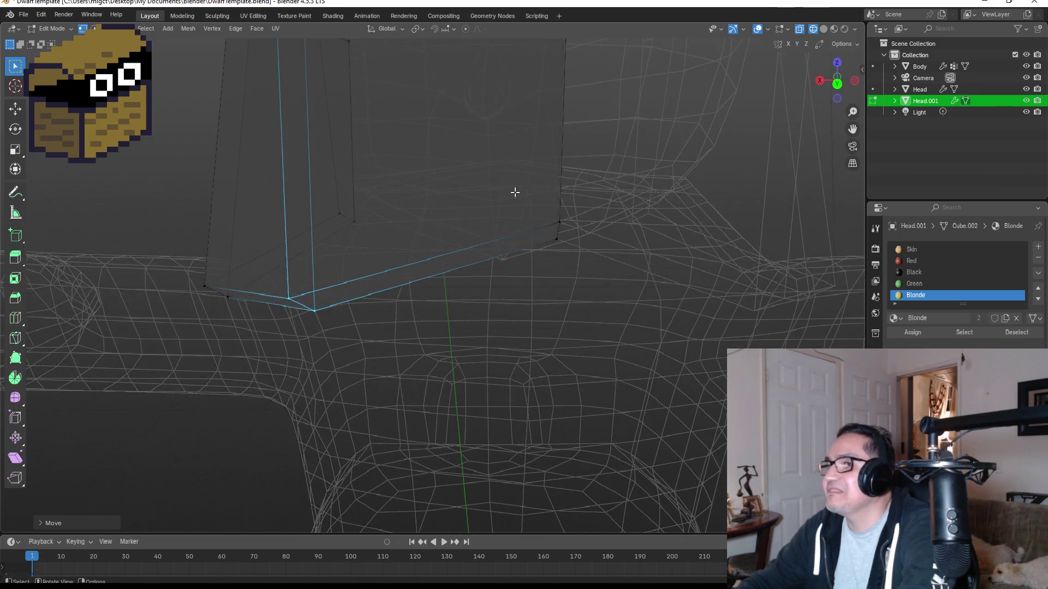
{"action": "left_click_drag", "start_coordinate": [516, 186], "coordinate": [581, 273]}
{"action": "key", "text": "g"}
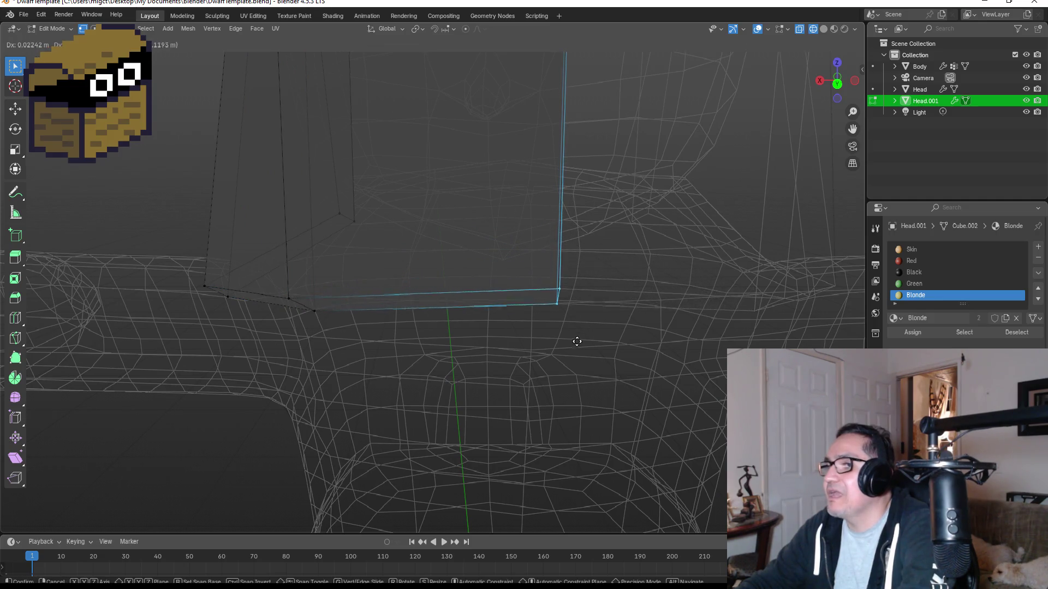
{"action": "left_click", "coordinate": [567, 389]}
{"action": "middle_click_drag", "start_coordinate": [592, 335], "coordinate": [623, 332]}
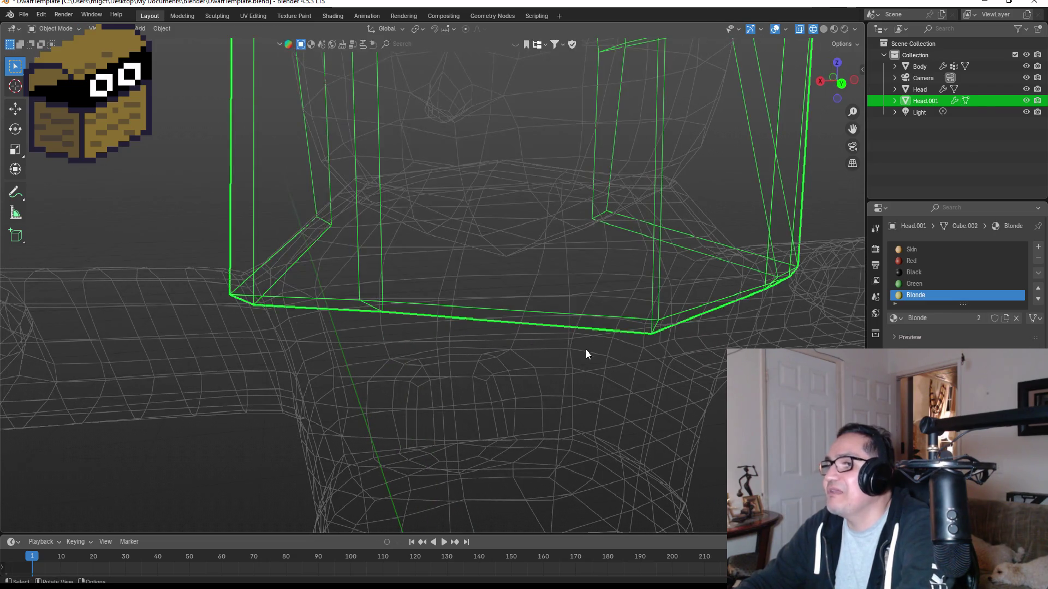
Switch to Material Preview shading and view the coloured dwarf girl from front and back.
{"action": "key", "text": "Tab"}
{"action": "key", "text": "z"}
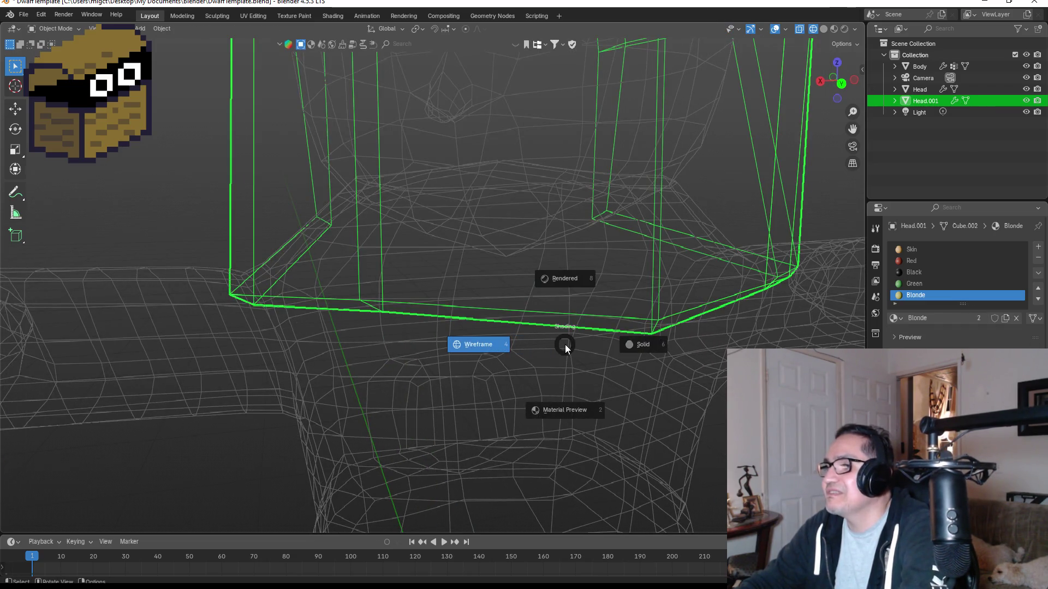
{"action": "left_click", "coordinate": [568, 393]}
{"action": "middle_click_drag", "start_coordinate": [564, 331], "coordinate": [661, 322]}
{"action": "key", "text": "KP_1"}
{"action": "scroll", "coordinate": [650, 246], "scroll_direction": "down", "scroll_amount": 3}
{"action": "left_click", "coordinate": [655, 210]}
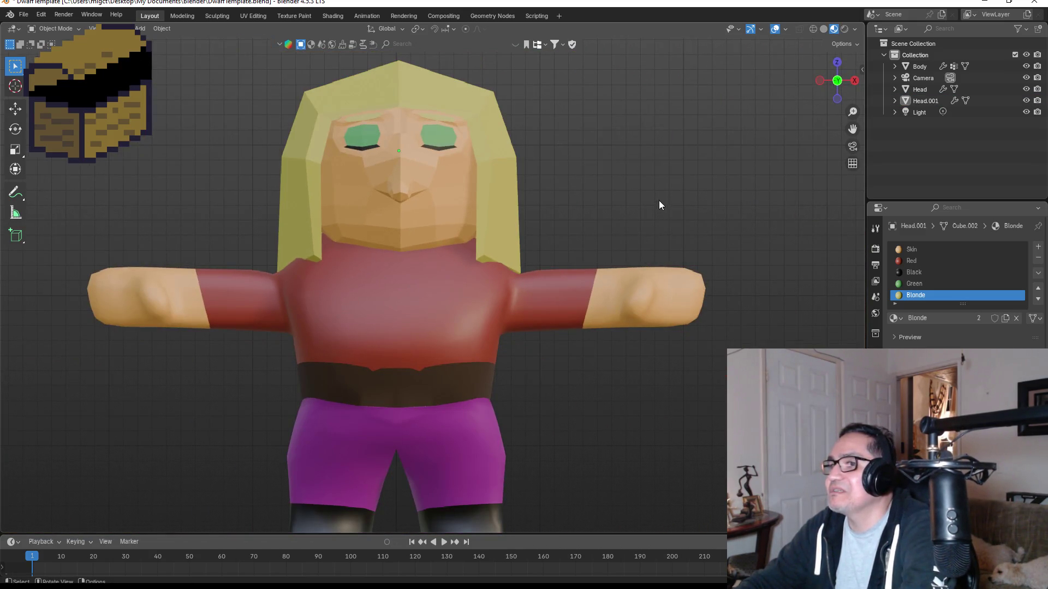
{"action": "mouse_move", "coordinate": [659, 201]}
{"action": "middle_mouse_down"}
{"action": "mouse_move", "coordinate": [580, 223]}
{"action": "mouse_move", "coordinate": [599, 227]}
{"action": "mouse_move", "coordinate": [488, 224]}
{"action": "mouse_move", "coordinate": [640, 221]}
{"action": "mouse_move", "coordinate": [641, 211]}
{"action": "mouse_move", "coordinate": [597, 233]}
{"action": "middle_mouse_up"}
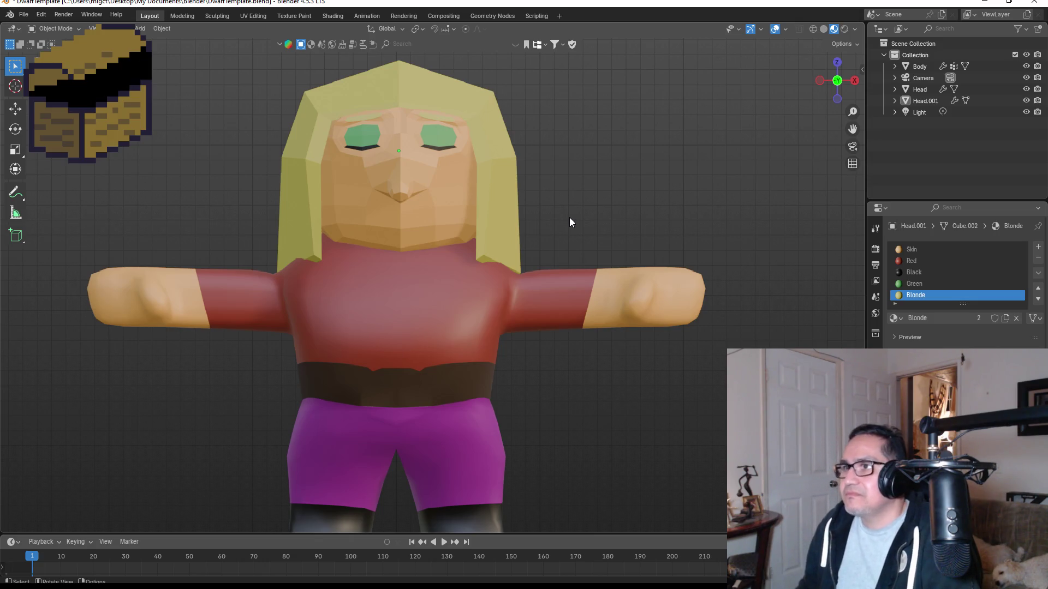
{"action": "scroll", "coordinate": [549, 182], "scroll_direction": "down", "scroll_amount": 2}
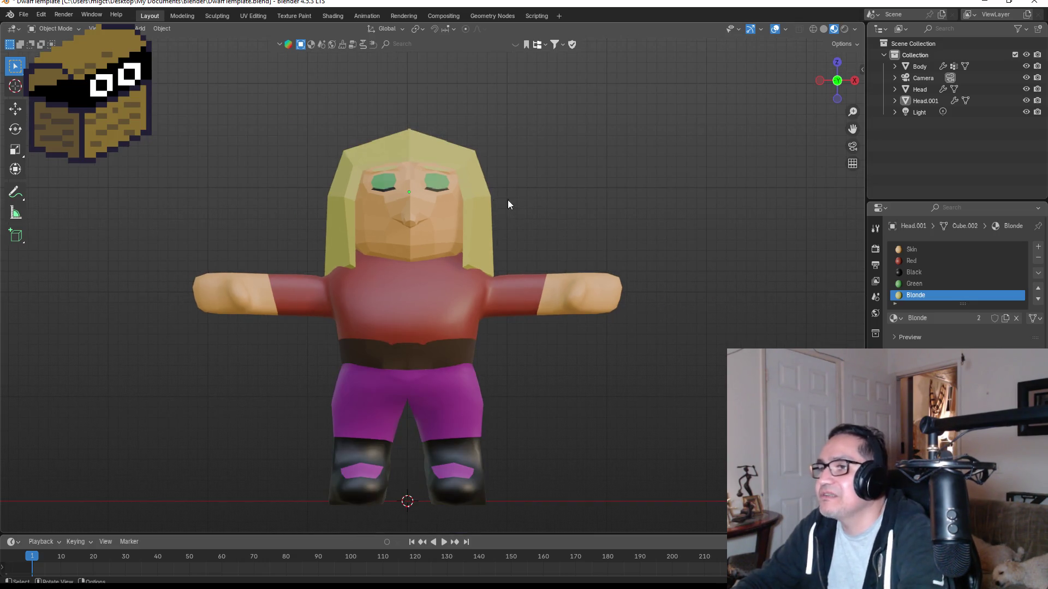
{"action": "mouse_move", "coordinate": [587, 241]}
{"action": "middle_mouse_down"}
{"action": "mouse_move", "coordinate": [492, 202]}
{"action": "mouse_move", "coordinate": [361, 228]}
{"action": "mouse_move", "coordinate": [397, 236]}
{"action": "mouse_move", "coordinate": [348, 222]}
{"action": "mouse_move", "coordinate": [474, 249]}
{"action": "mouse_move", "coordinate": [477, 270]}
{"action": "mouse_move", "coordinate": [338, 251]}
{"action": "middle_mouse_up"}
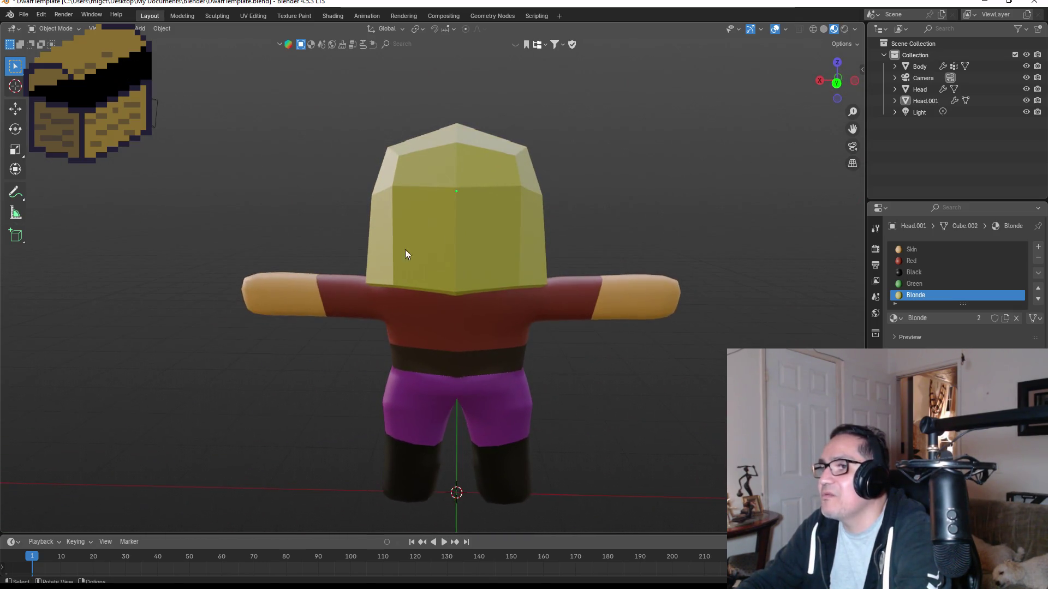
In Edit Mode on the Head.001 hair mesh, lower the vertex at the hair's back edge.
{"action": "left_click", "coordinate": [460, 238]}
{"action": "scroll", "coordinate": [464, 224], "scroll_direction": "up", "scroll_amount": 8}
{"action": "key", "text": "Tab"}
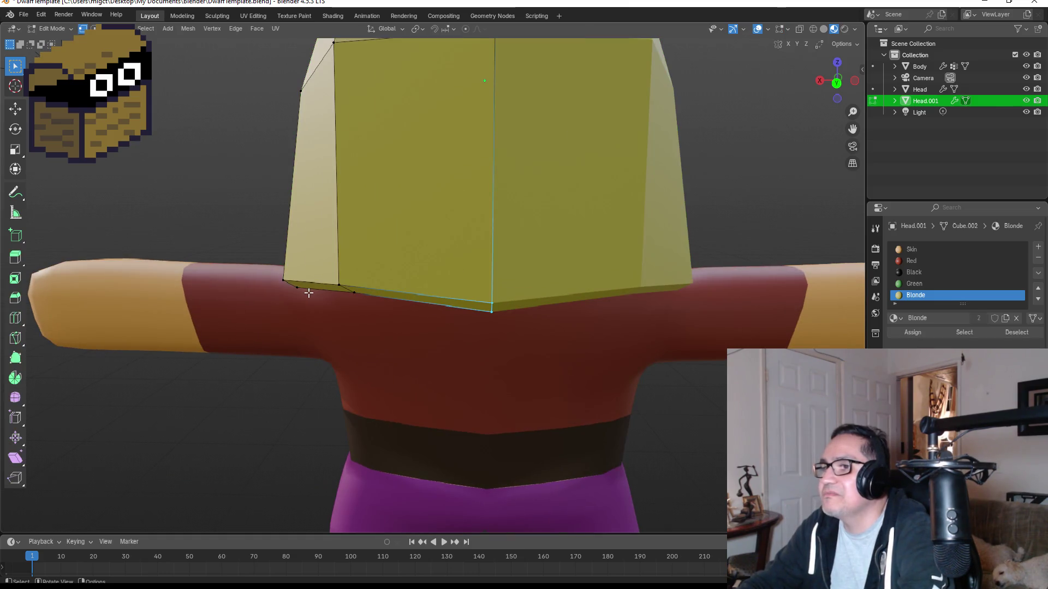
{"action": "left_click_drag", "start_coordinate": [469, 286], "coordinate": [502, 321]}
{"action": "key", "text": "g"}
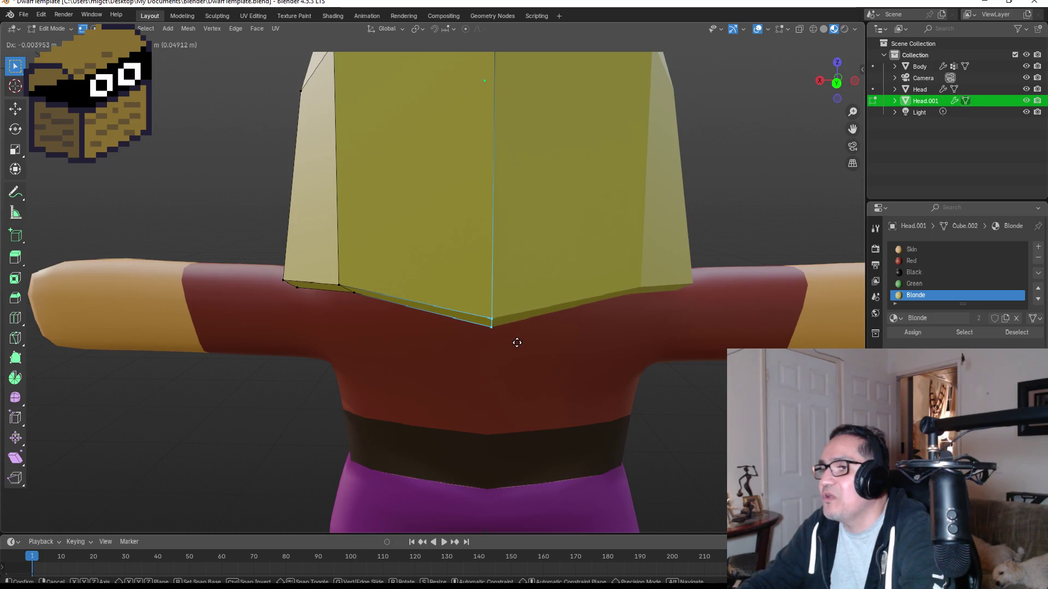
{"action": "left_click", "coordinate": [516, 343]}
Move the hair vertices near the left shoulder and raise the hair's lower side corner.
{"action": "left_click_drag", "start_coordinate": [272, 275], "coordinate": [313, 301]}
{"action": "key", "text": "g"}
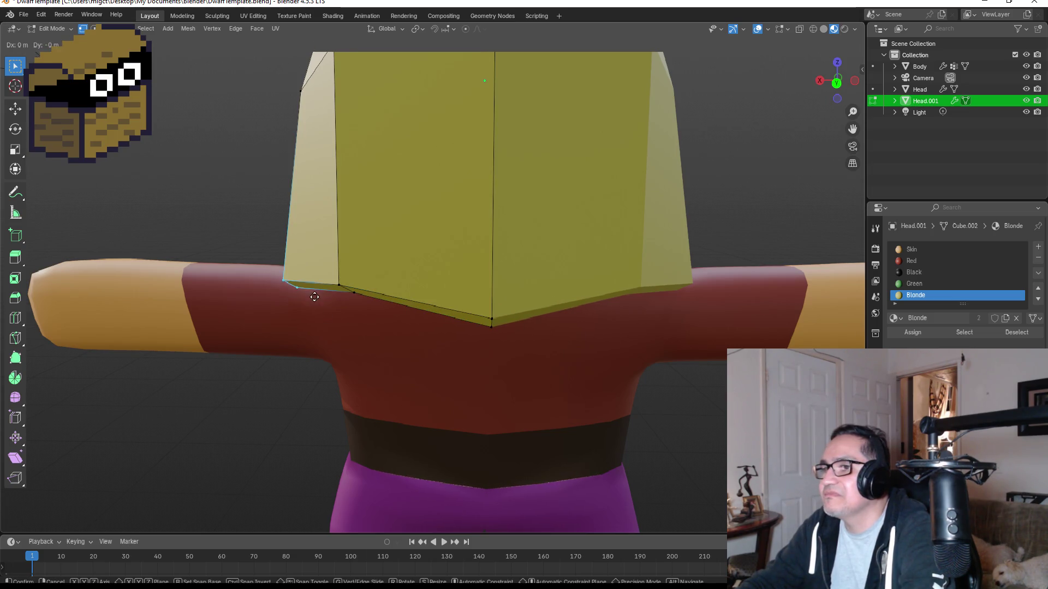
{"action": "left_click", "coordinate": [324, 279]}
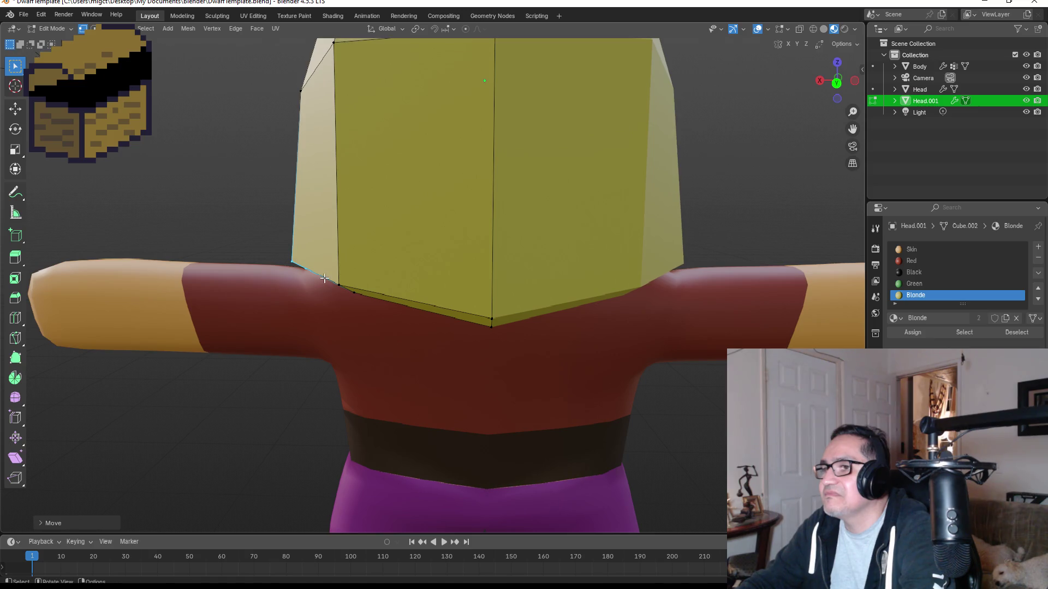
{"action": "middle_click_drag", "start_coordinate": [390, 276], "coordinate": [529, 280]}
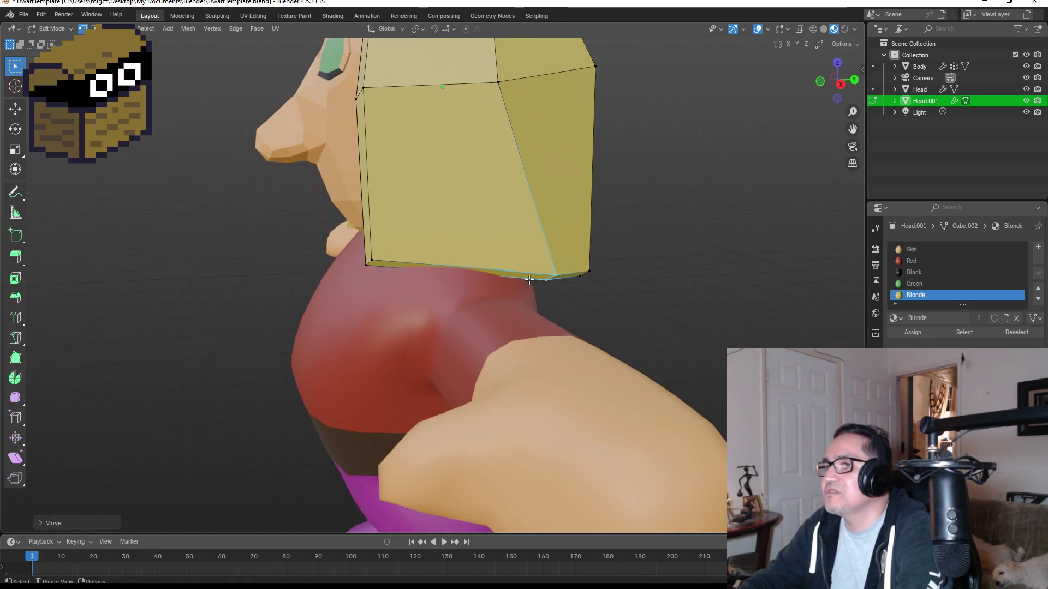
{"action": "left_click_drag", "start_coordinate": [363, 244], "coordinate": [382, 273]}
{"action": "key", "text": "g"}
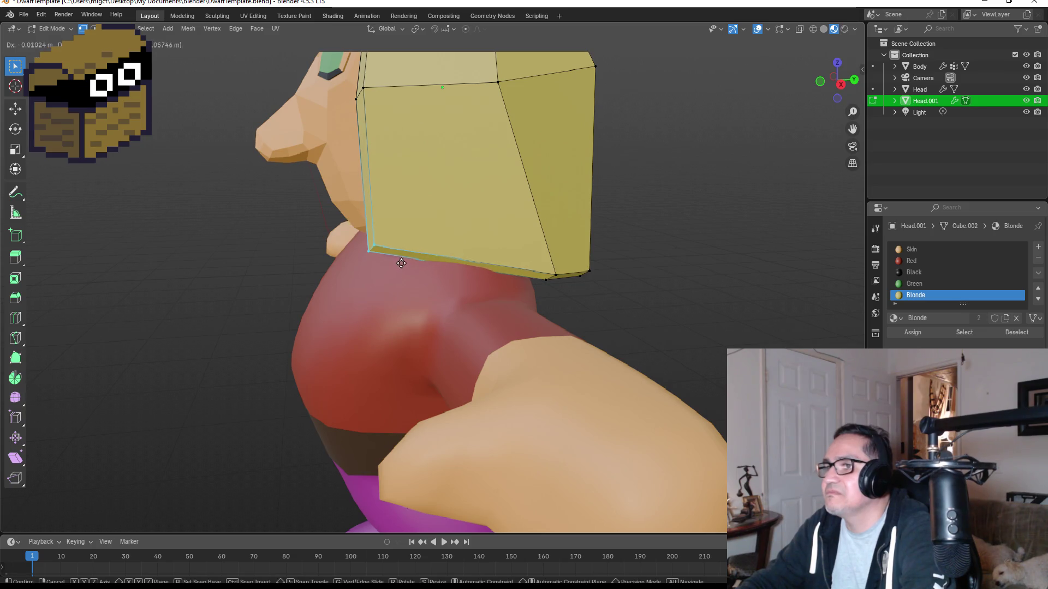
{"action": "left_click", "coordinate": [404, 235]}
Check the hair from the front and around, then reposition the hair's top edge.
{"action": "key", "text": "Tab"}
{"action": "key", "text": "KP_1"}
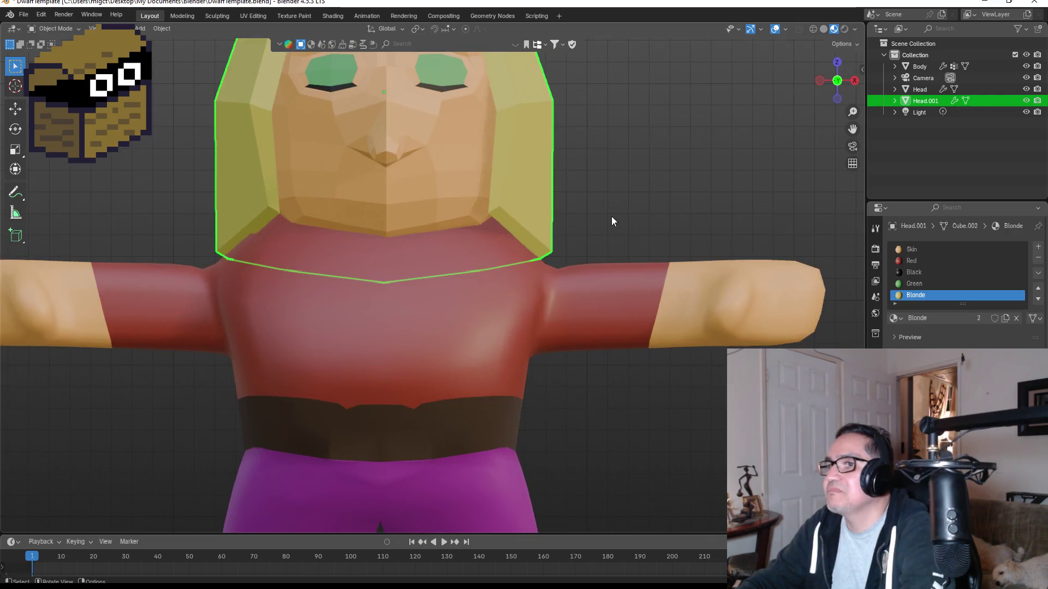
{"action": "mouse_move", "coordinate": [644, 188]}
{"action": "middle_mouse_down"}
{"action": "mouse_move", "coordinate": [392, 203]}
{"action": "mouse_move", "coordinate": [472, 218]}
{"action": "middle_mouse_up"}
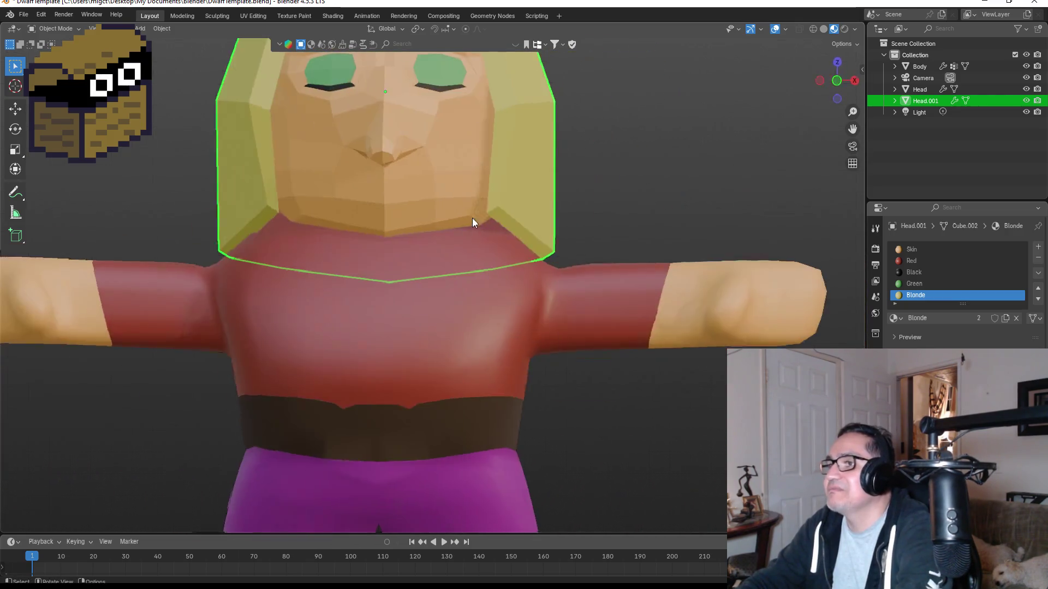
{"action": "scroll", "coordinate": [561, 235], "scroll_direction": "down", "scroll_amount": 2}
{"action": "scroll", "coordinate": [561, 239], "scroll_direction": "down", "scroll_amount": 2}
{"action": "key", "text": "Tab"}
{"action": "key", "text": "Tab"}
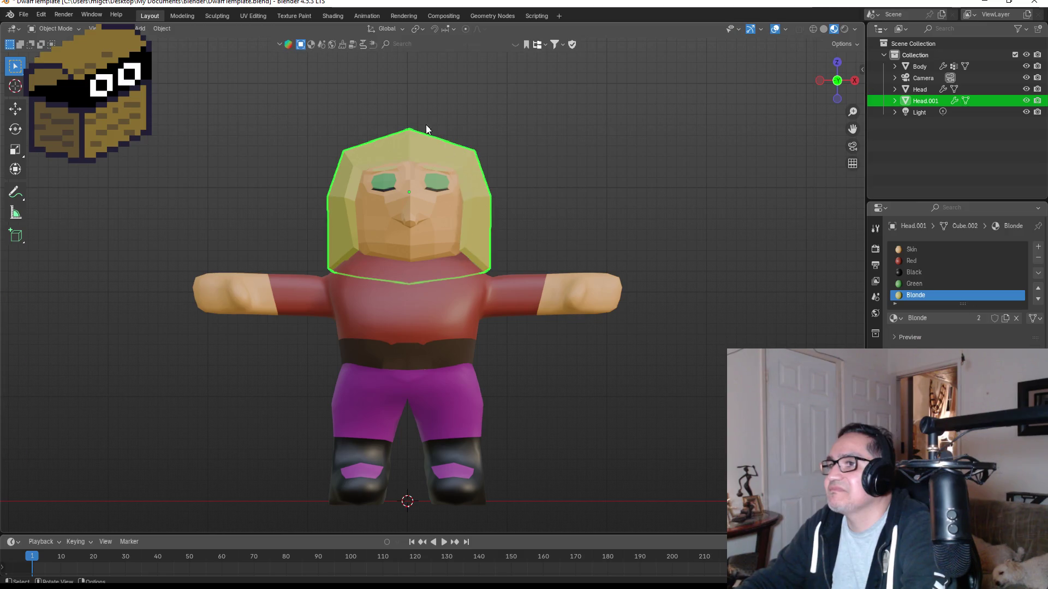
{"action": "key", "text": "Tab"}
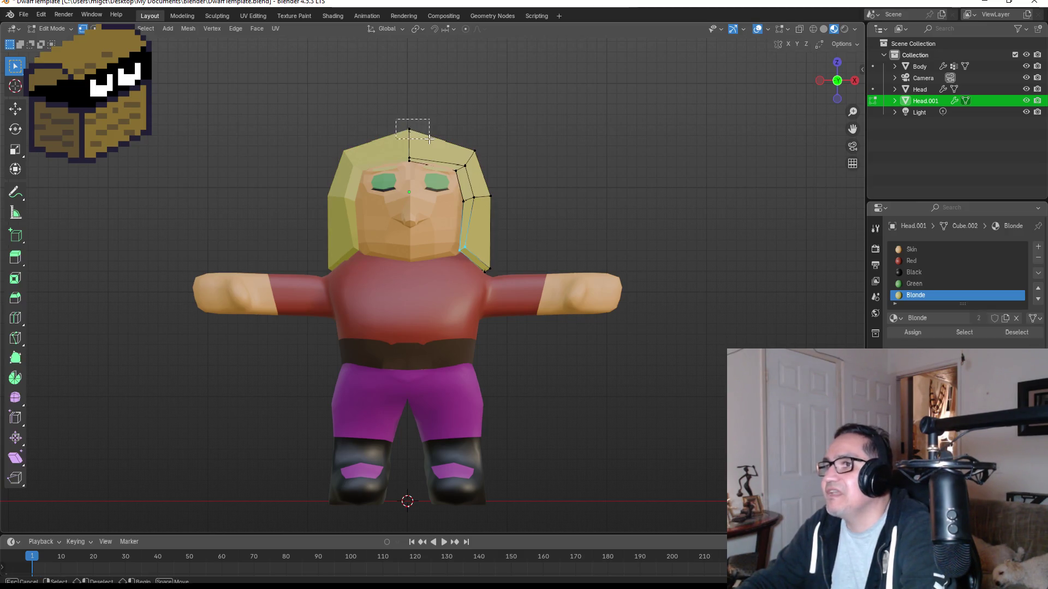
{"action": "left_click", "coordinate": [429, 134]}
{"action": "key", "text": "g"}
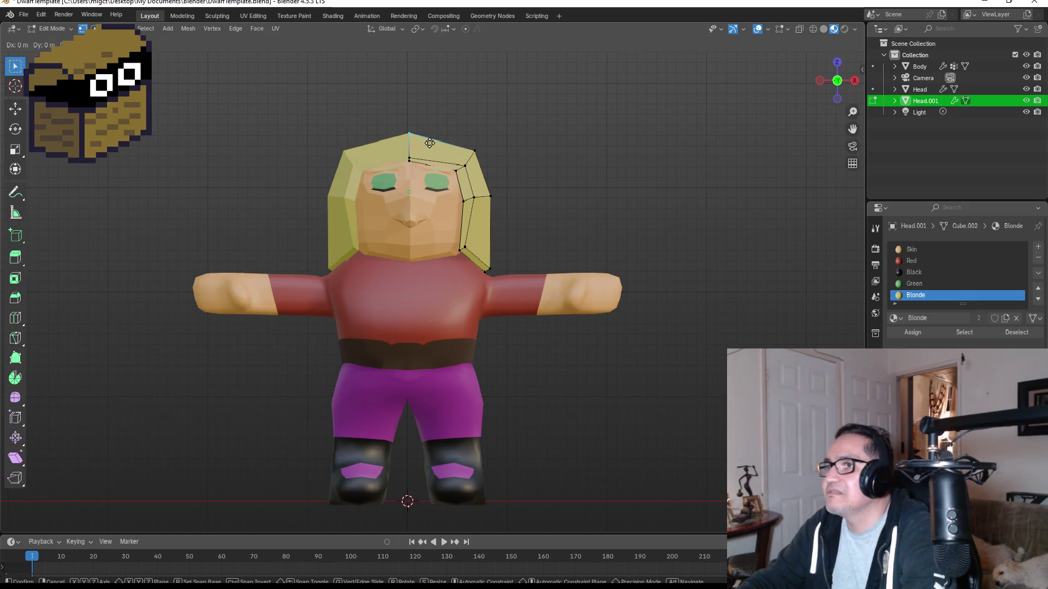
{"action": "left_click", "coordinate": [429, 141]}
Move a vertex on the hair's crown and return to Object Mode.
{"action": "mouse_move", "coordinate": [574, 169]}
{"action": "middle_mouse_down"}
{"action": "mouse_move", "coordinate": [421, 197]}
{"action": "mouse_move", "coordinate": [561, 191]}
{"action": "middle_mouse_up"}
{"action": "scroll", "coordinate": [304, 101], "scroll_direction": "up", "scroll_amount": 1}
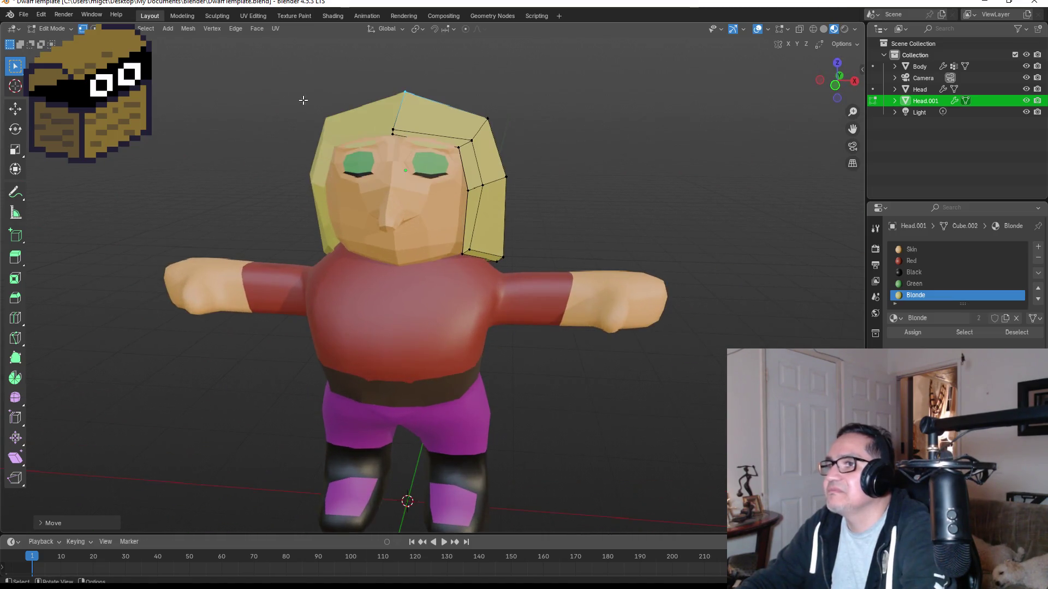
{"action": "left_click_drag", "start_coordinate": [380, 117], "coordinate": [407, 129]}
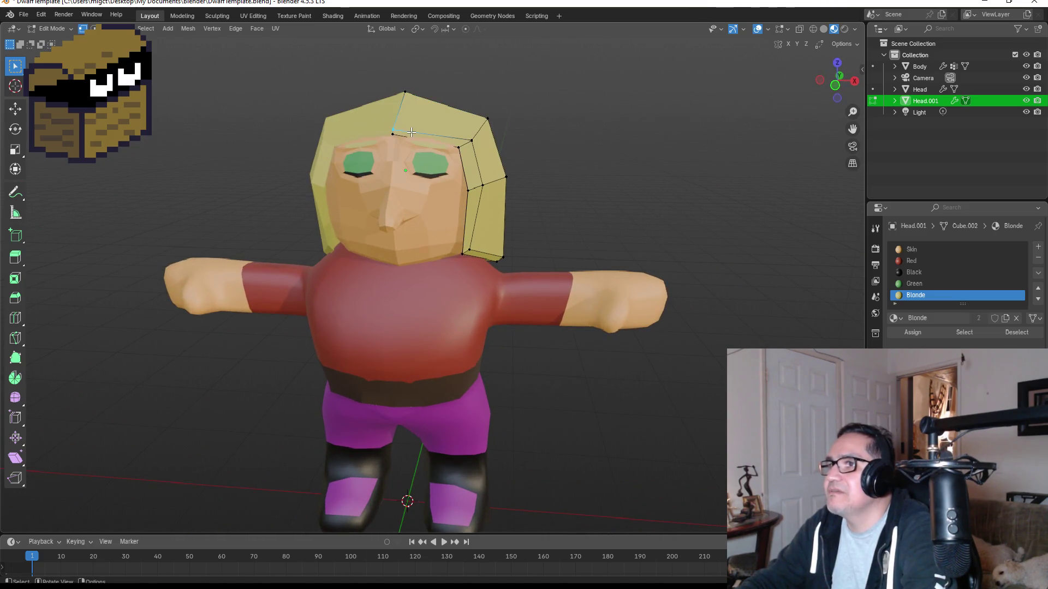
{"action": "key", "text": "g"}
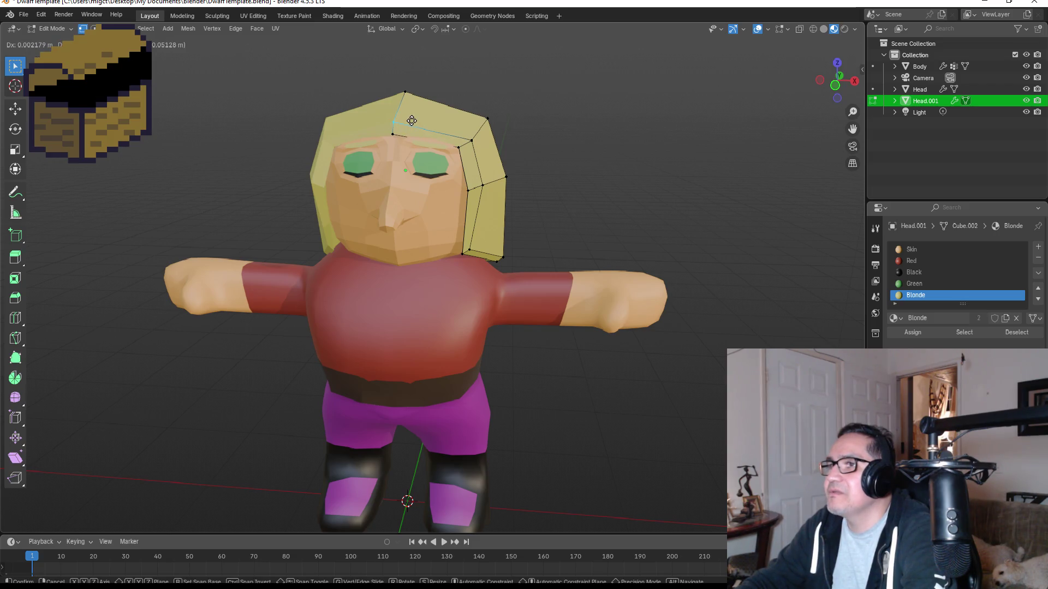
{"action": "left_click", "coordinate": [421, 123]}
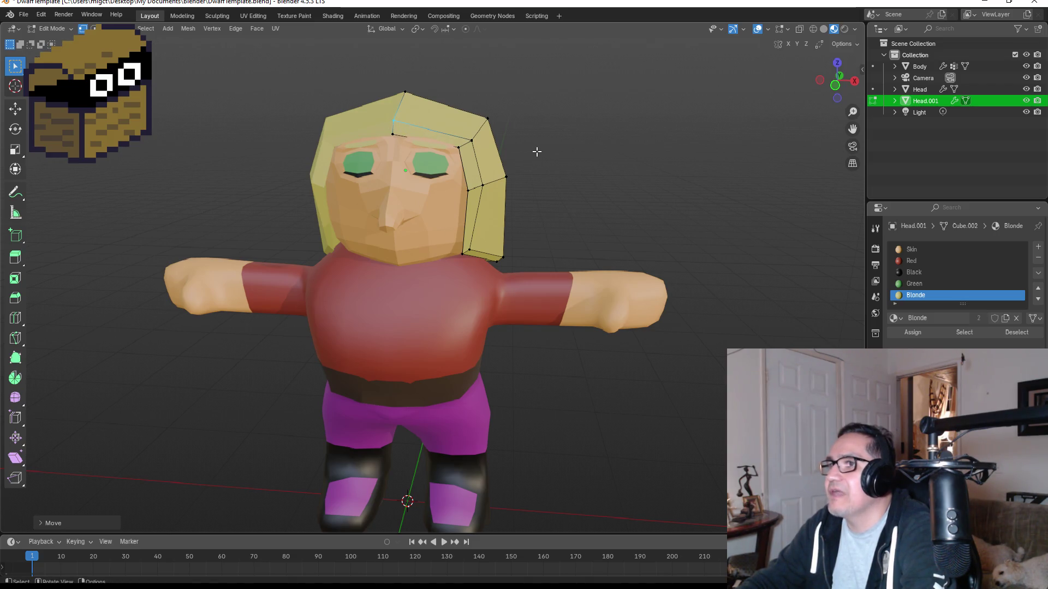
{"action": "key", "text": "Tab"}
{"action": "mouse_move", "coordinate": [578, 168]}
{"action": "middle_mouse_down"}
{"action": "mouse_move", "coordinate": [565, 176]}
{"action": "mouse_move", "coordinate": [578, 188]}
{"action": "middle_mouse_up"}
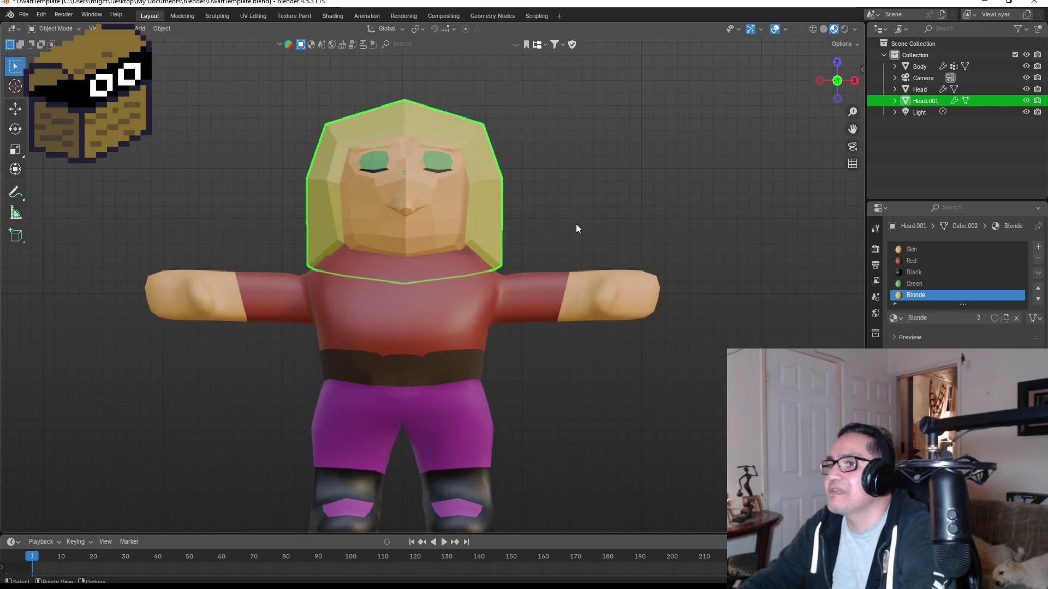
{"action": "left_click", "coordinate": [576, 223]}
{"action": "mouse_move", "coordinate": [575, 224]}
{"action": "middle_mouse_down"}
{"action": "mouse_move", "coordinate": [627, 238]}
{"action": "mouse_move", "coordinate": [562, 243]}
{"action": "middle_mouse_up"}
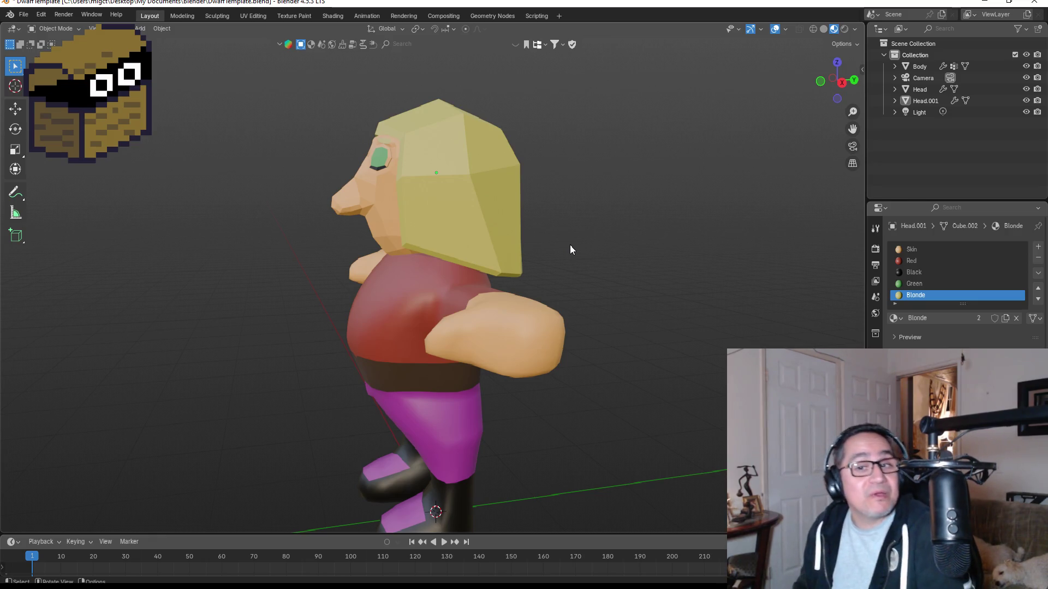
{"action": "mouse_move", "coordinate": [545, 236]}
{"action": "middle_mouse_down"}
{"action": "mouse_move", "coordinate": [668, 254]}
{"action": "mouse_move", "coordinate": [623, 253]}
{"action": "middle_mouse_up"}
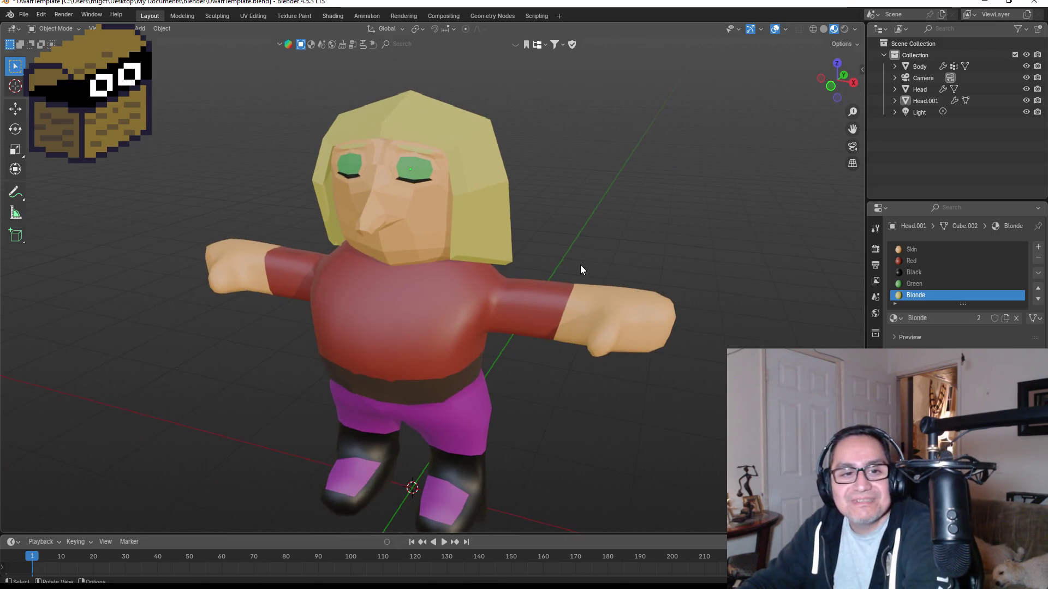
{"action": "scroll", "coordinate": [581, 263], "scroll_direction": "up", "scroll_amount": 5}
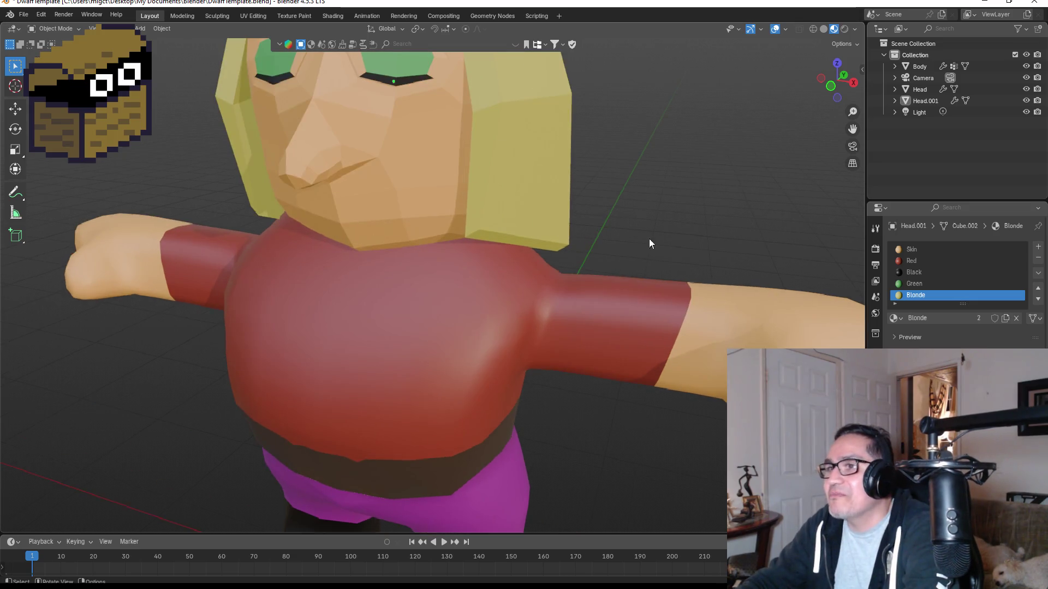
{"action": "mouse_move", "coordinate": [647, 241]}
{"action": "middle_mouse_down"}
{"action": "mouse_move", "coordinate": [492, 210]}
{"action": "mouse_move", "coordinate": [712, 216]}
{"action": "mouse_move", "coordinate": [709, 233]}
{"action": "mouse_move", "coordinate": [568, 268]}
{"action": "middle_mouse_up"}
{"action": "mouse_move", "coordinate": [620, 383]}
{"action": "middle_mouse_down"}
{"action": "mouse_move", "coordinate": [538, 378]}
{"action": "mouse_move", "coordinate": [154, 283]}
{"action": "mouse_move", "coordinate": [627, 385]}
{"action": "mouse_move", "coordinate": [575, 390]}
{"action": "middle_mouse_up"}
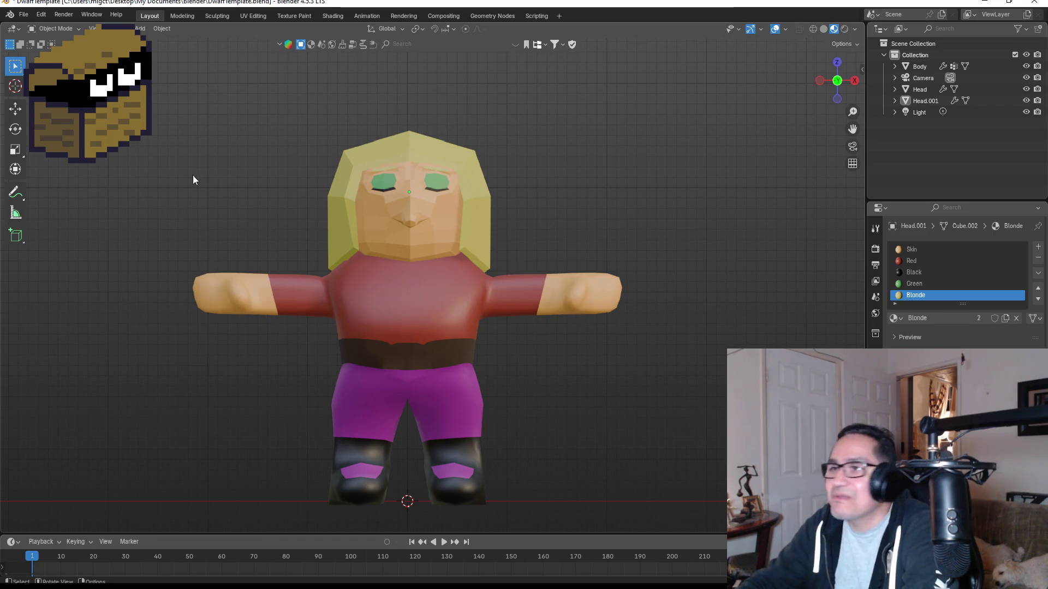
{"action": "left_click", "coordinate": [32, 18]}
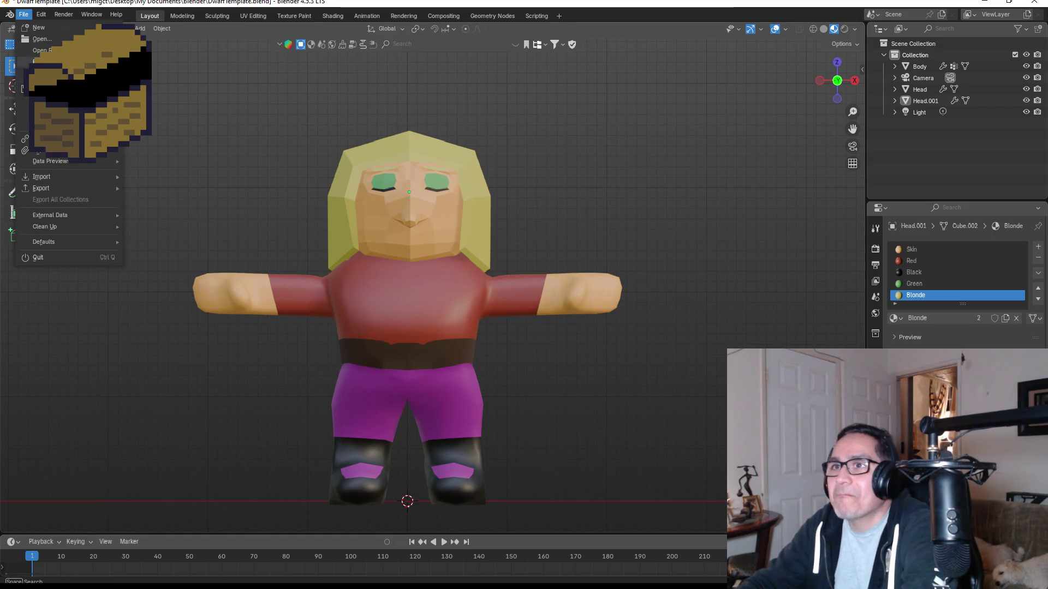
Replace the file name with DwarfGirl.blend in the Save As dialog and save.
{"action": "left_click", "coordinate": [50, 100]}
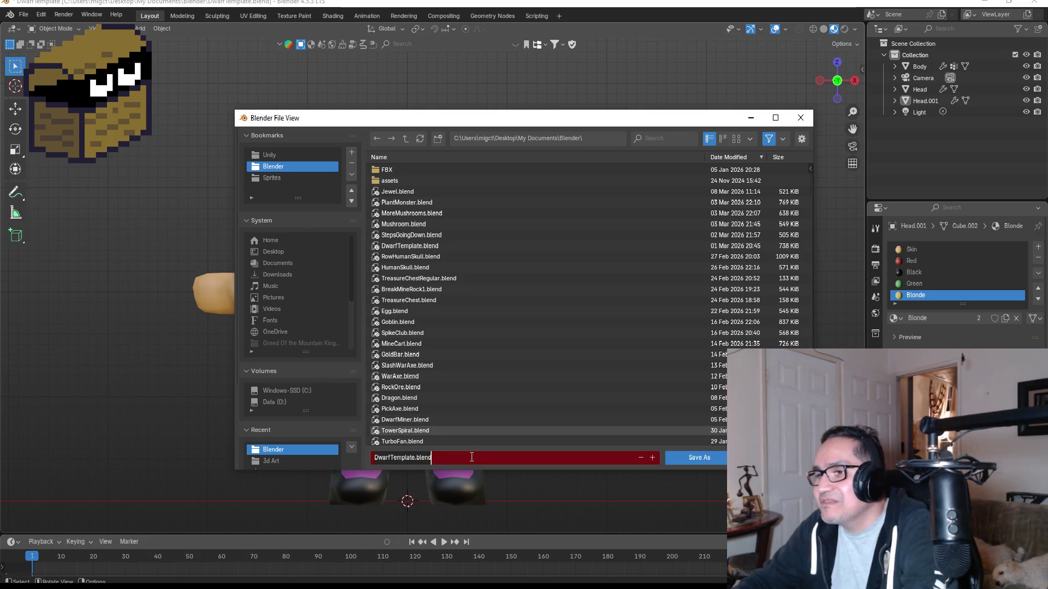
{"action": "key", "text": "ctrl+a"}
{"action": "key", "text": "BackSpace"}
{"action": "type", "text": "Dwar"}
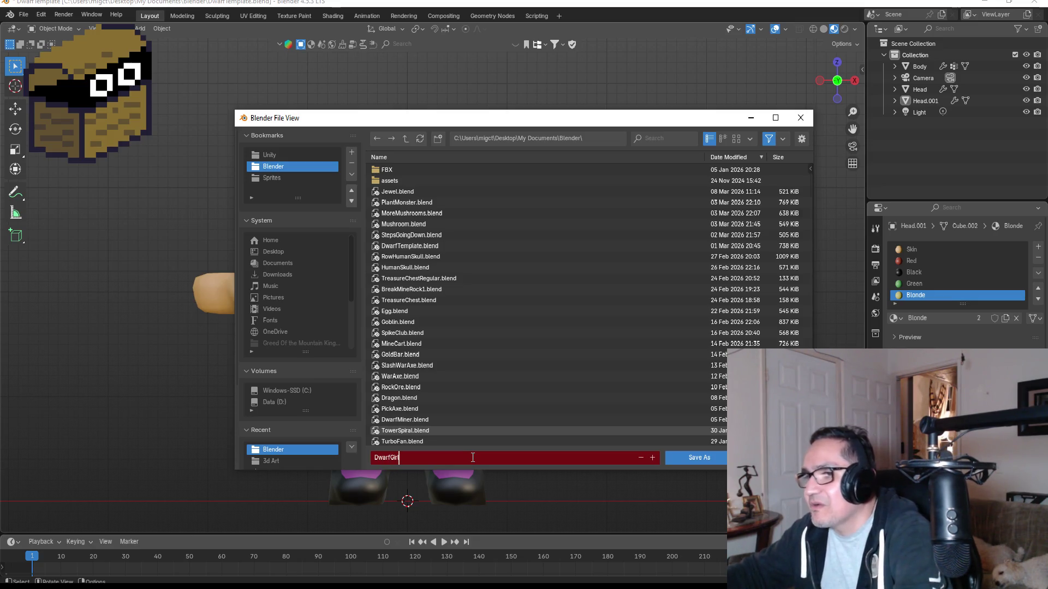
{"action": "left_click", "coordinate": [693, 459]}
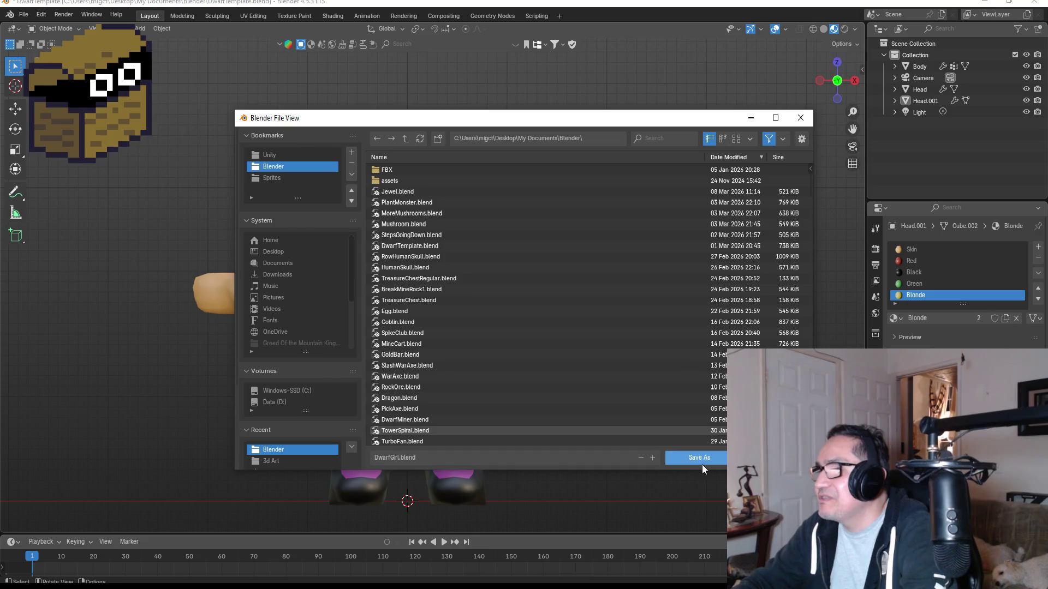
{"action": "left_click", "coordinate": [692, 457]}
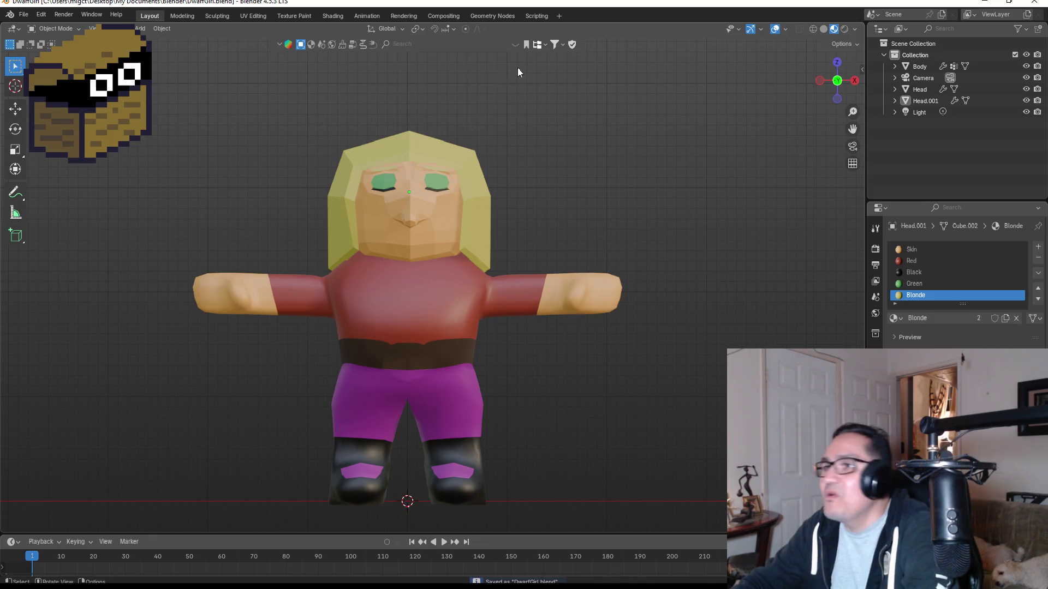
{"action": "scroll", "coordinate": [418, 129], "scroll_direction": "up", "scroll_amount": 4}
{"action": "scroll", "coordinate": [539, 294], "scroll_direction": "up", "scroll_amount": 5}
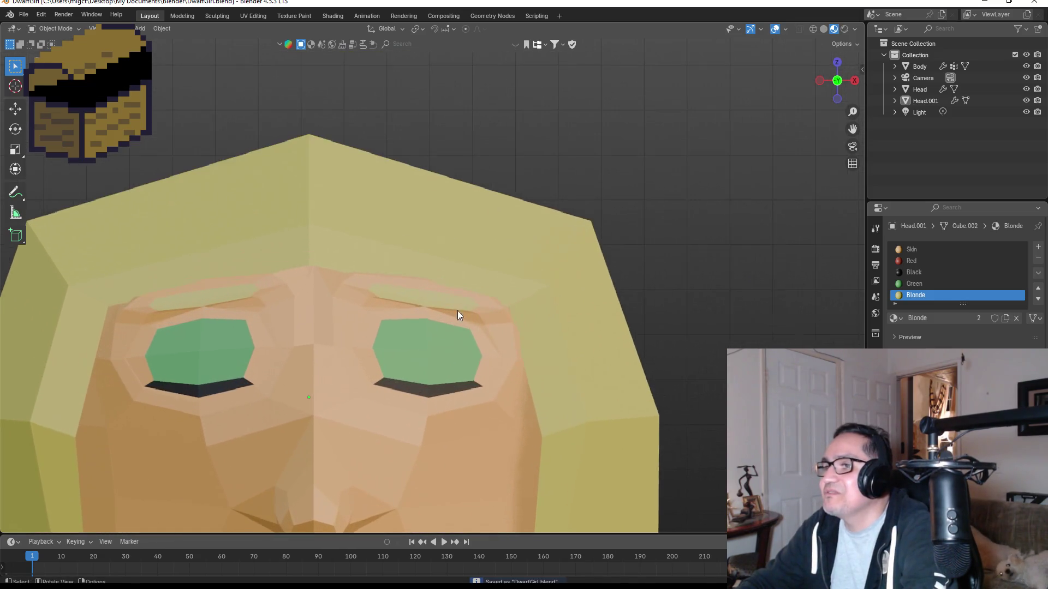
On the Head mesh, add a new material slot with a material named Blue coloured blue.
{"action": "left_click", "coordinate": [574, 362]}
{"action": "key", "text": "Tab"}
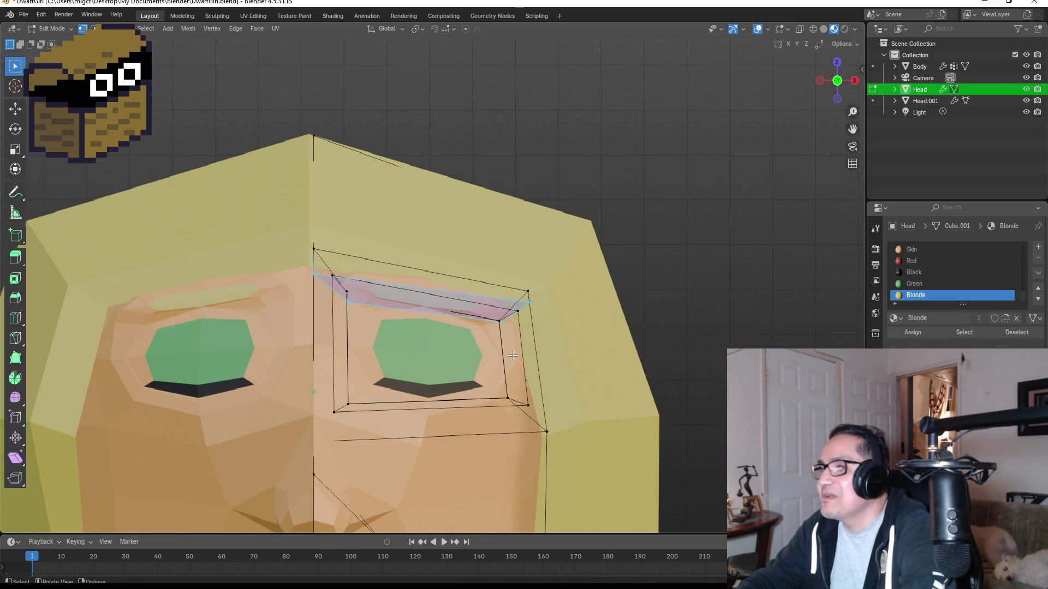
{"action": "scroll", "coordinate": [928, 268], "scroll_direction": "down", "scroll_amount": 1}
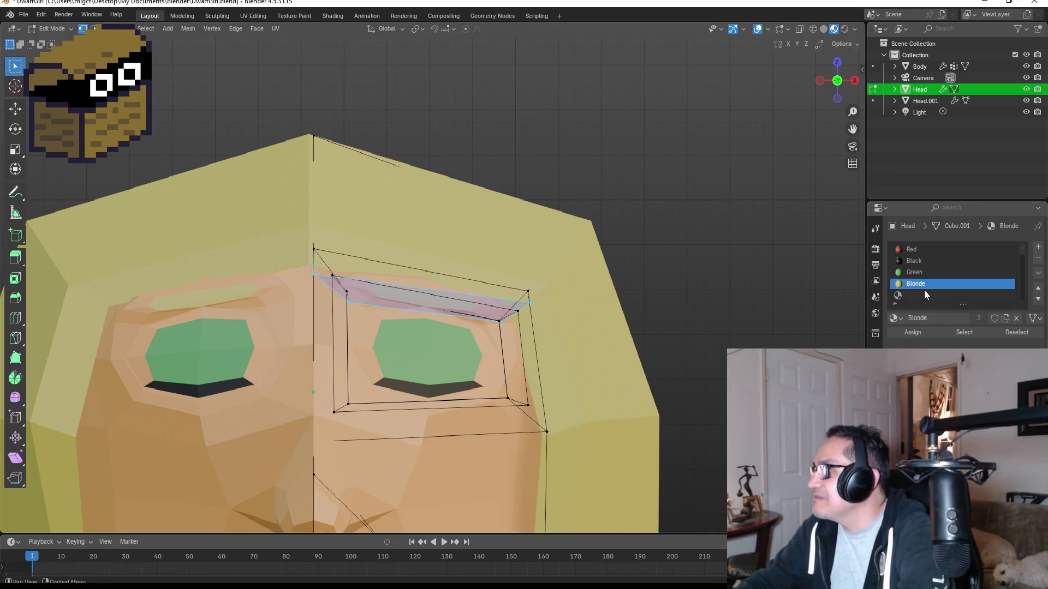
{"action": "left_click", "coordinate": [925, 295]}
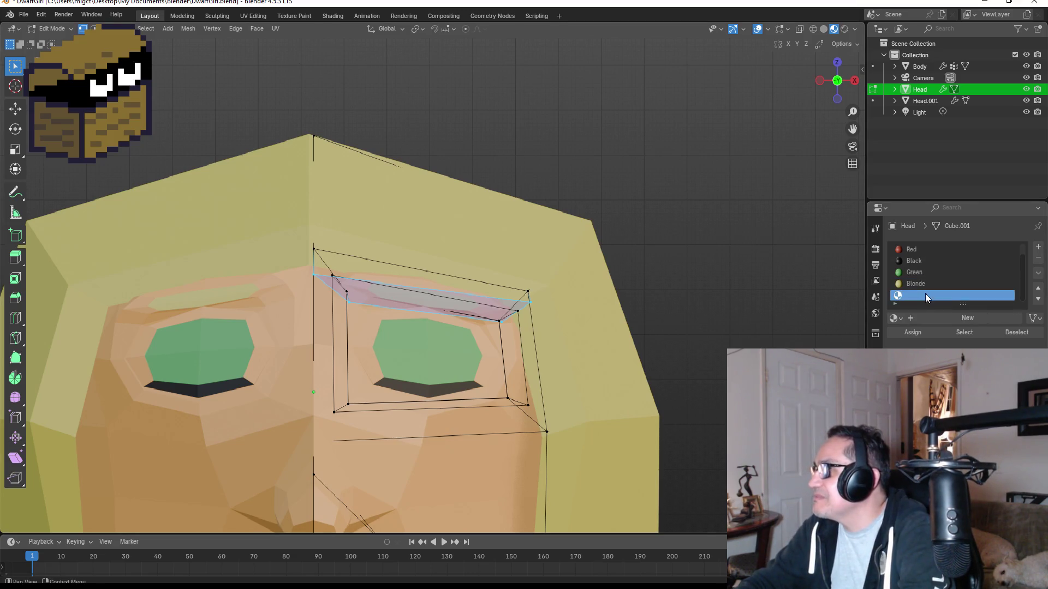
{"action": "left_click", "coordinate": [978, 317]}
{"action": "double_click", "coordinate": [955, 295]}
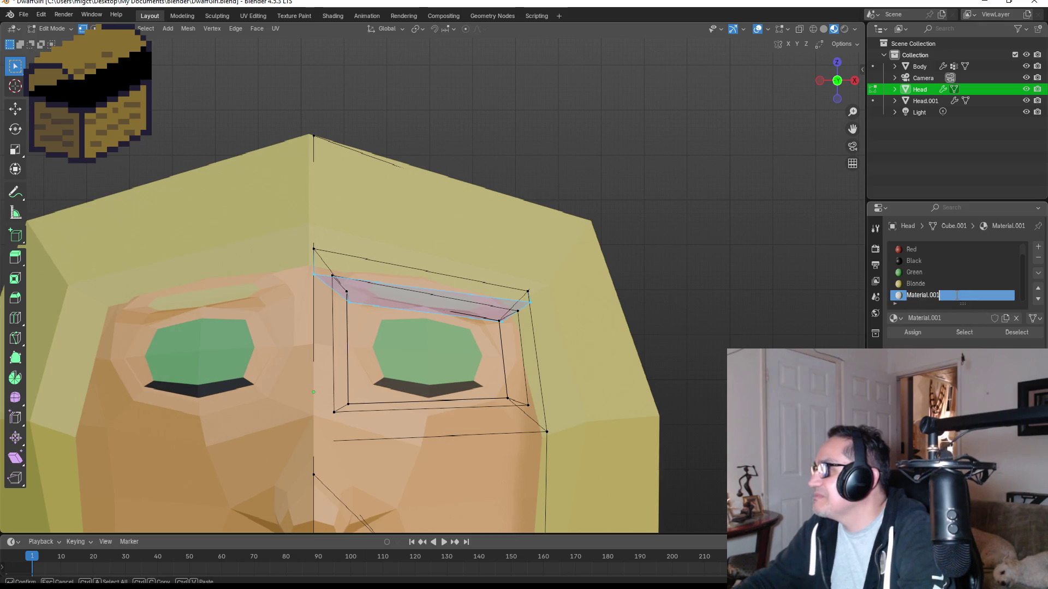
{"action": "type", "text": "Blue"}
{"action": "key", "text": "Return"}
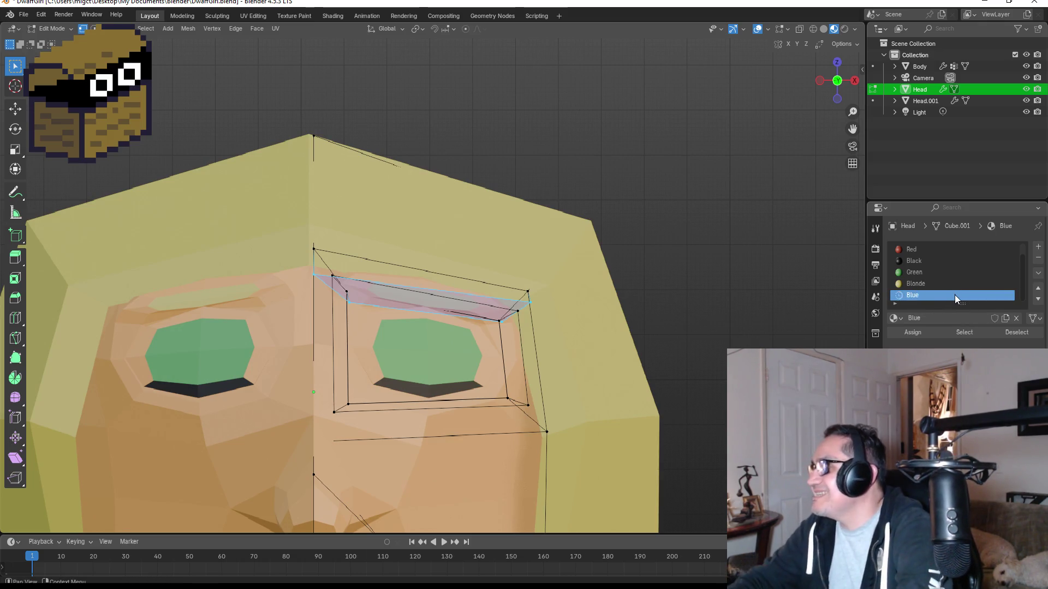
{"action": "left_click", "coordinate": [972, 382]}
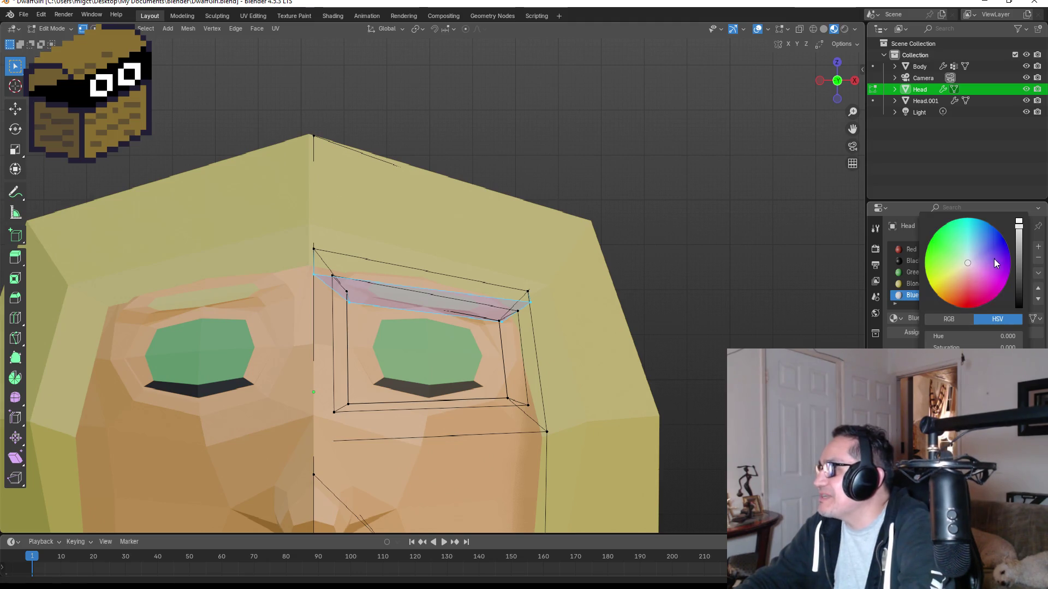
{"action": "left_click_drag", "start_coordinate": [995, 263], "coordinate": [994, 253]}
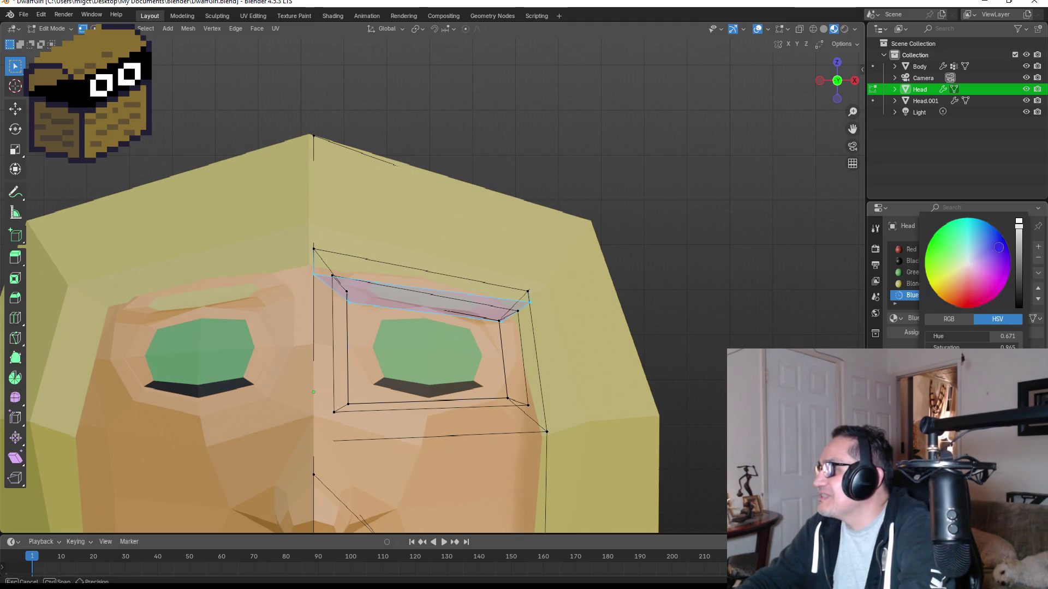
{"action": "left_click_drag", "start_coordinate": [995, 238], "coordinate": [991, 233]}
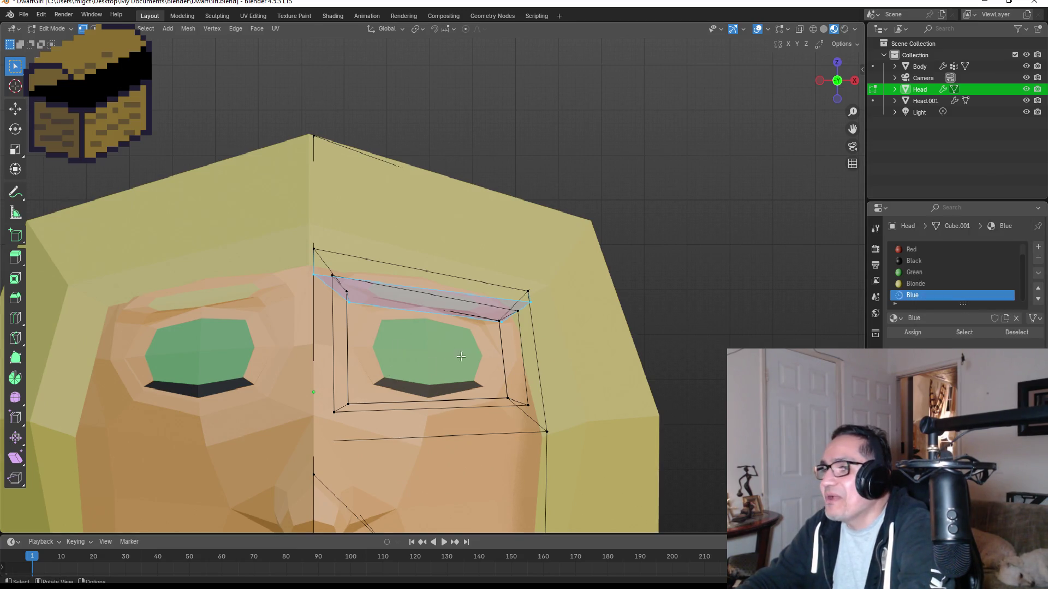
Select the green eye faces, assign the Blue material to them, and leave Edit Mode.
{"action": "key", "text": "alt+a"}
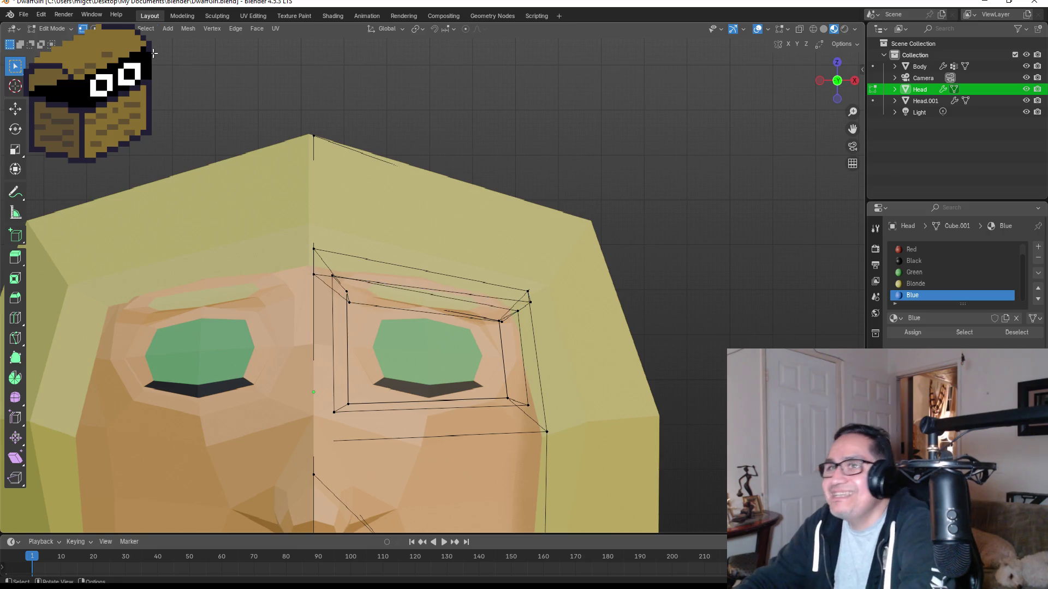
{"action": "left_click", "coordinate": [449, 363]}
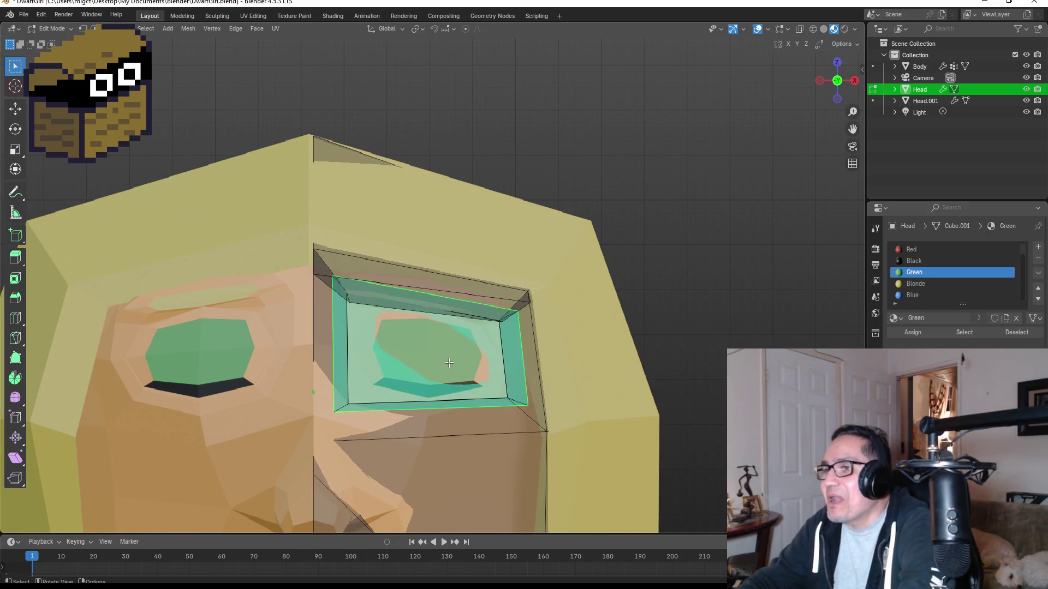
{"action": "left_click", "coordinate": [908, 296]}
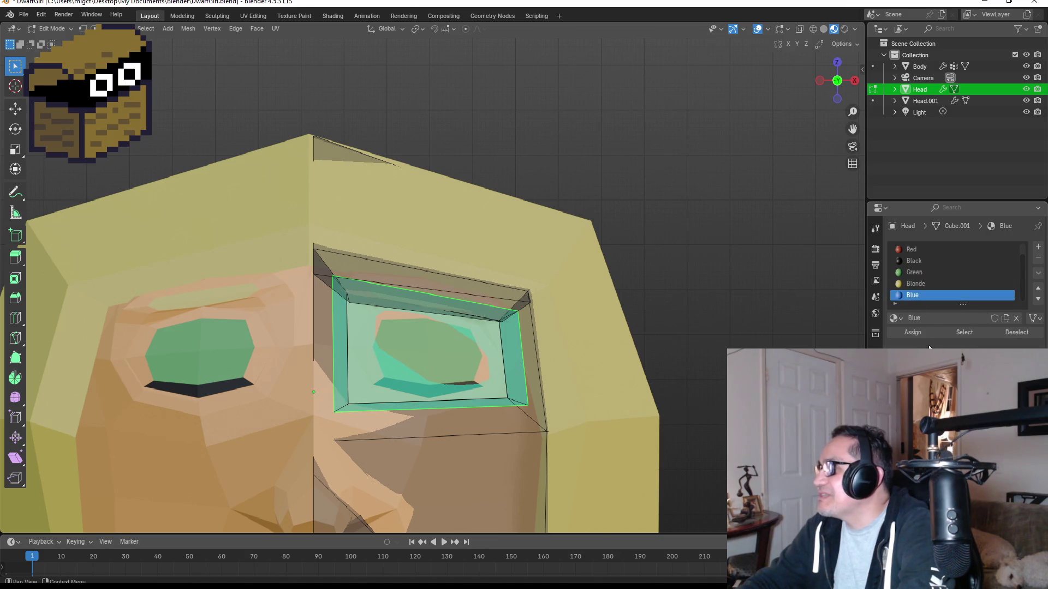
{"action": "left_click", "coordinate": [913, 332]}
{"action": "key", "text": "Tab"}
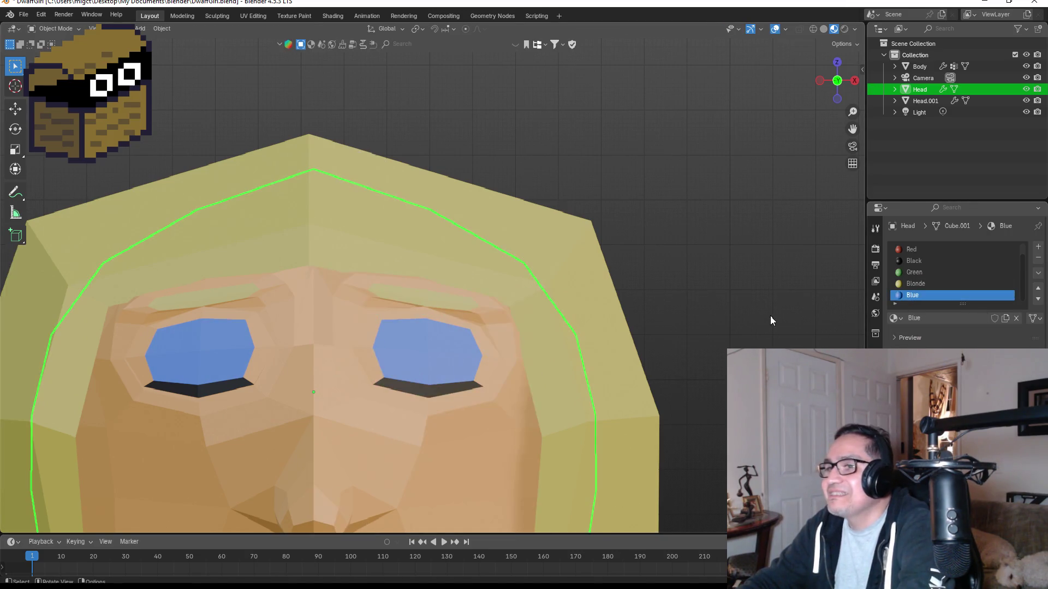
Orbit and zoom around the character to inspect the new blue eyes.
{"action": "mouse_move", "coordinate": [745, 331]}
{"action": "middle_mouse_down"}
{"action": "mouse_move", "coordinate": [679, 332]}
{"action": "mouse_move", "coordinate": [711, 370]}
{"action": "mouse_move", "coordinate": [663, 352]}
{"action": "mouse_move", "coordinate": [607, 361]}
{"action": "mouse_move", "coordinate": [663, 349]}
{"action": "mouse_move", "coordinate": [656, 354]}
{"action": "middle_mouse_up"}
{"action": "scroll", "coordinate": [679, 332], "scroll_direction": "down", "scroll_amount": 4}
{"action": "key", "text": "Tab"}
{"action": "key", "text": "Tab"}
{"action": "scroll", "coordinate": [664, 352], "scroll_direction": "down", "scroll_amount": 3}
{"action": "scroll", "coordinate": [668, 362], "scroll_direction": "down", "scroll_amount": 3}
{"action": "left_click", "coordinate": [656, 355]}
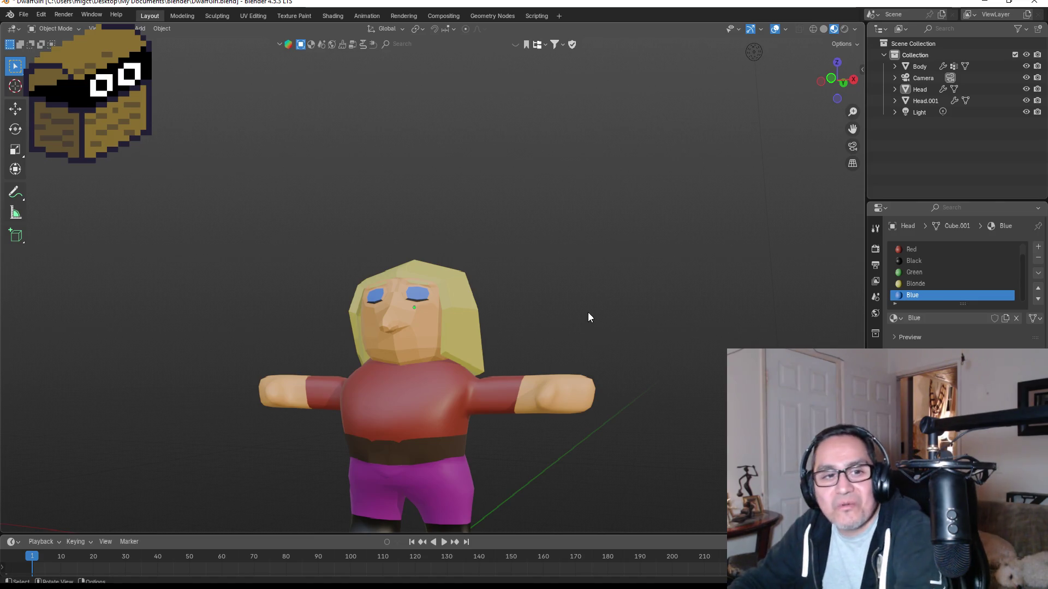
{"action": "mouse_move", "coordinate": [519, 313]}
{"action": "middle_mouse_down"}
{"action": "mouse_move", "coordinate": [583, 290]}
{"action": "mouse_move", "coordinate": [604, 319]}
{"action": "mouse_move", "coordinate": [519, 311]}
{"action": "mouse_move", "coordinate": [553, 325]}
{"action": "middle_mouse_up"}
{"action": "scroll", "coordinate": [553, 328], "scroll_direction": "down", "scroll_amount": 4}
{"action": "mouse_move", "coordinate": [516, 375]}
{"action": "middle_mouse_down"}
{"action": "mouse_move", "coordinate": [549, 335]}
{"action": "mouse_move", "coordinate": [594, 330]}
{"action": "mouse_move", "coordinate": [524, 342]}
{"action": "mouse_move", "coordinate": [441, 323]}
{"action": "middle_mouse_up"}
Return to the front view and save DwarfGirl.blend with Ctrl+S.
{"action": "key", "text": "KP_1"}
{"action": "scroll", "coordinate": [487, 318], "scroll_direction": "up", "scroll_amount": 3}
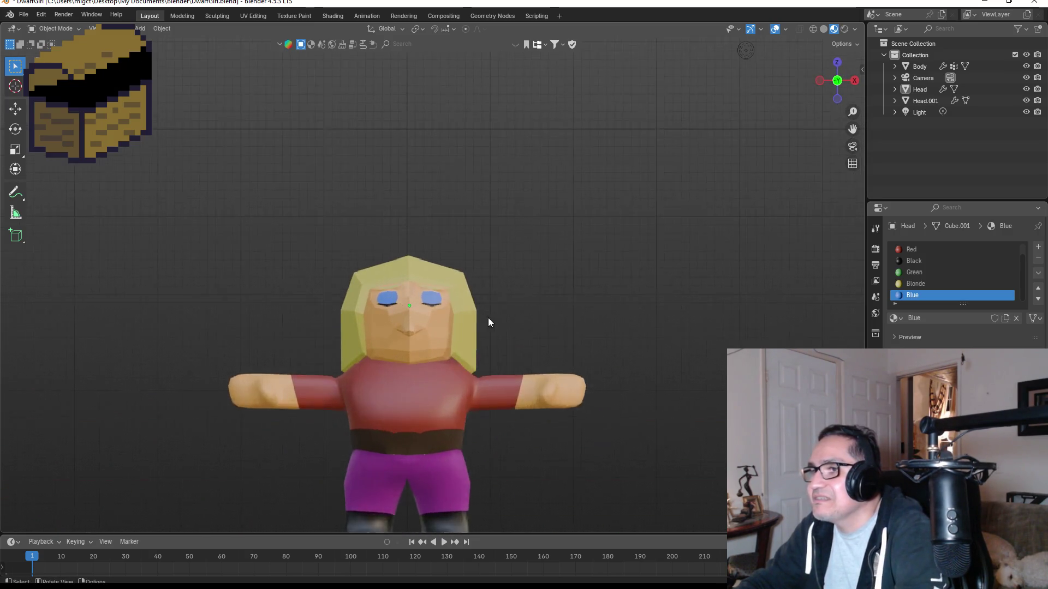
{"action": "scroll", "coordinate": [515, 326], "scroll_direction": "down", "scroll_amount": 2}
{"action": "mouse_move", "coordinate": [516, 328]}
{"action": "middle_mouse_down"}
{"action": "mouse_move", "coordinate": [513, 313]}
{"action": "mouse_move", "coordinate": [306, 301]}
{"action": "mouse_move", "coordinate": [608, 331]}
{"action": "mouse_move", "coordinate": [587, 325]}
{"action": "middle_mouse_up"}
{"action": "key", "text": "KP_1"}
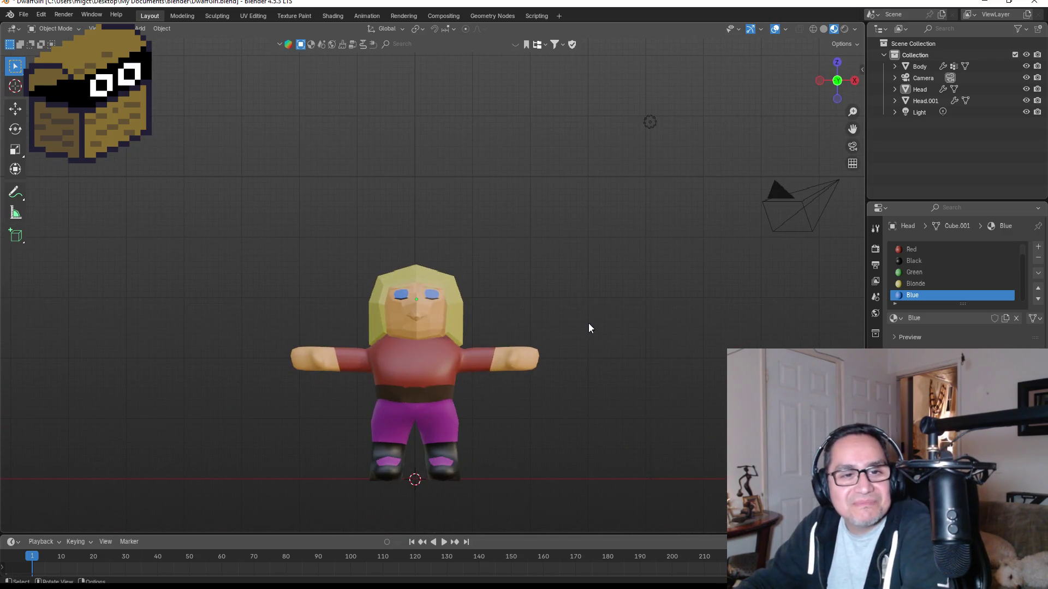
{"action": "scroll", "coordinate": [563, 317], "scroll_direction": "up", "scroll_amount": 4}
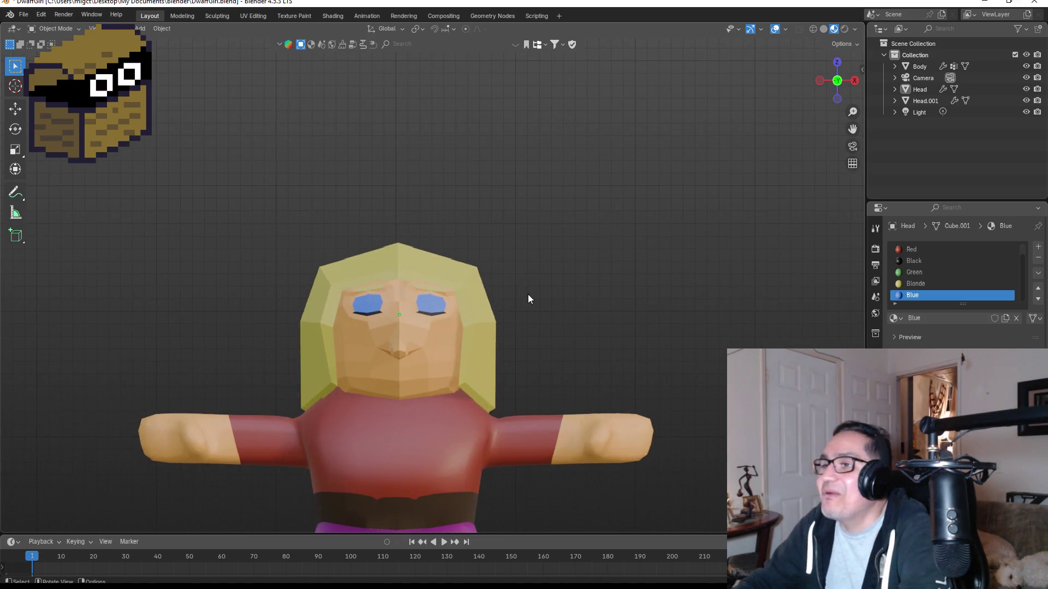
{"action": "left_click", "coordinate": [21, 15]}
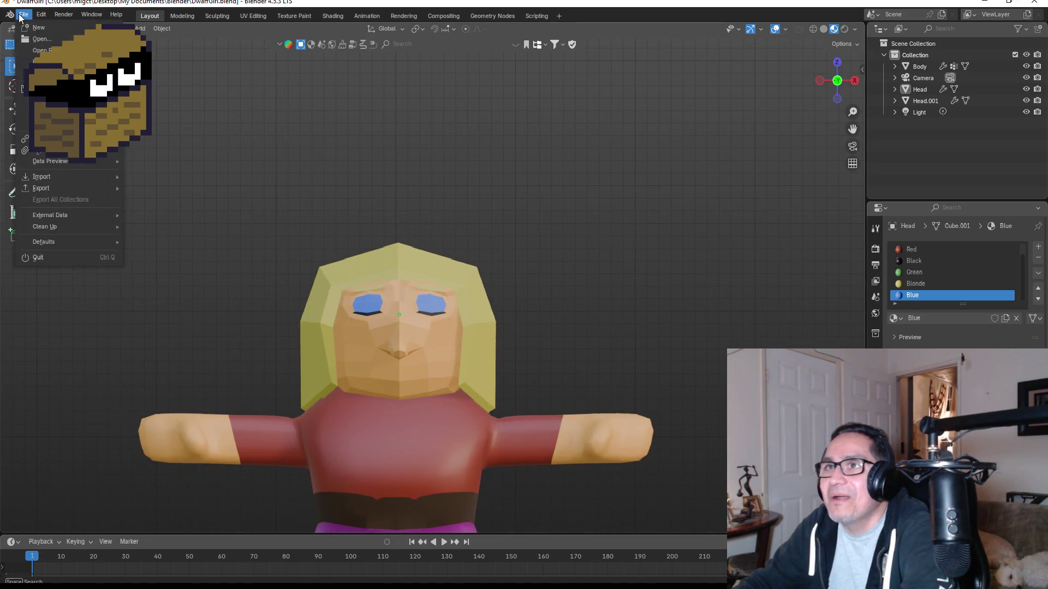
{"action": "key", "text": "ctrl+s"}
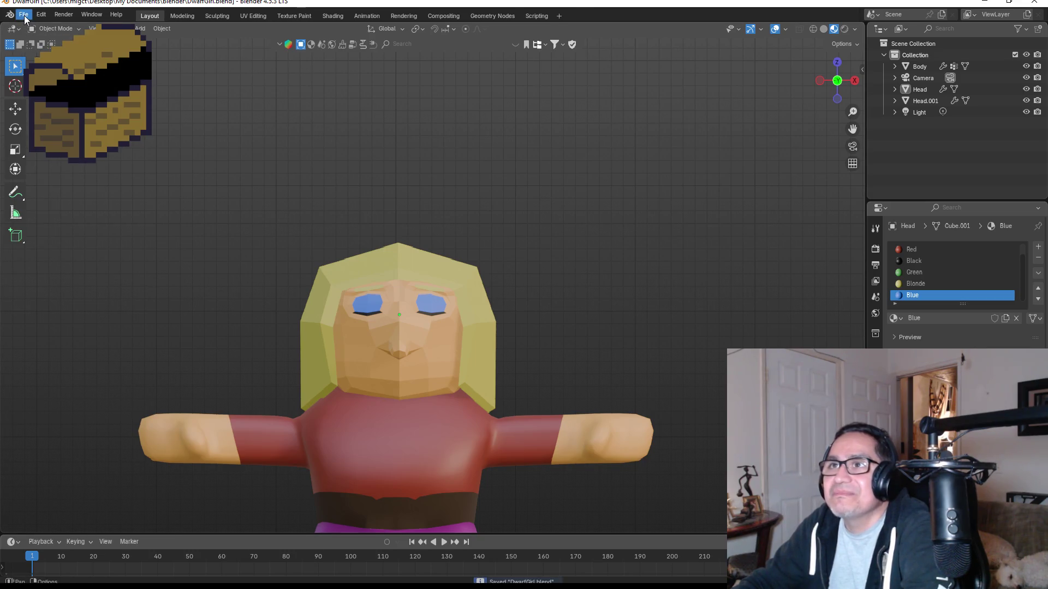
Export DwarfGirl.fbx to the Dwarf Miner project's Assets/3d Art folder with the ExportUnity preset.
{"action": "left_click", "coordinate": [24, 16]}
{"action": "mouse_move", "coordinate": [74, 184]}
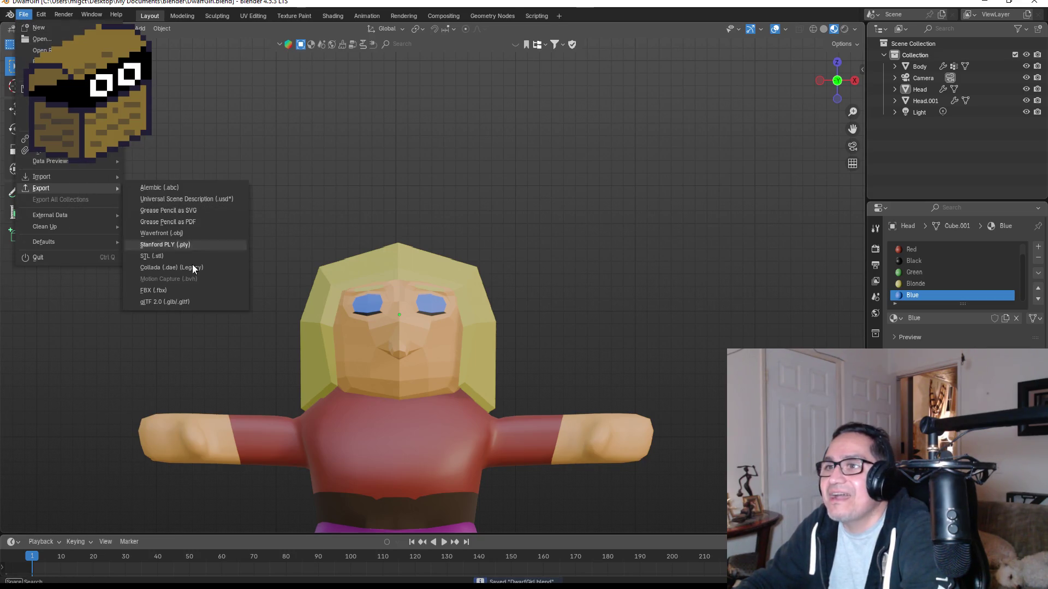
{"action": "left_click", "coordinate": [181, 291]}
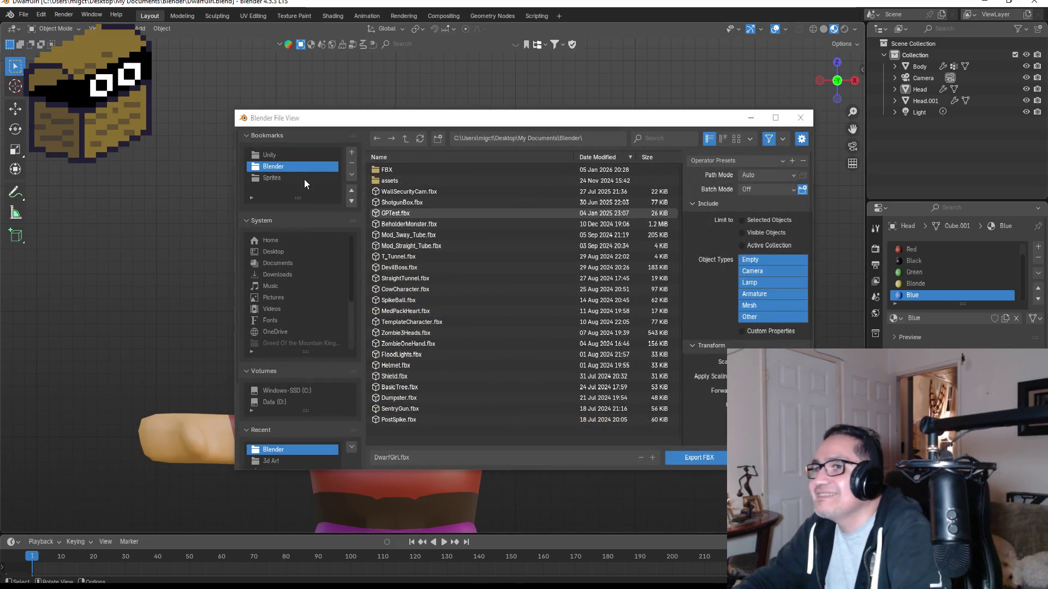
{"action": "left_click", "coordinate": [281, 156]}
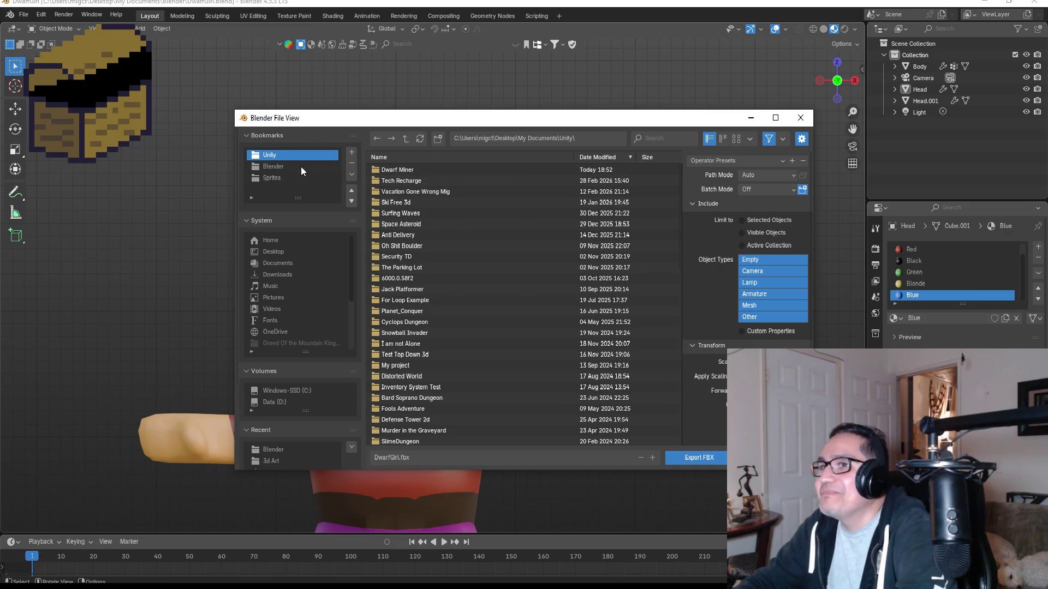
{"action": "double_click", "coordinate": [376, 170]}
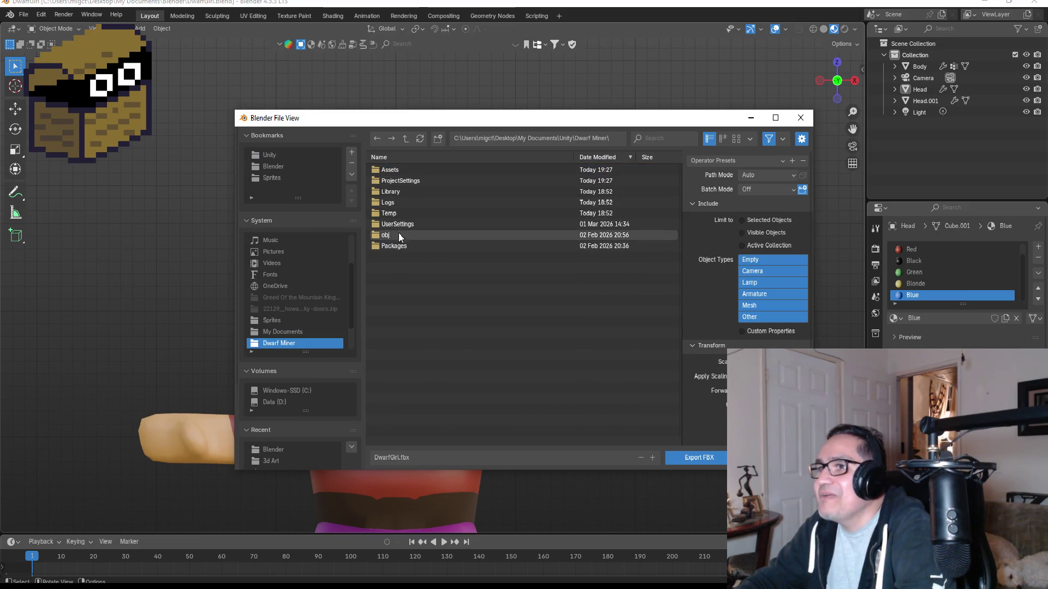
{"action": "double_click", "coordinate": [391, 171]}
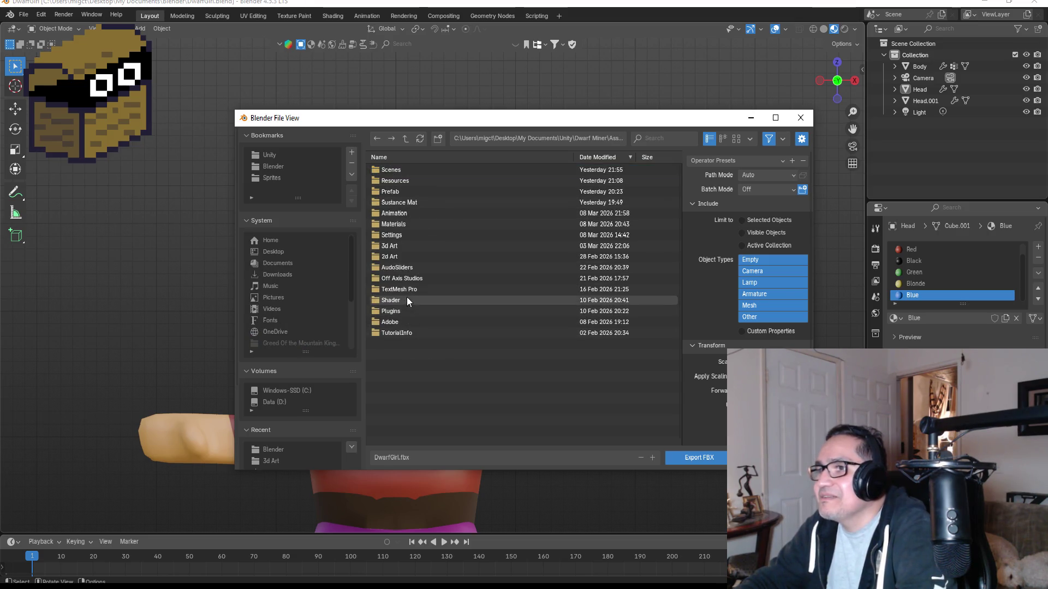
{"action": "double_click", "coordinate": [404, 247]}
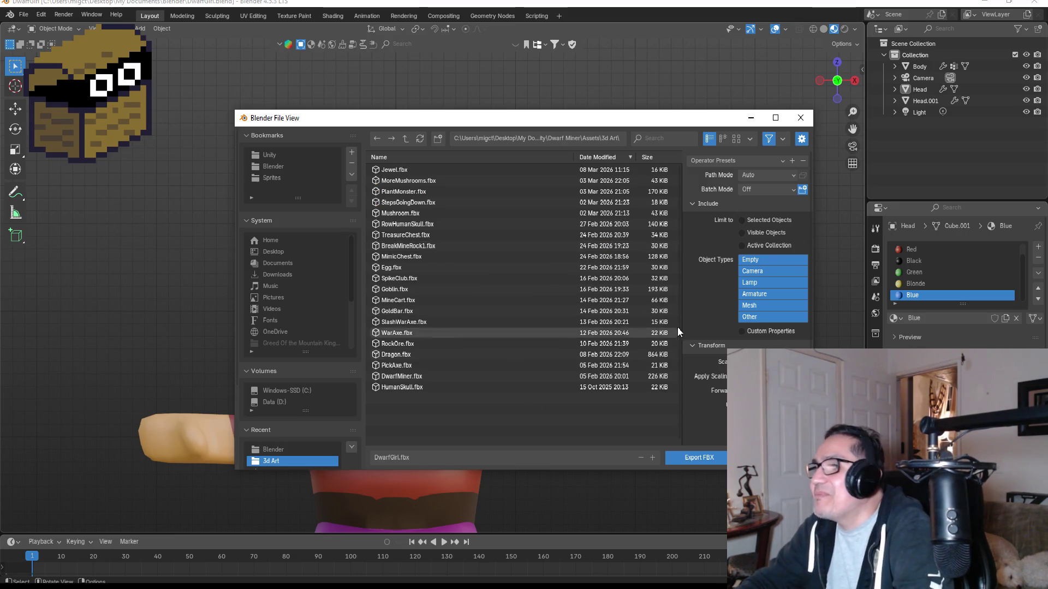
{"action": "left_click", "coordinate": [735, 161]}
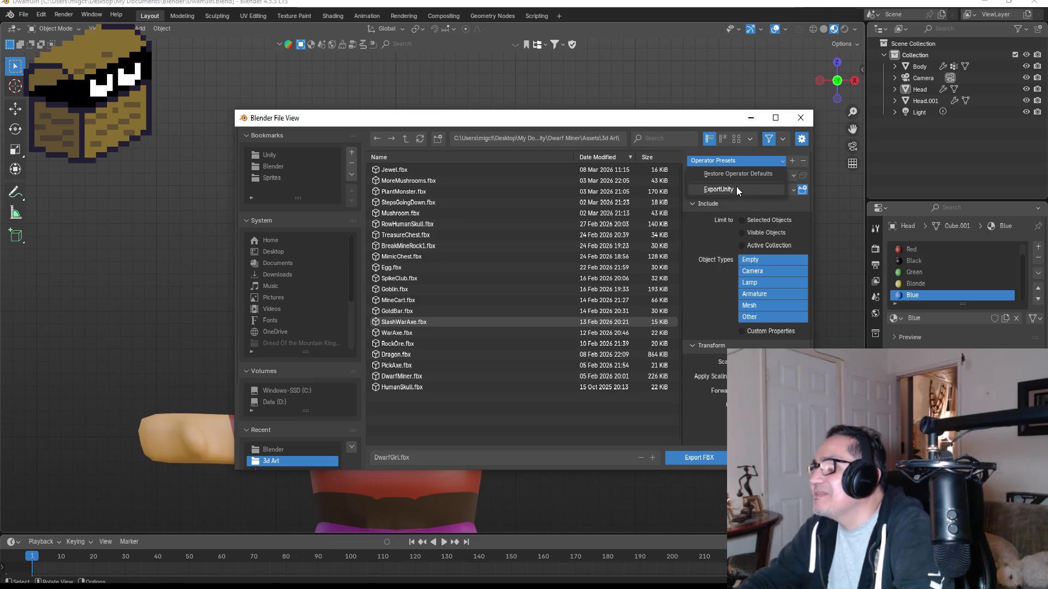
{"action": "left_click", "coordinate": [736, 186]}
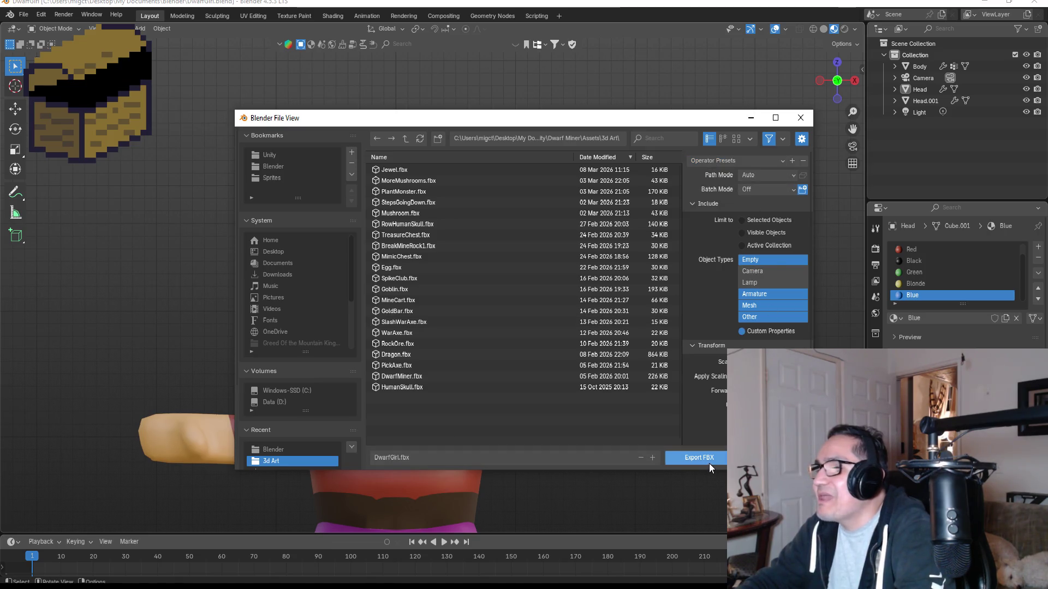
{"action": "left_click", "coordinate": [676, 458]}
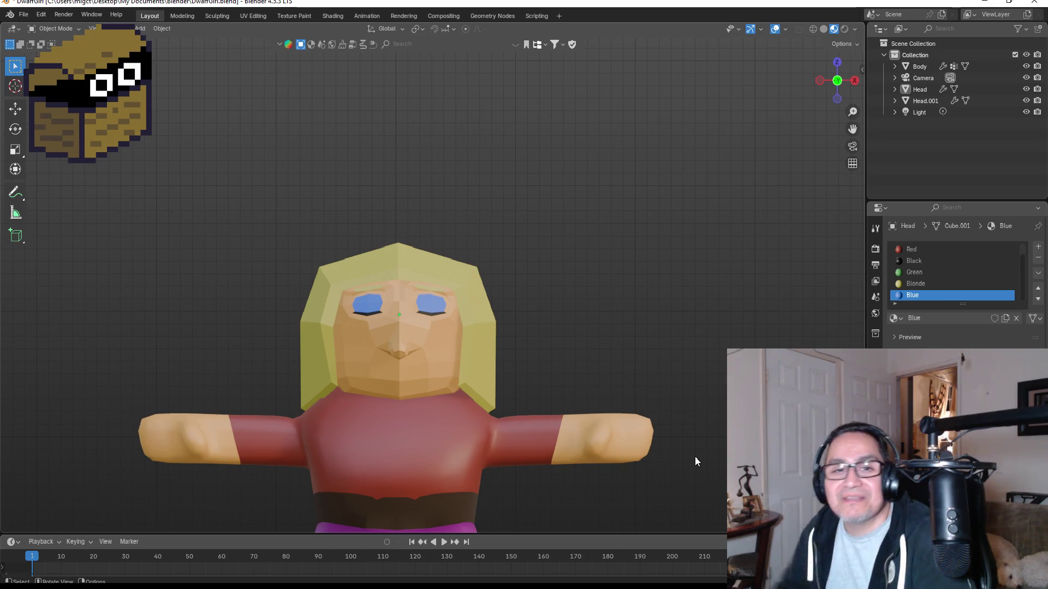
{"action": "scroll", "coordinate": [628, 417], "scroll_direction": "down", "scroll_amount": 5}
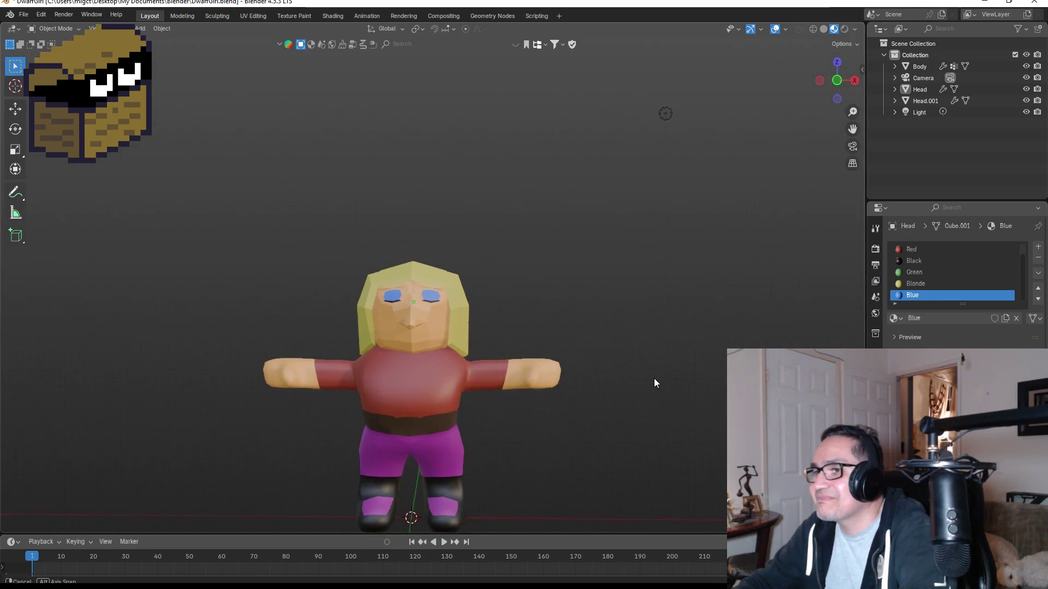
{"action": "mouse_move", "coordinate": [653, 379]}
{"action": "middle_mouse_down"}
{"action": "mouse_move", "coordinate": [590, 381]}
{"action": "mouse_move", "coordinate": [775, 364]}
{"action": "mouse_move", "coordinate": [646, 368]}
{"action": "middle_mouse_up"}
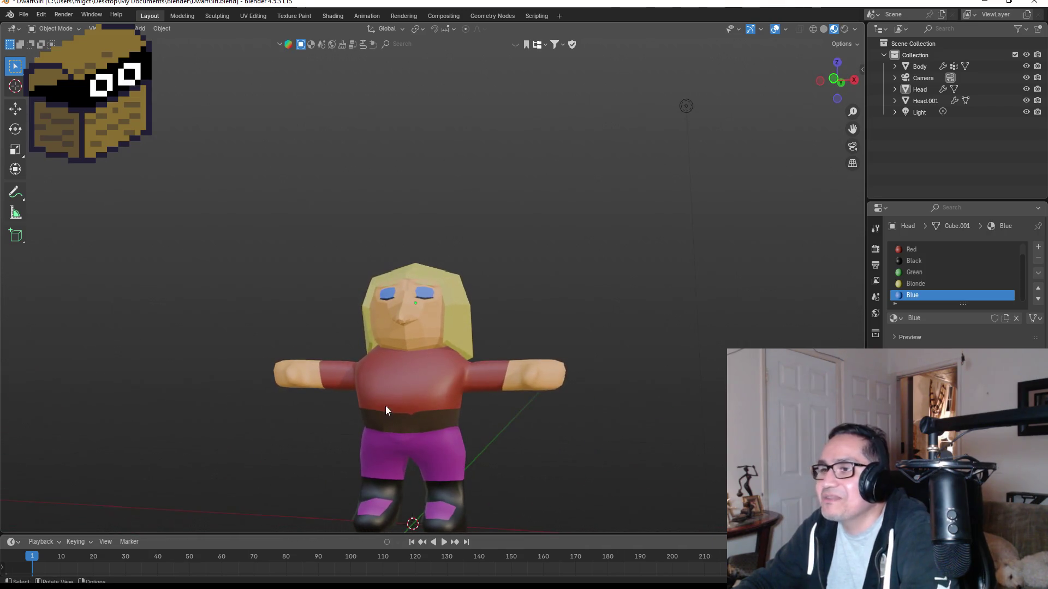
{"action": "mouse_move", "coordinate": [411, 389]}
{"action": "middle_mouse_down"}
{"action": "mouse_move", "coordinate": [460, 377]}
{"action": "mouse_move", "coordinate": [440, 392]}
{"action": "mouse_move", "coordinate": [577, 382]}
{"action": "mouse_move", "coordinate": [512, 394]}
{"action": "mouse_move", "coordinate": [571, 392]}
{"action": "middle_mouse_up"}
{"action": "left_click", "coordinate": [424, 380]}
{"action": "mouse_move", "coordinate": [614, 386]}
{"action": "middle_mouse_down"}
{"action": "mouse_move", "coordinate": [646, 382]}
{"action": "mouse_move", "coordinate": [625, 389]}
{"action": "middle_mouse_up"}
{"action": "key", "text": "KP_1"}
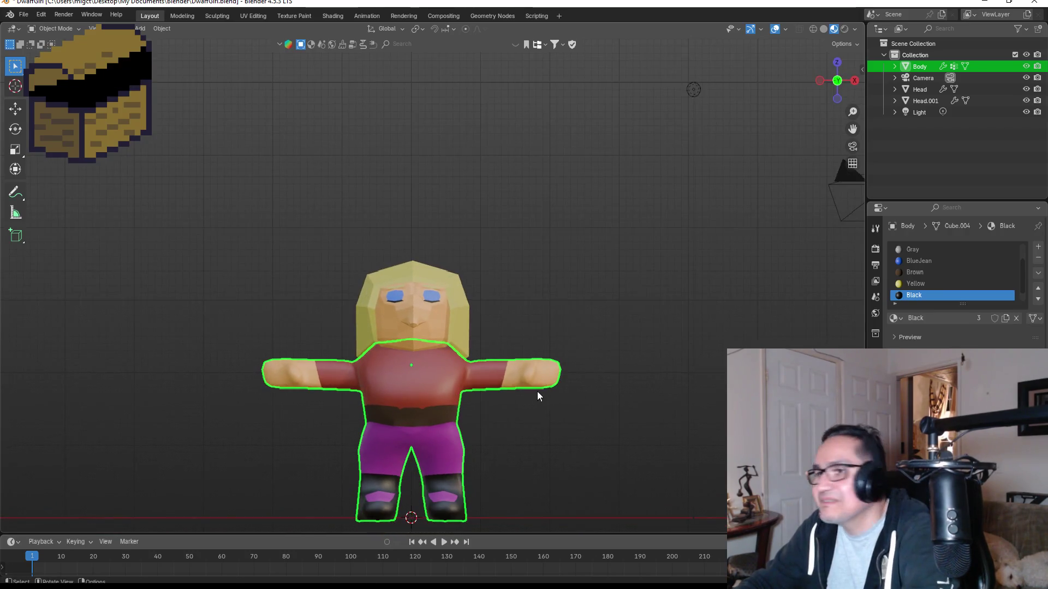
{"action": "left_click", "coordinate": [618, 333]}
{"action": "mouse_move", "coordinate": [695, 373]}
{"action": "middle_mouse_down"}
{"action": "mouse_move", "coordinate": [585, 360]}
{"action": "mouse_move", "coordinate": [617, 357]}
{"action": "middle_mouse_up"}
{"action": "key", "text": "KP_1"}
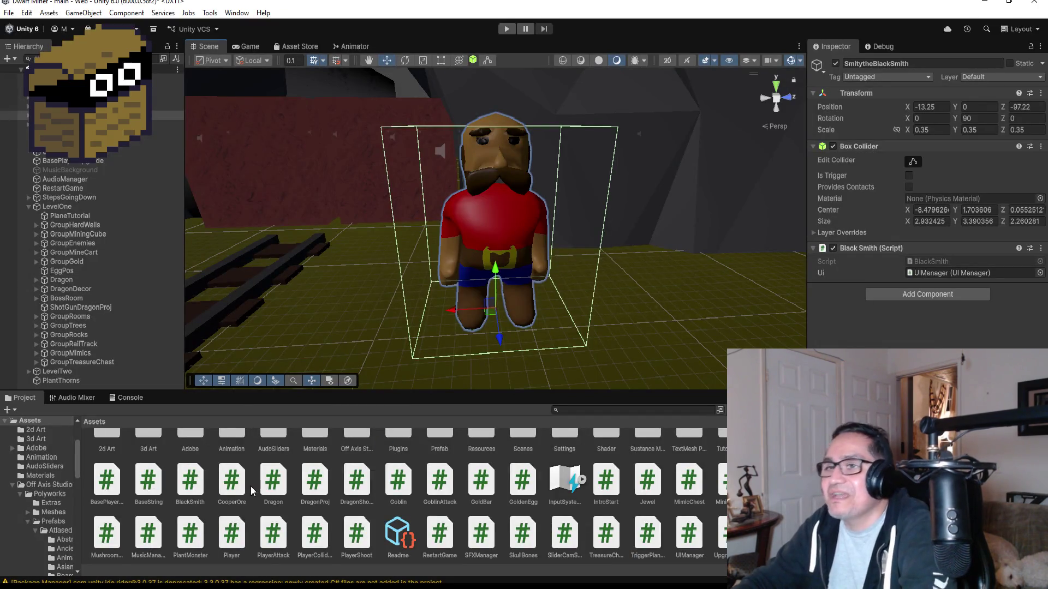
Collapse LevelOne in the Hierarchy, open the 3d Art folder, and select the DwarfGirl model.
{"action": "left_click", "coordinate": [28, 207]}
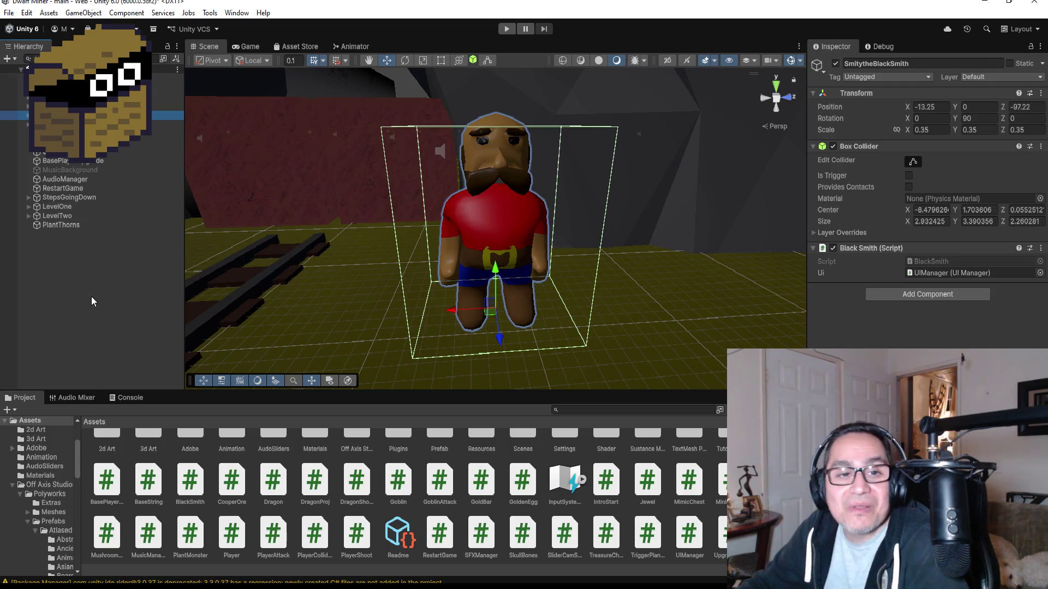
{"action": "scroll", "coordinate": [161, 461], "scroll_direction": "up", "scroll_amount": 1}
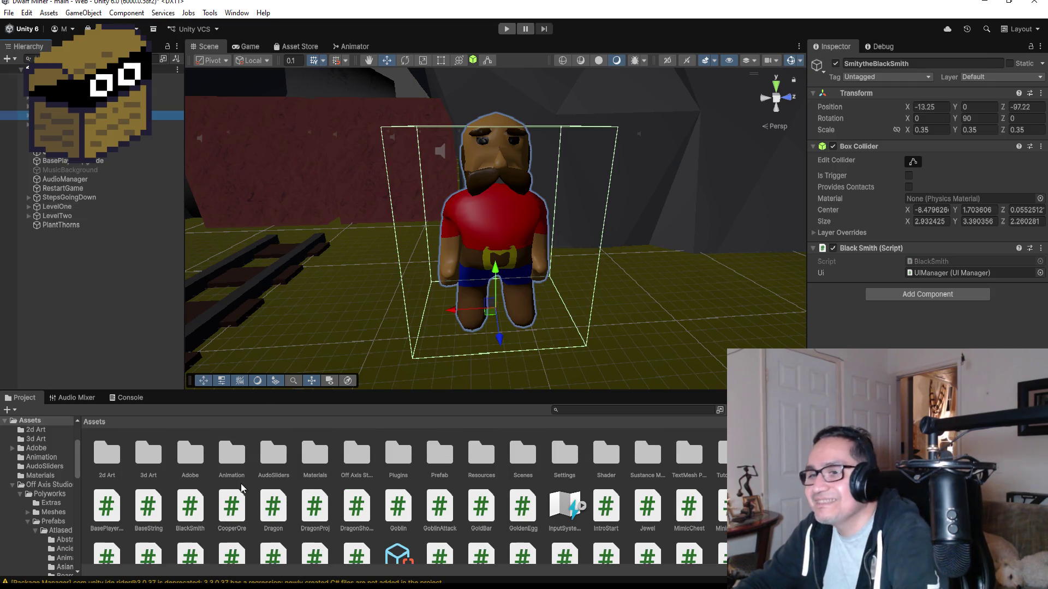
{"action": "double_click", "coordinate": [160, 460]}
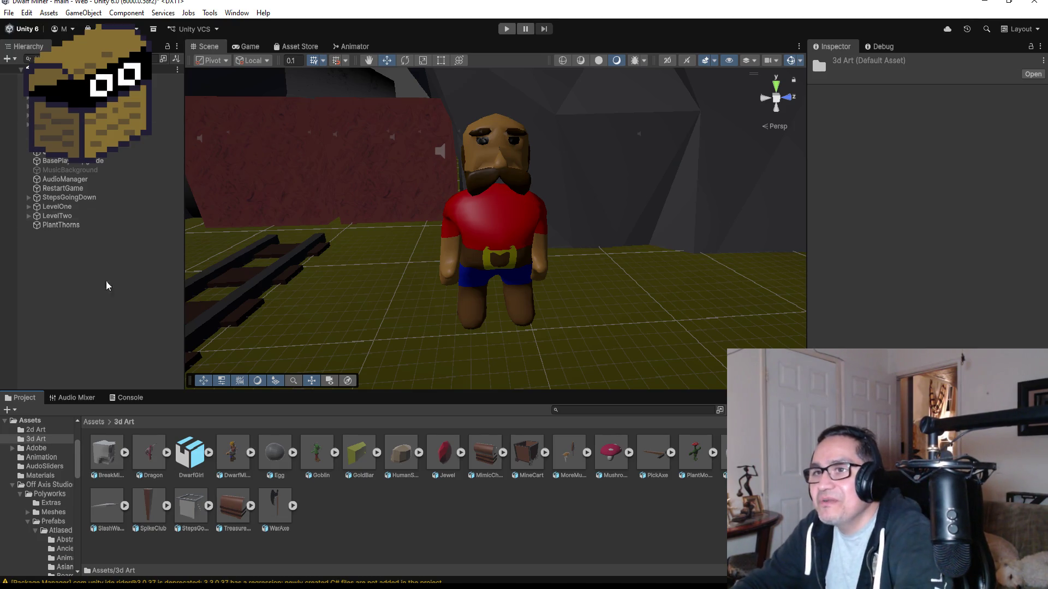
{"action": "left_click", "coordinate": [193, 461]}
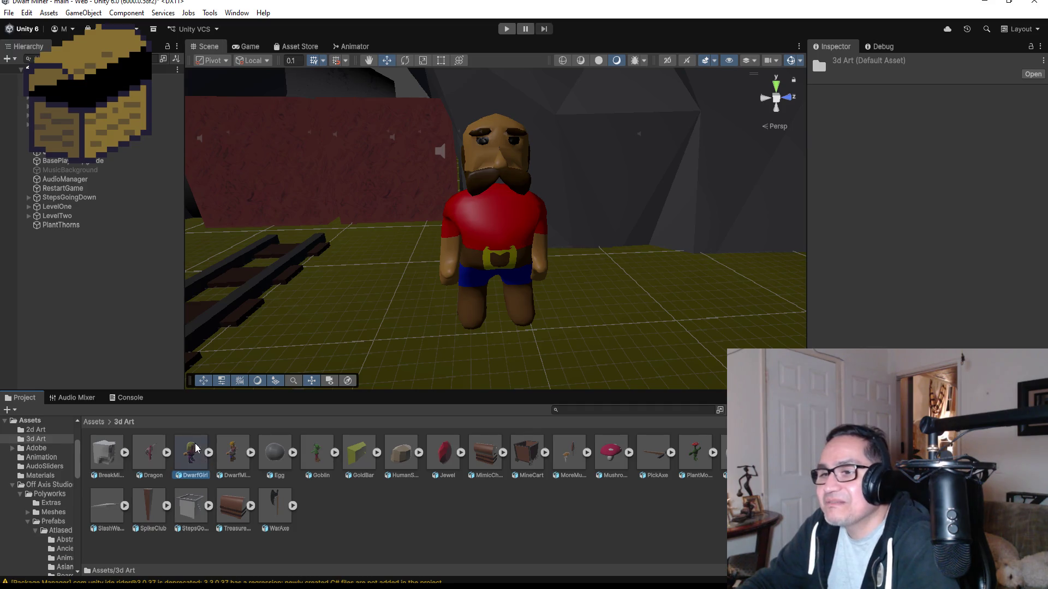
Drag DwarfGirl into the Hierarchy, unpack the prefab completely, and frame it in the Scene view.
{"action": "left_click_drag", "start_coordinate": [193, 458], "coordinate": [64, 257]}
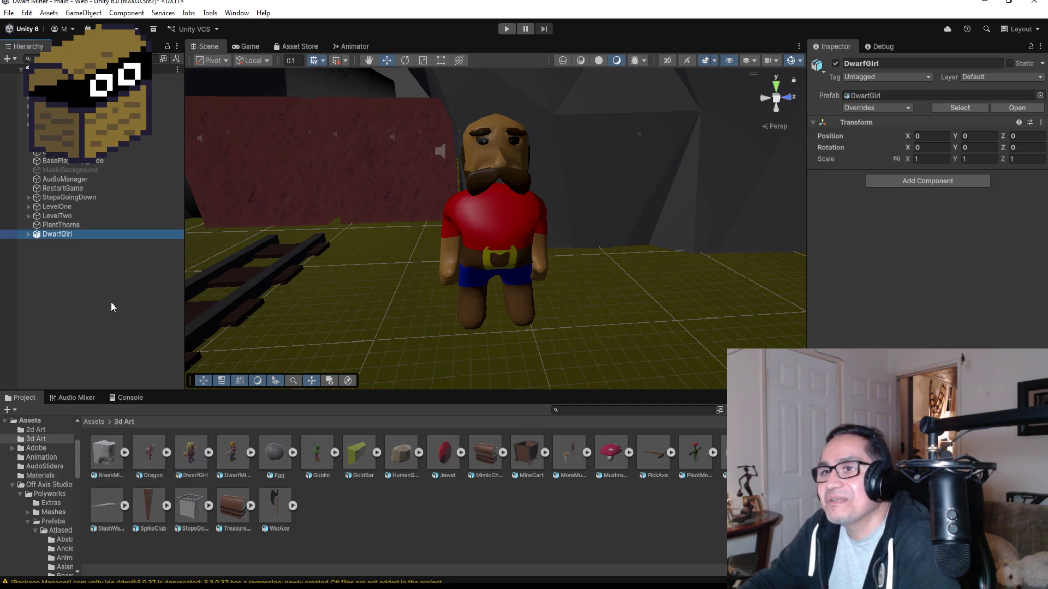
{"action": "right_click", "coordinate": [67, 236]}
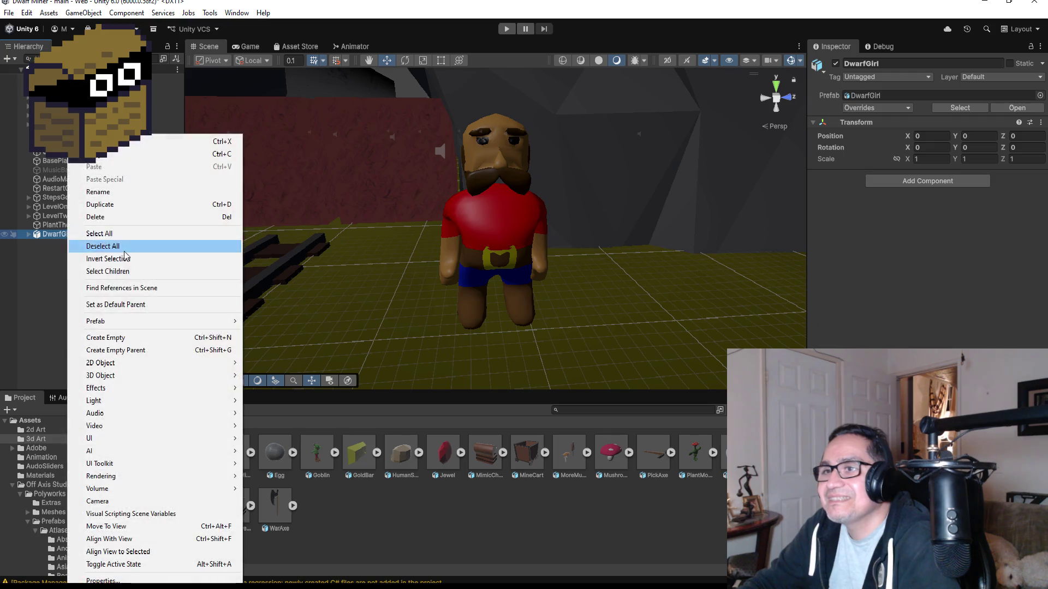
{"action": "mouse_move", "coordinate": [139, 322]}
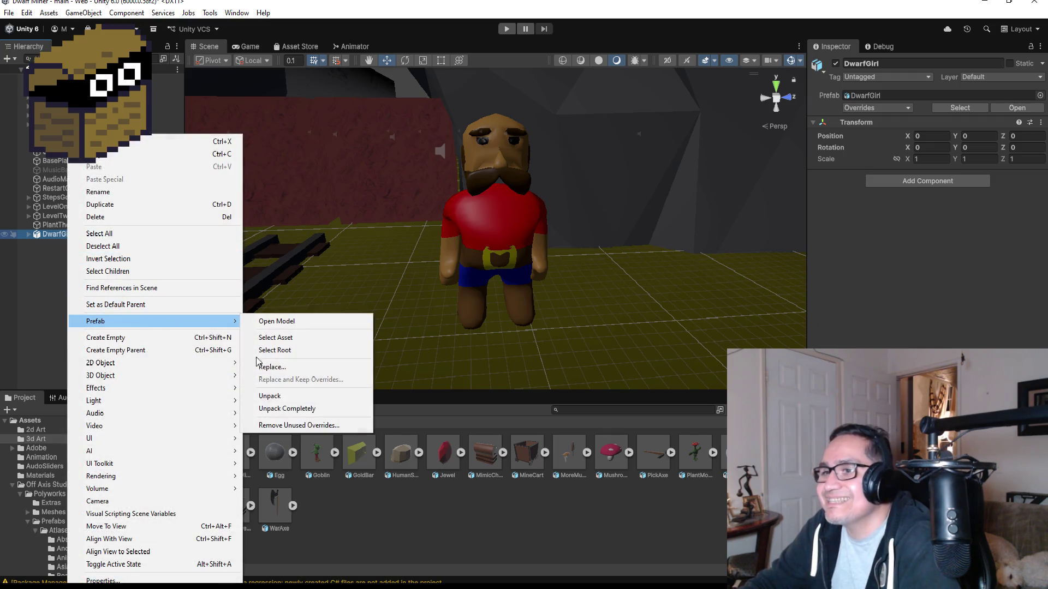
{"action": "left_click", "coordinate": [304, 410]}
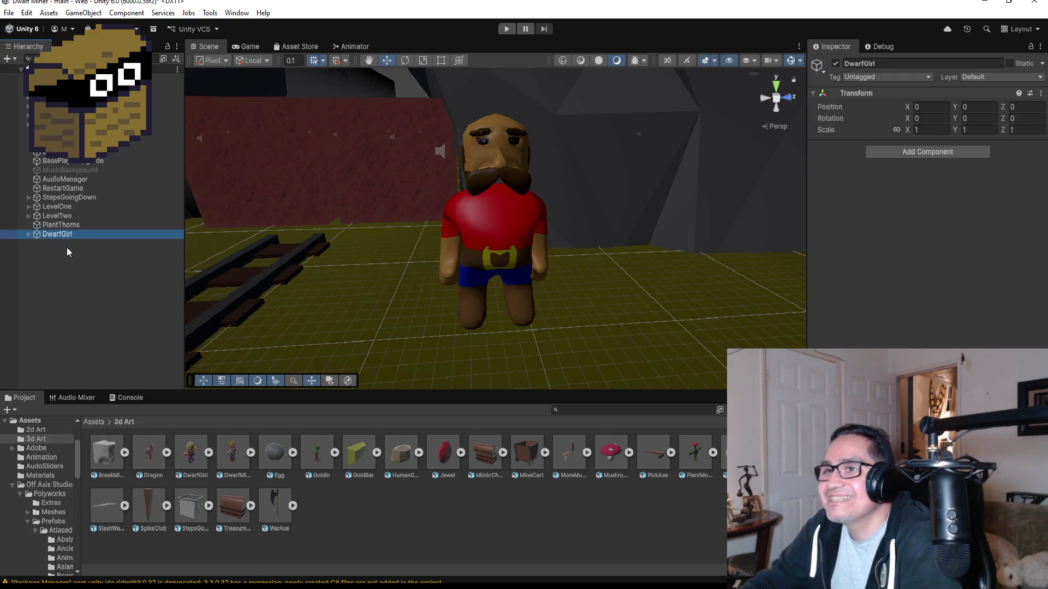
{"action": "double_click", "coordinate": [92, 231]}
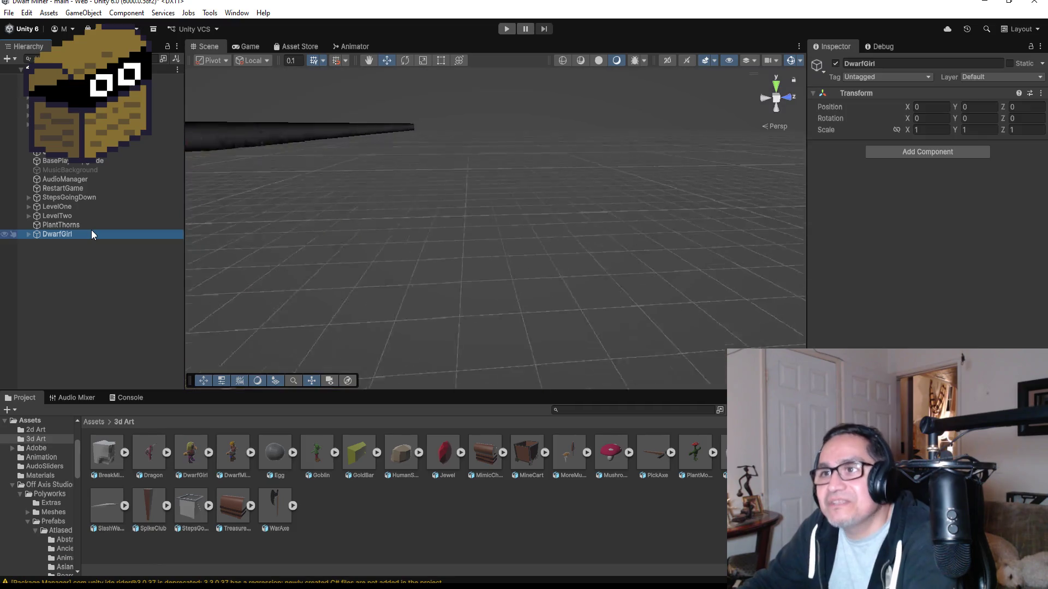
From top view, drag DwarfGirl to X -9.2, Z -102.43 beside the blacksmith.
{"action": "left_click", "coordinate": [777, 87]}
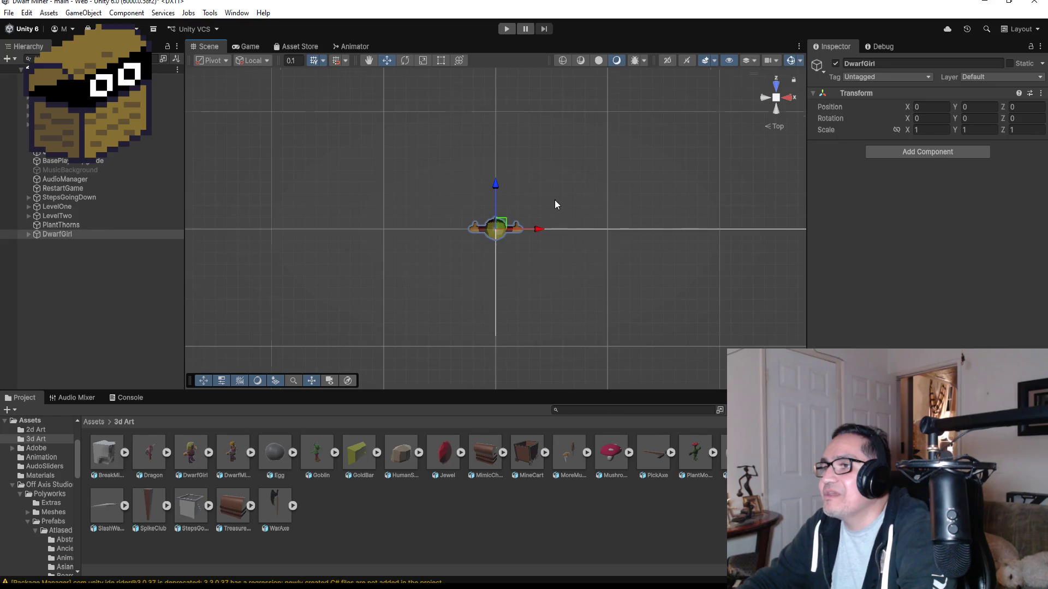
{"action": "scroll", "coordinate": [537, 211], "scroll_direction": "down", "scroll_amount": 5}
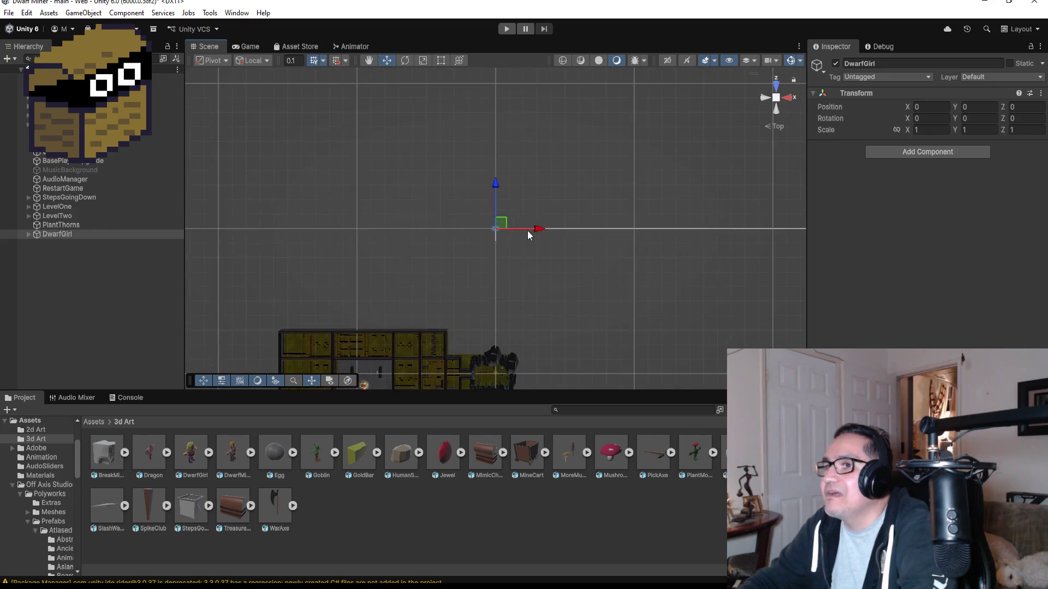
{"action": "scroll", "coordinate": [530, 232], "scroll_direction": "down", "scroll_amount": 5}
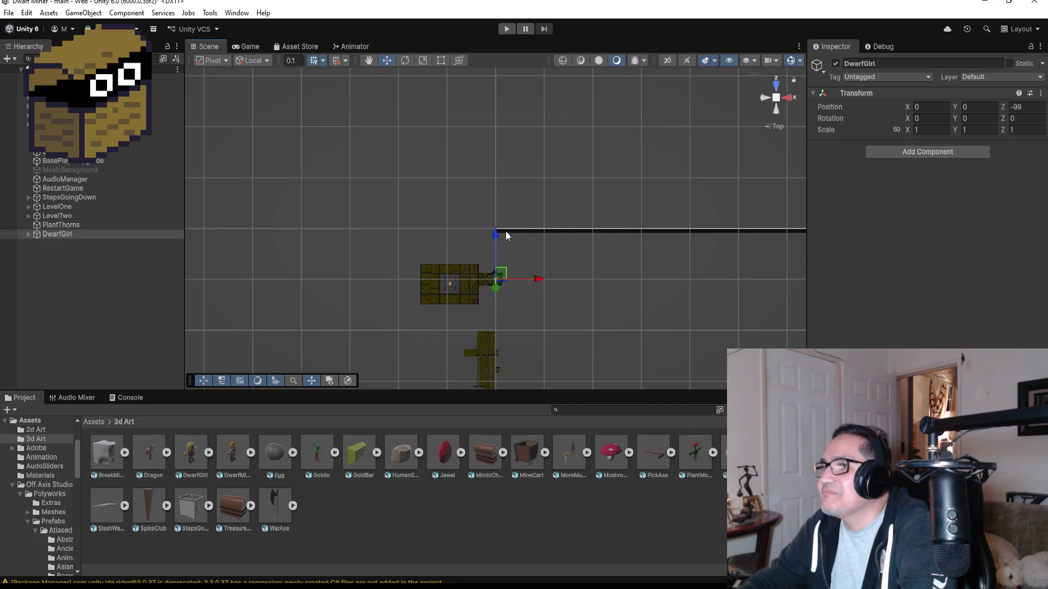
{"action": "key", "text": "f"}
{"action": "scroll", "coordinate": [715, 249], "scroll_direction": "down", "scroll_amount": 10}
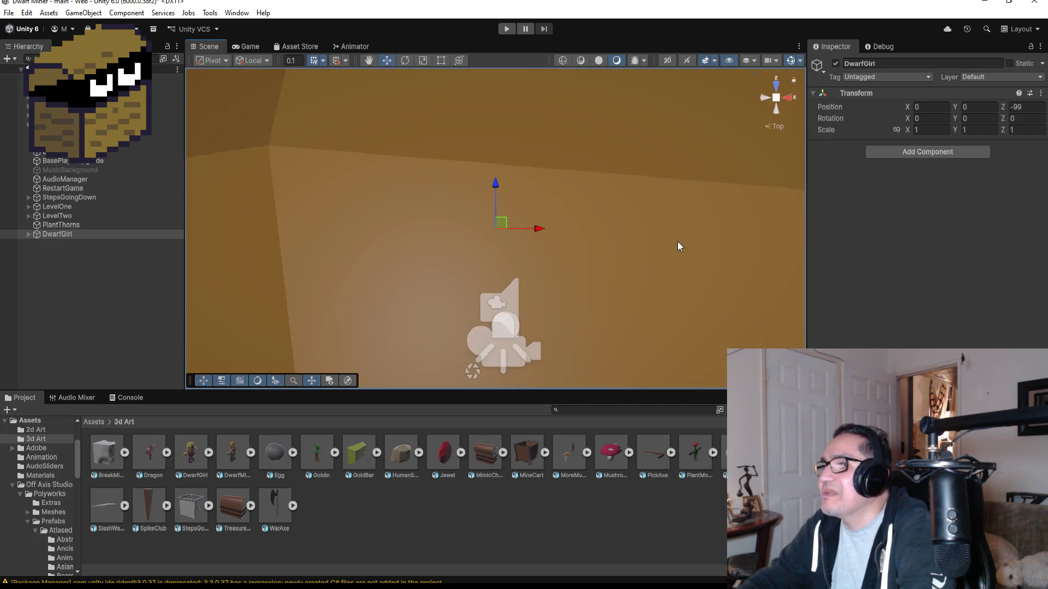
{"action": "scroll", "coordinate": [630, 239], "scroll_direction": "down", "scroll_amount": 5}
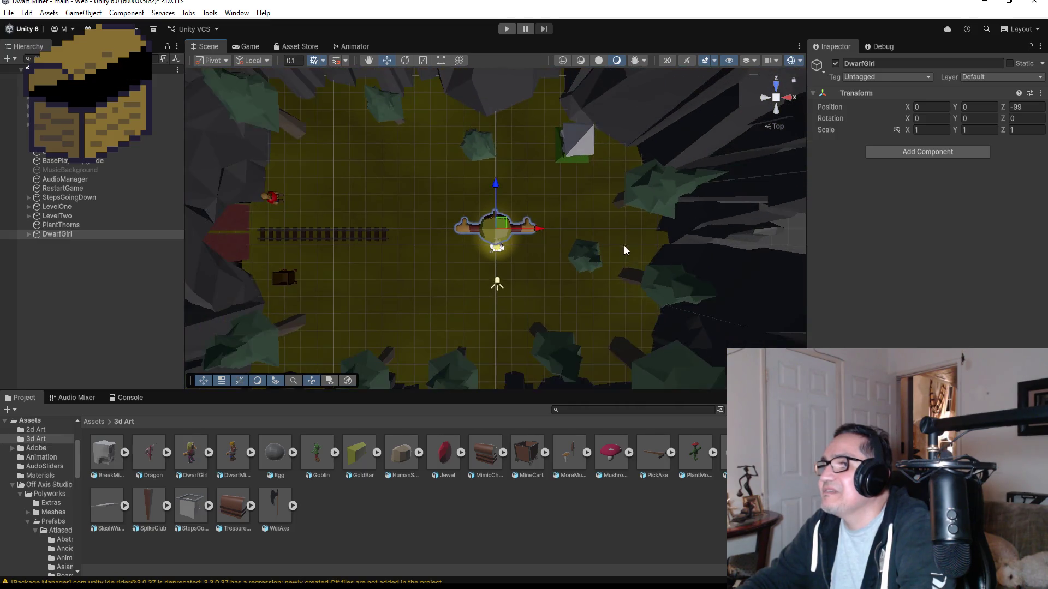
{"action": "mouse_move", "coordinate": [543, 238]}
{"action": "left_mouse_down"}
{"action": "mouse_move", "coordinate": [499, 232]}
{"action": "mouse_move", "coordinate": [510, 230]}
{"action": "left_mouse_up"}
{"action": "left_click_drag", "start_coordinate": [465, 187], "coordinate": [464, 239]}
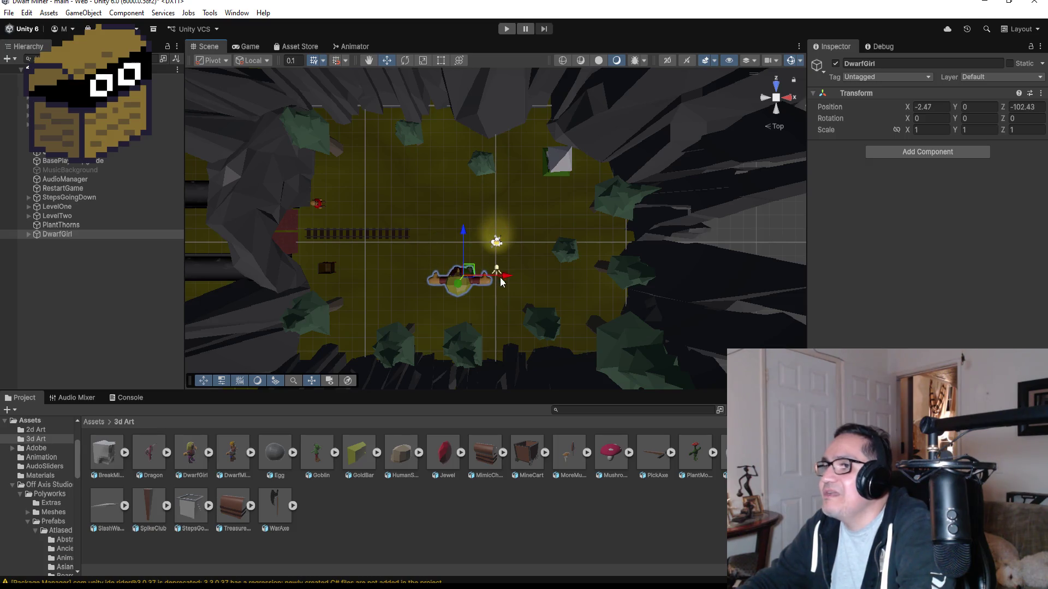
{"action": "left_click_drag", "start_coordinate": [510, 277], "coordinate": [420, 266]}
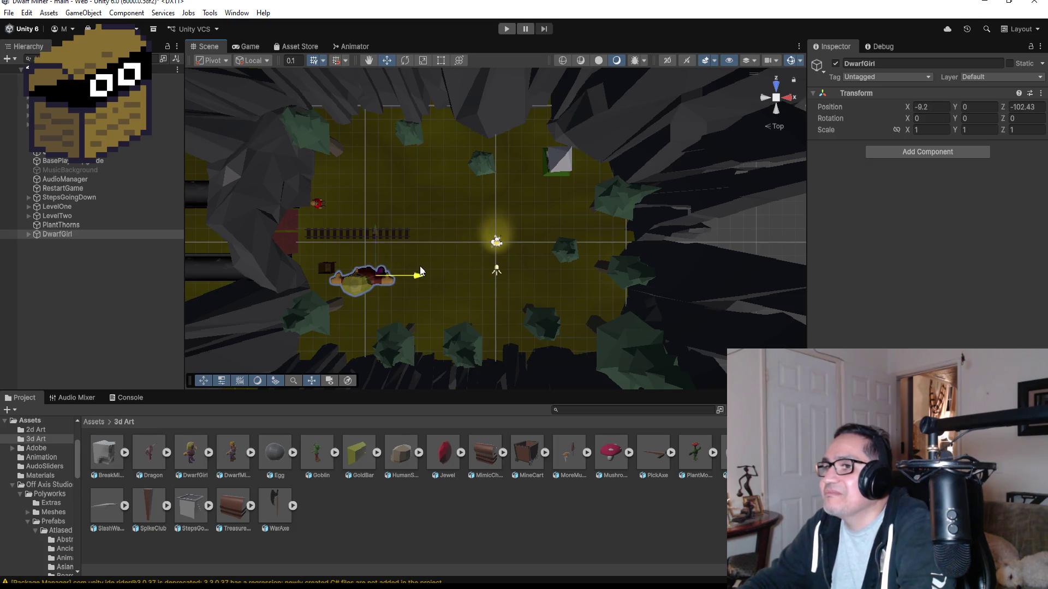
{"action": "key", "text": "f"}
{"action": "mouse_move", "coordinate": [657, 247]}
{"action": "left_mouse_down", "text": "alt"}
{"action": "mouse_move", "coordinate": [659, 180]}
{"action": "mouse_move", "coordinate": [707, 251]}
{"action": "left_mouse_up", "text": "alt"}
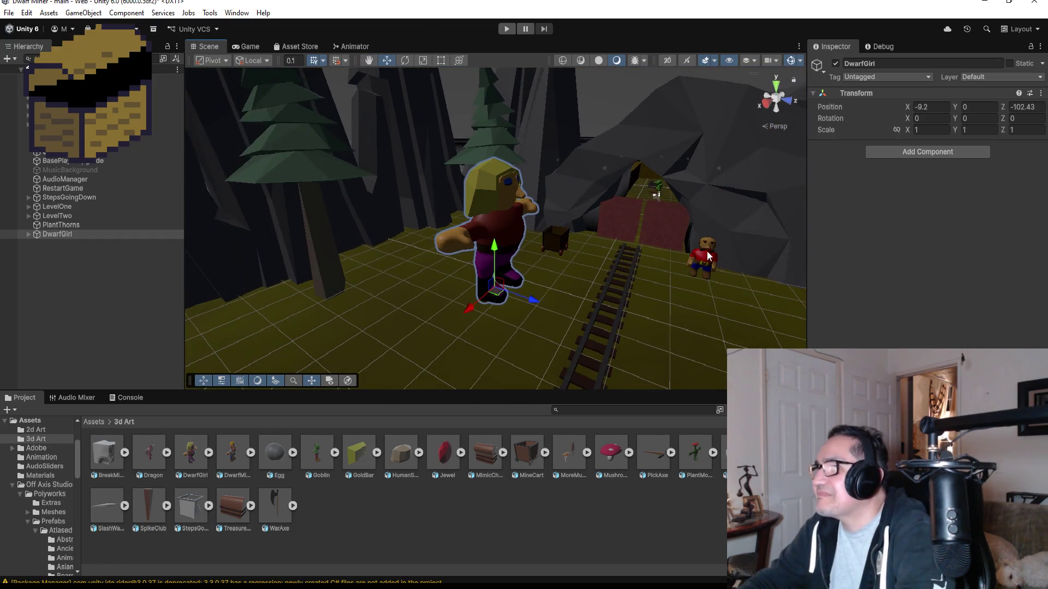
{"action": "left_click", "coordinate": [703, 247]}
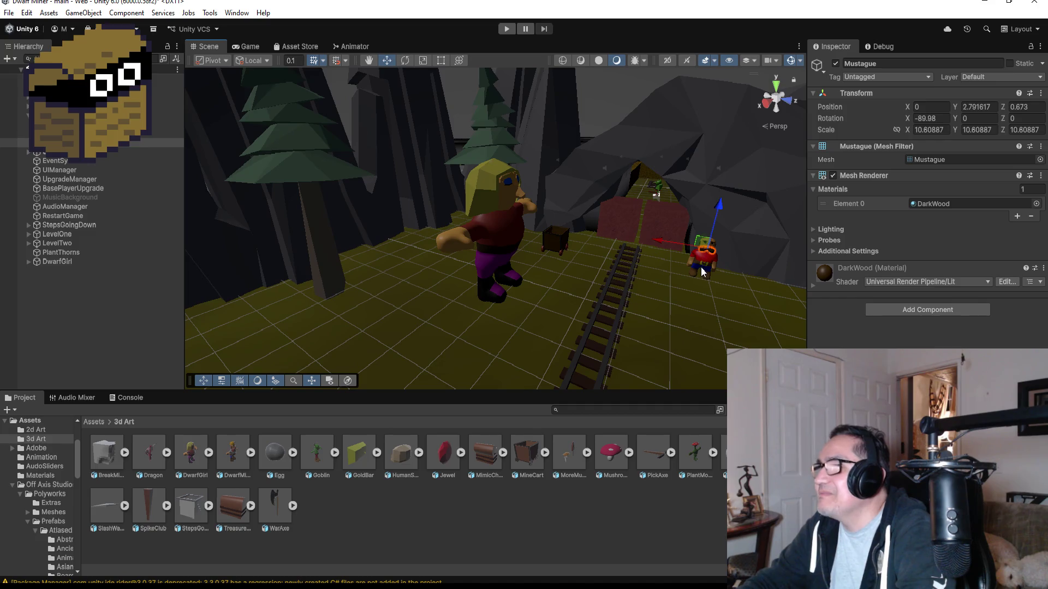
{"action": "left_click", "coordinate": [82, 115]}
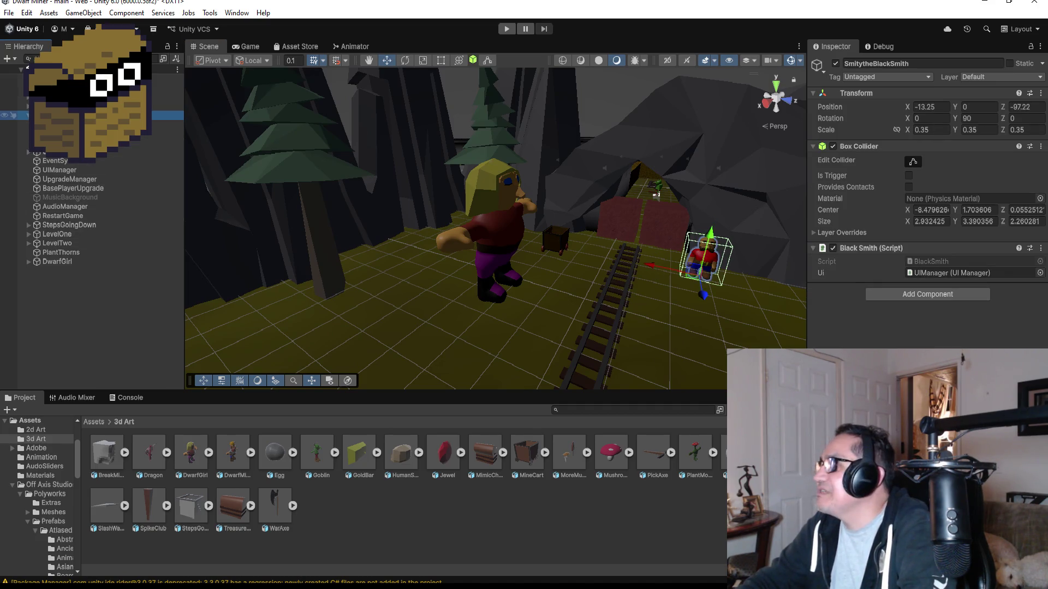
{"action": "left_click", "coordinate": [486, 249]}
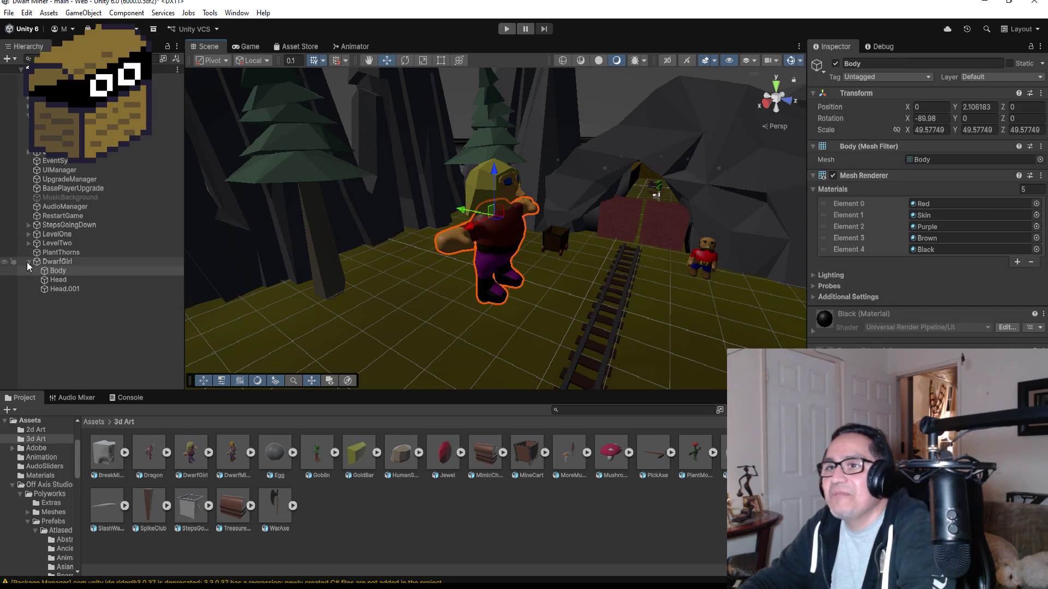
{"action": "left_click", "coordinate": [49, 268]}
{"action": "left_click", "coordinate": [28, 262]}
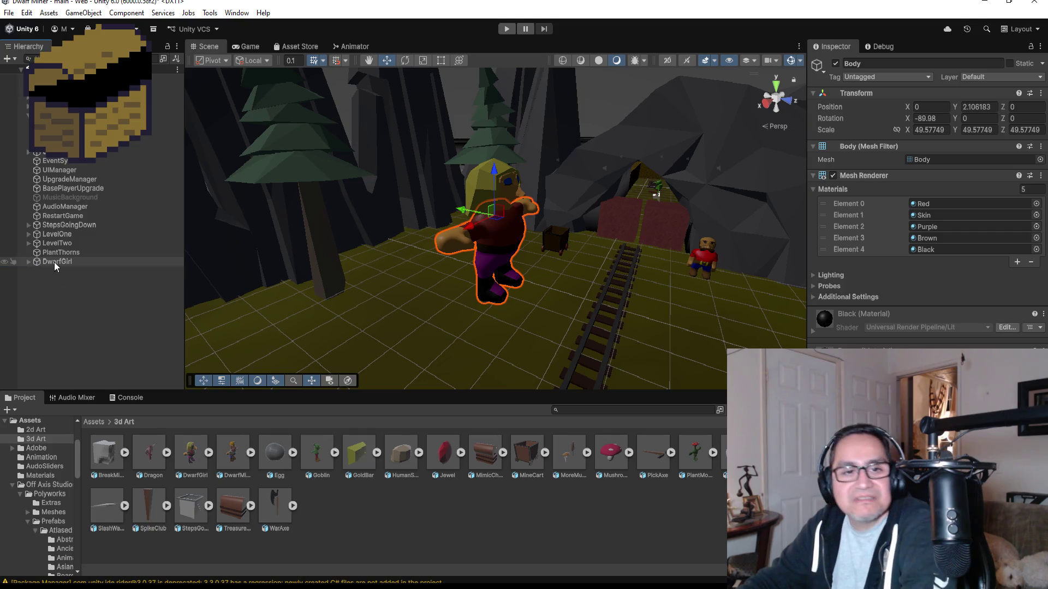
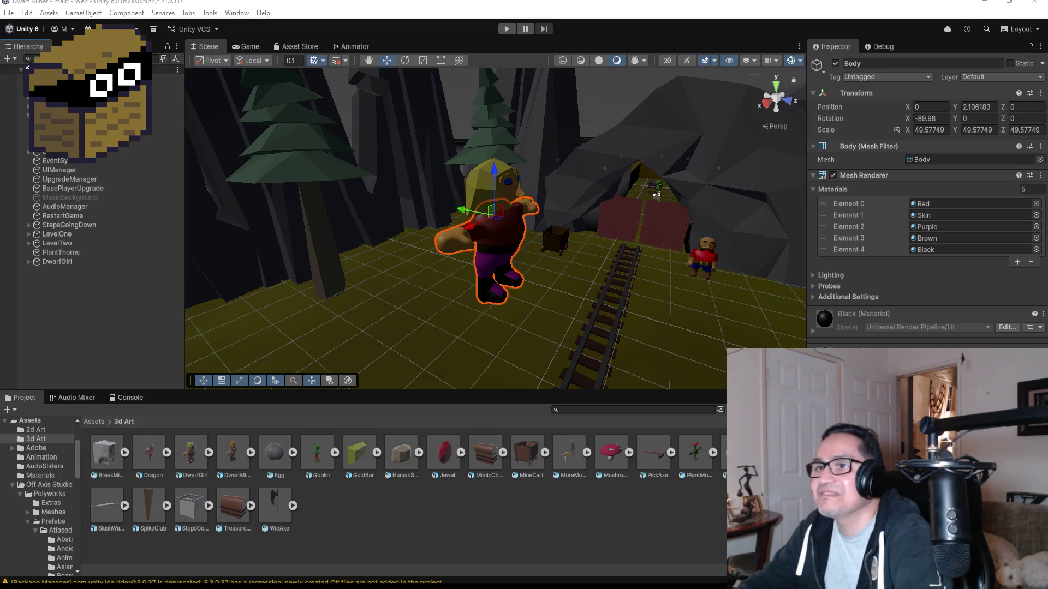
Set DwarfGirl's Transform scale to 0.35 on X, Y and Z.
{"action": "left_click", "coordinate": [82, 106]}
{"action": "left_click", "coordinate": [81, 115]}
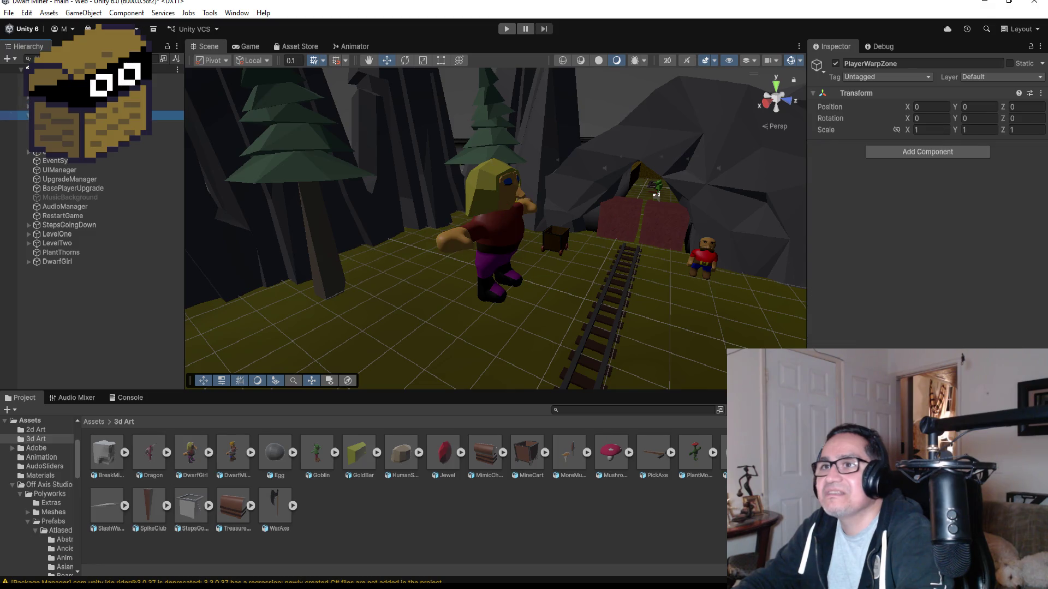
{"action": "left_click", "coordinate": [60, 262]}
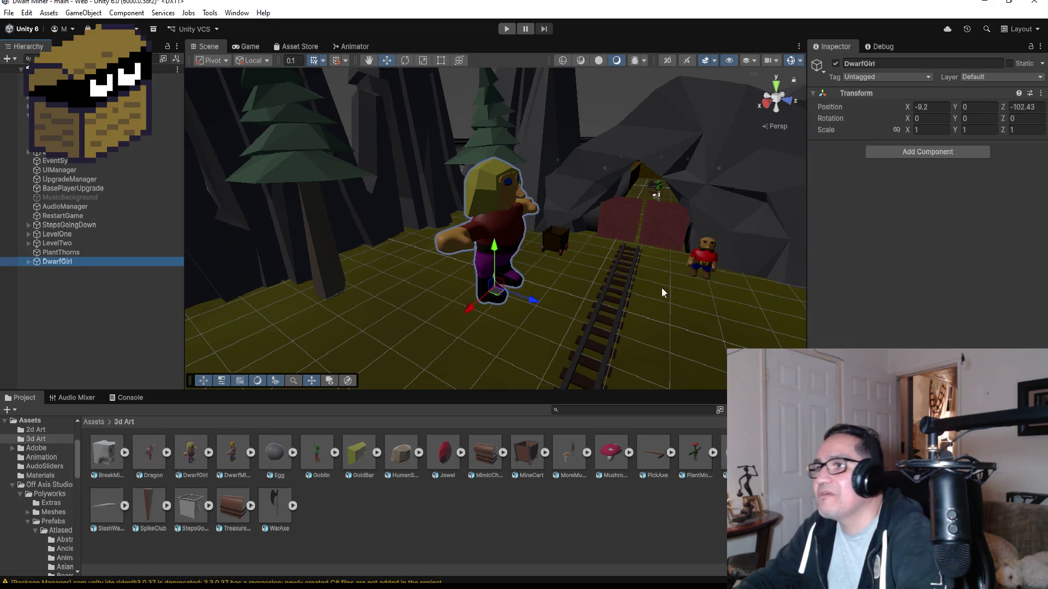
{"action": "left_click", "coordinate": [933, 129]}
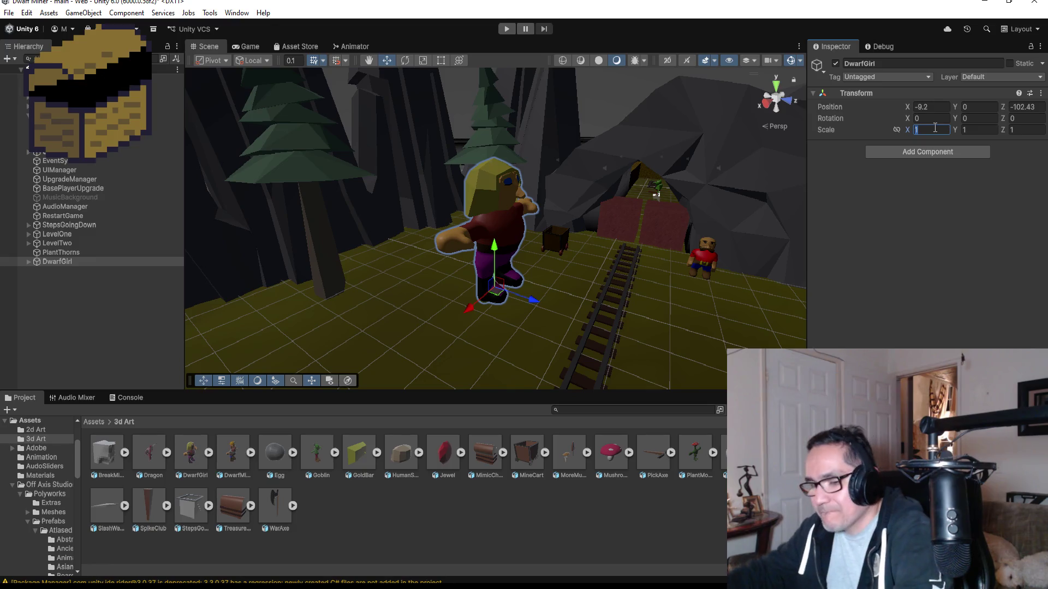
{"action": "type", "text": ".35"}
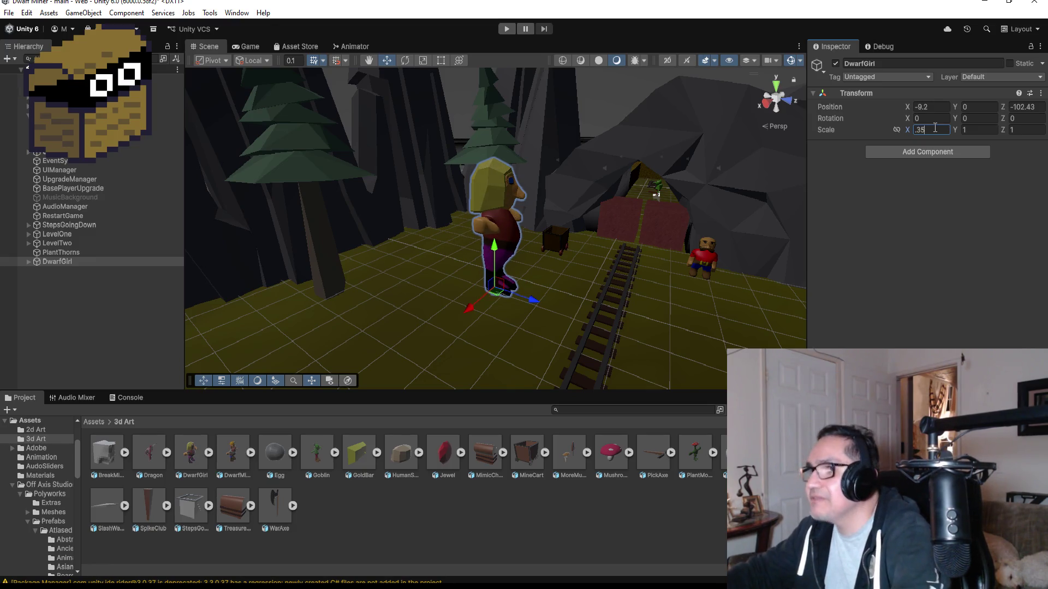
{"action": "key", "text": "Tab"}
{"action": "type", "text": ".35"}
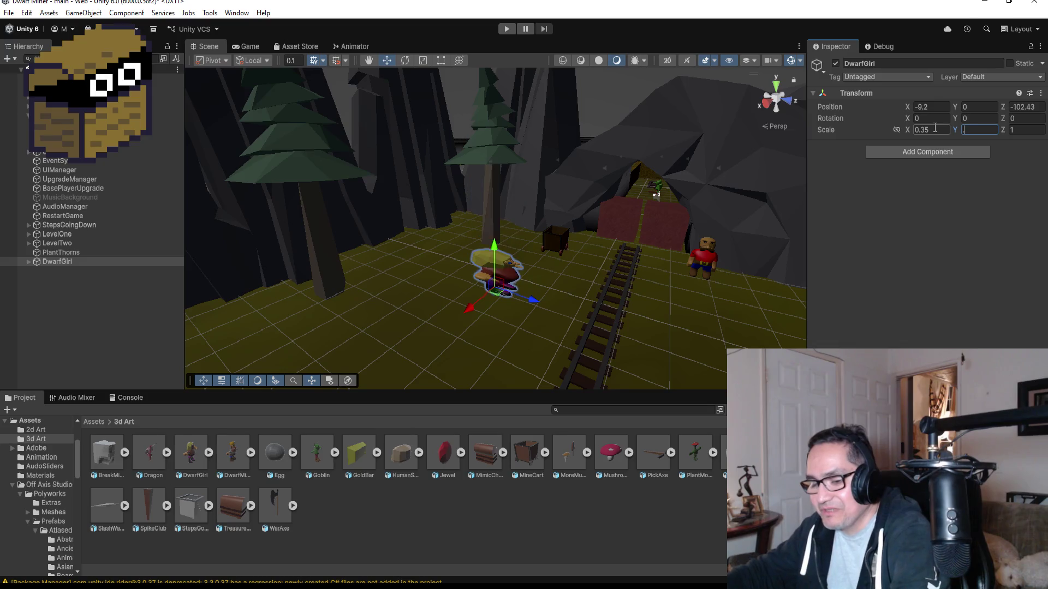
{"action": "key", "text": "Tab"}
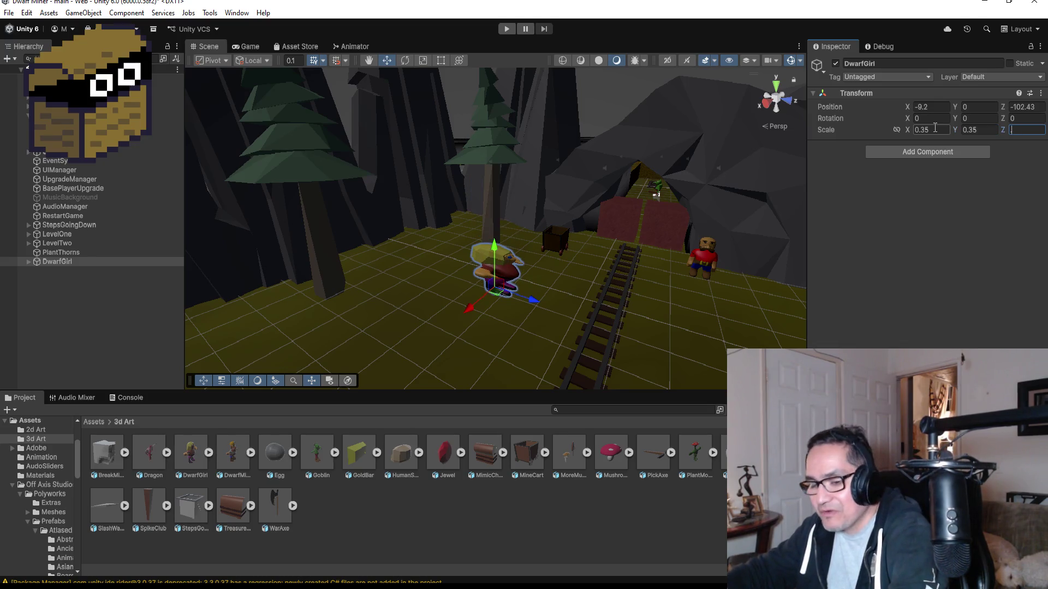
{"action": "type", "text": ".35"}
{"action": "key", "text": "Return"}
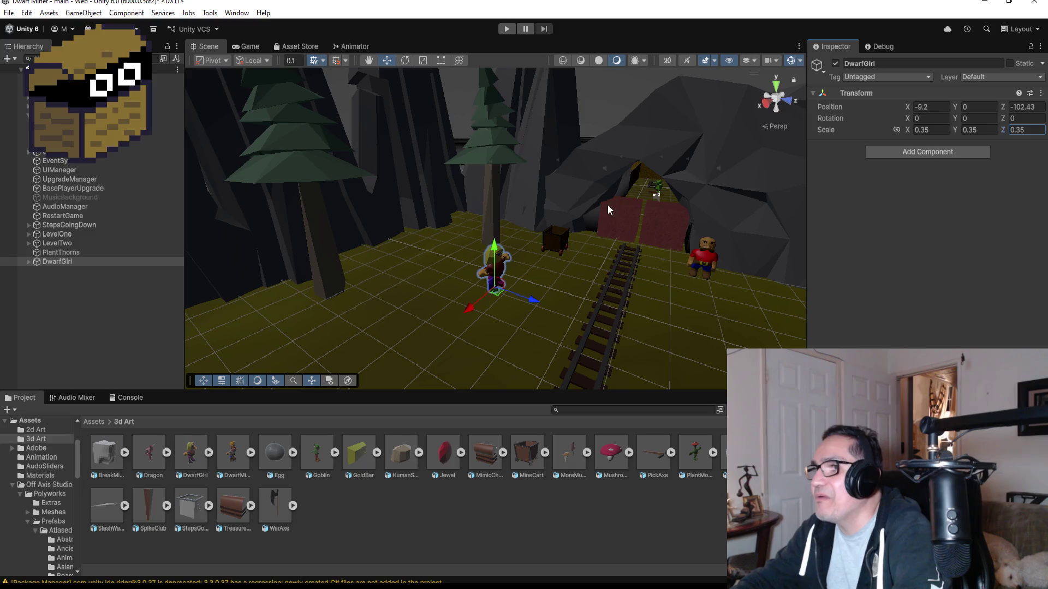
Nudge DwarfGirl along X and Z to sit near the mine cart, then select DwarfMiner.
{"action": "left_click_drag", "start_coordinate": [476, 302], "coordinate": [478, 283]}
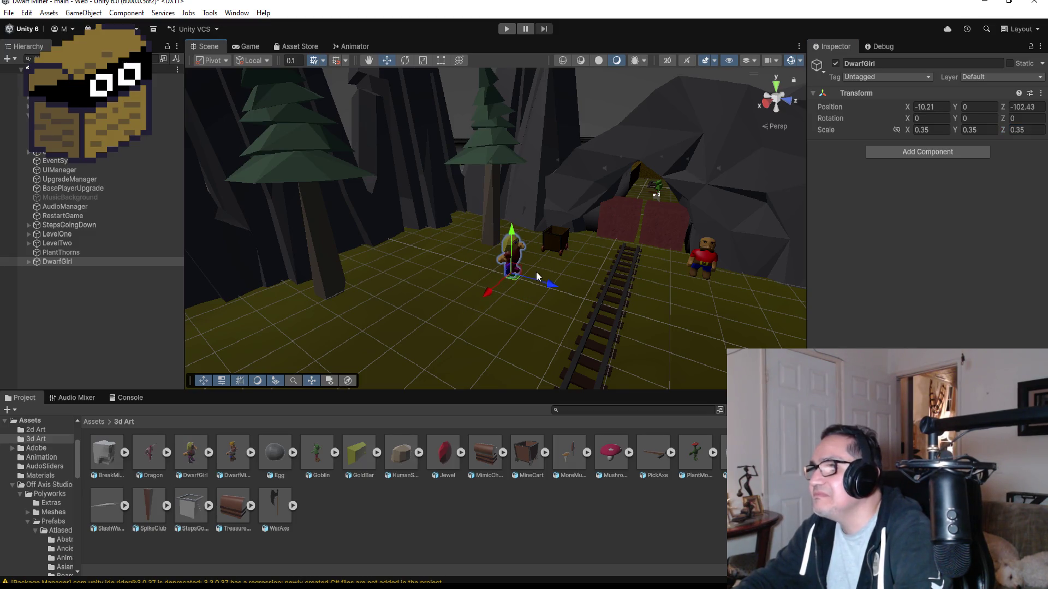
{"action": "left_click_drag", "start_coordinate": [548, 289], "coordinate": [531, 282]}
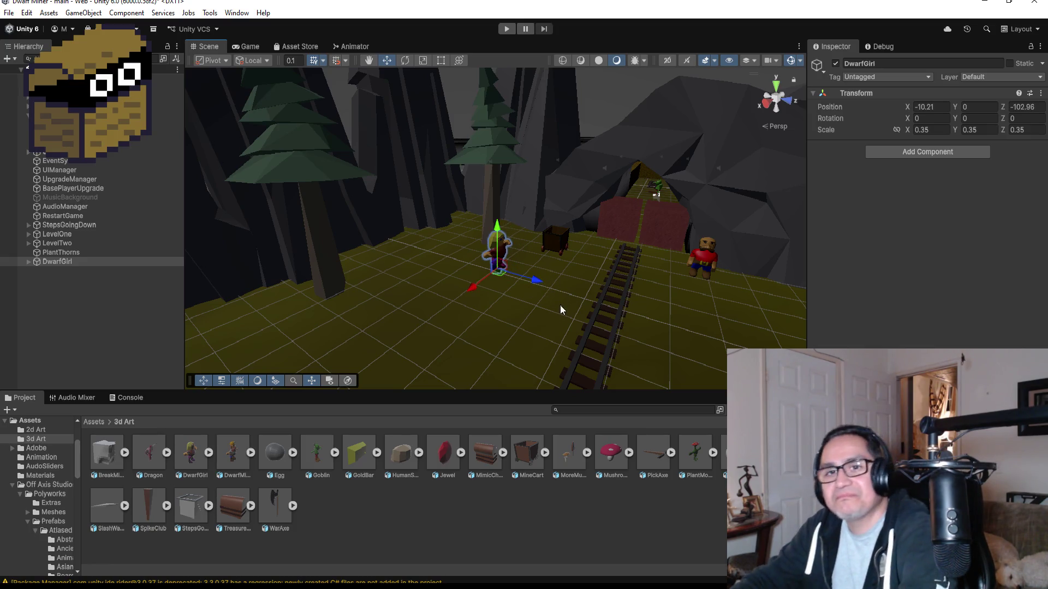
{"action": "scroll", "coordinate": [82, 124], "scroll_direction": "down", "scroll_amount": 1}
{"action": "left_click", "coordinate": [81, 106]}
{"action": "left_click", "coordinate": [81, 97]}
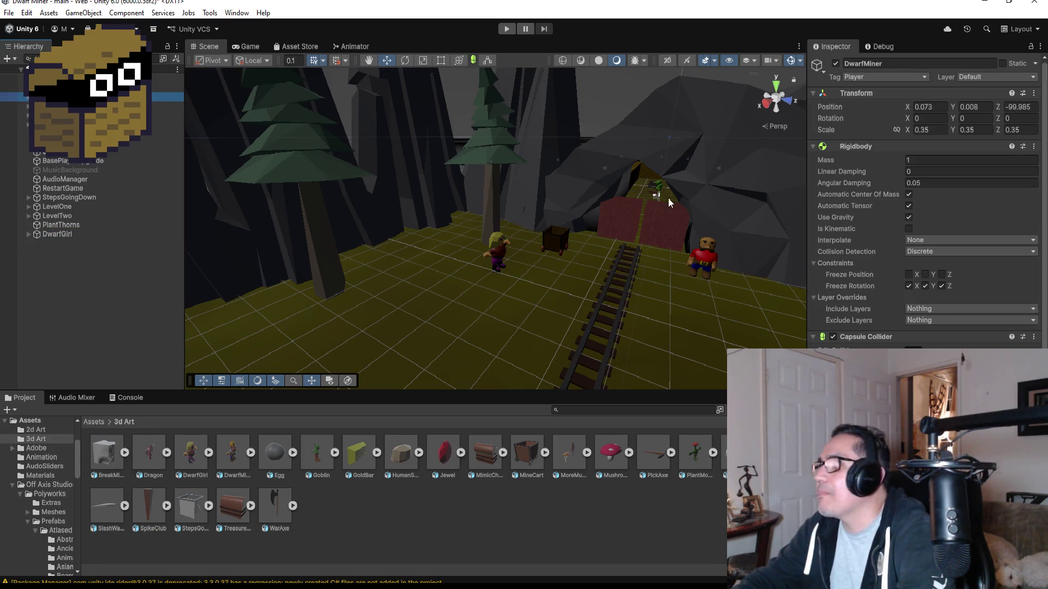
{"action": "scroll", "coordinate": [928, 208], "scroll_direction": "down", "scroll_amount": 5}
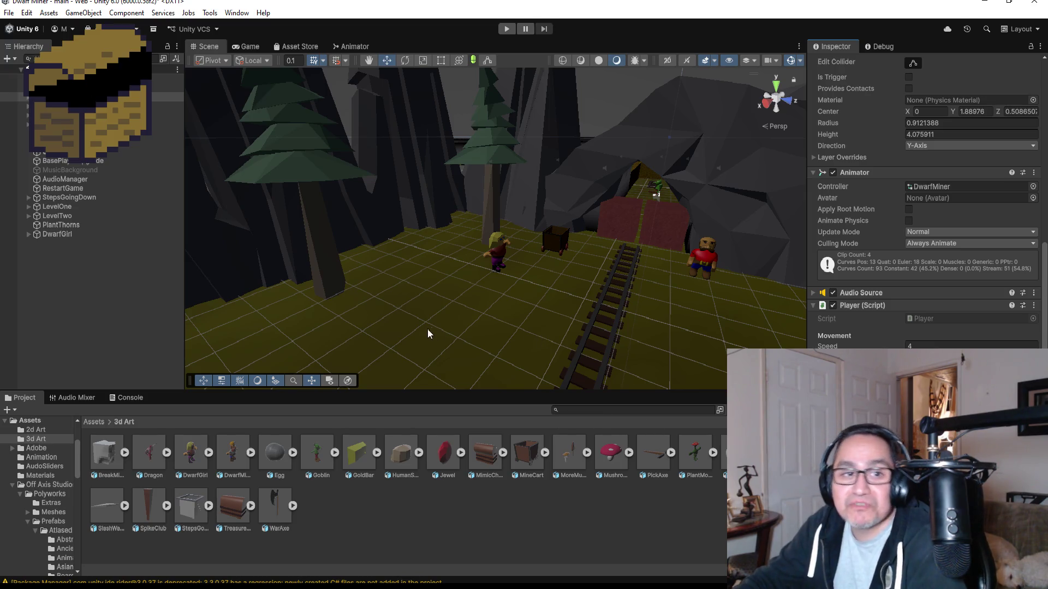
{"action": "left_click", "coordinate": [506, 29]}
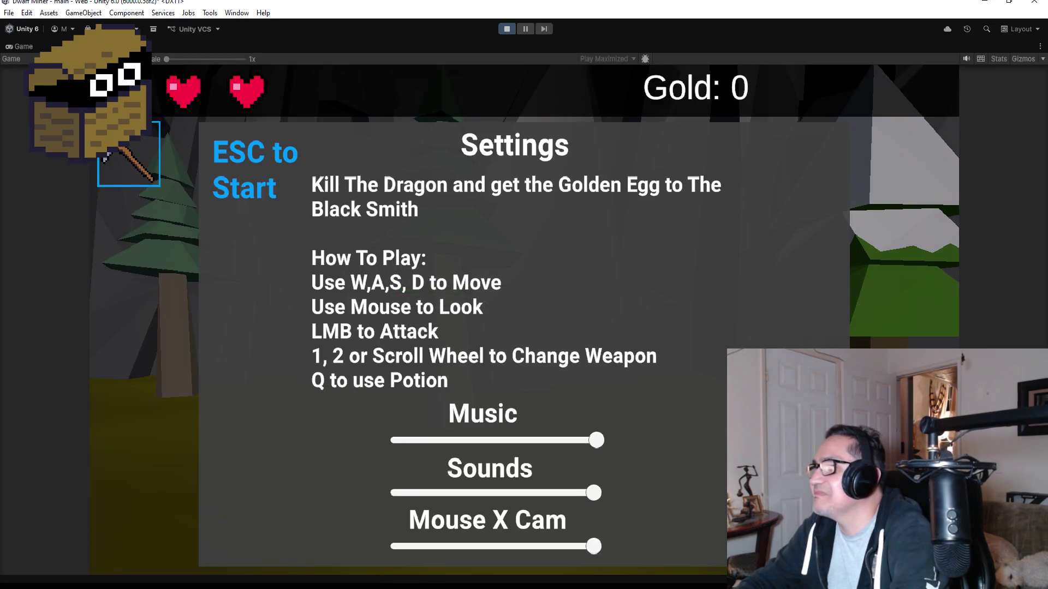
{"action": "key", "text": "Escape"}
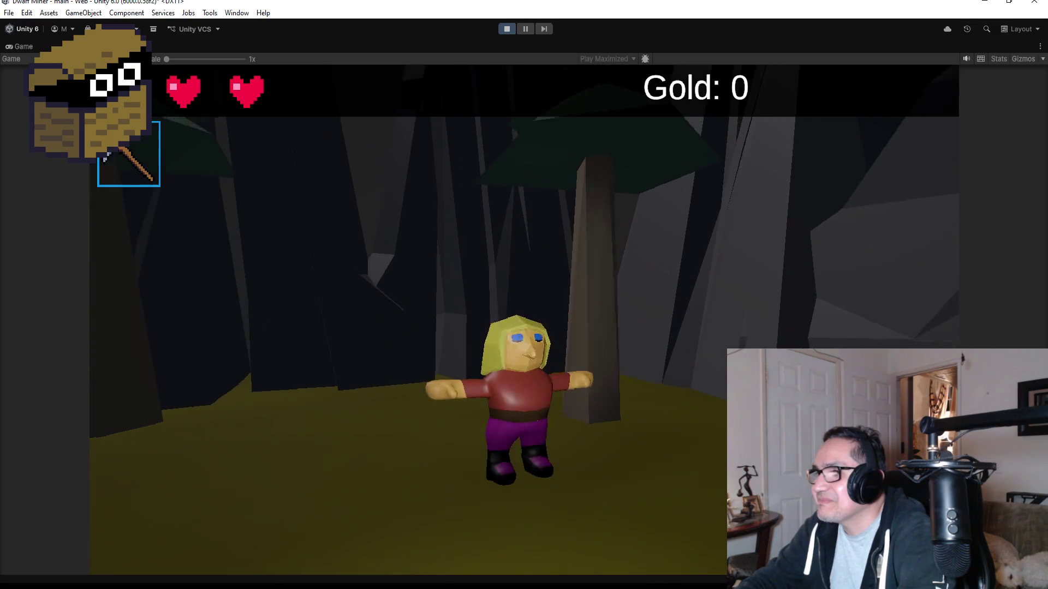
{"action": "key", "text": "Escape"}
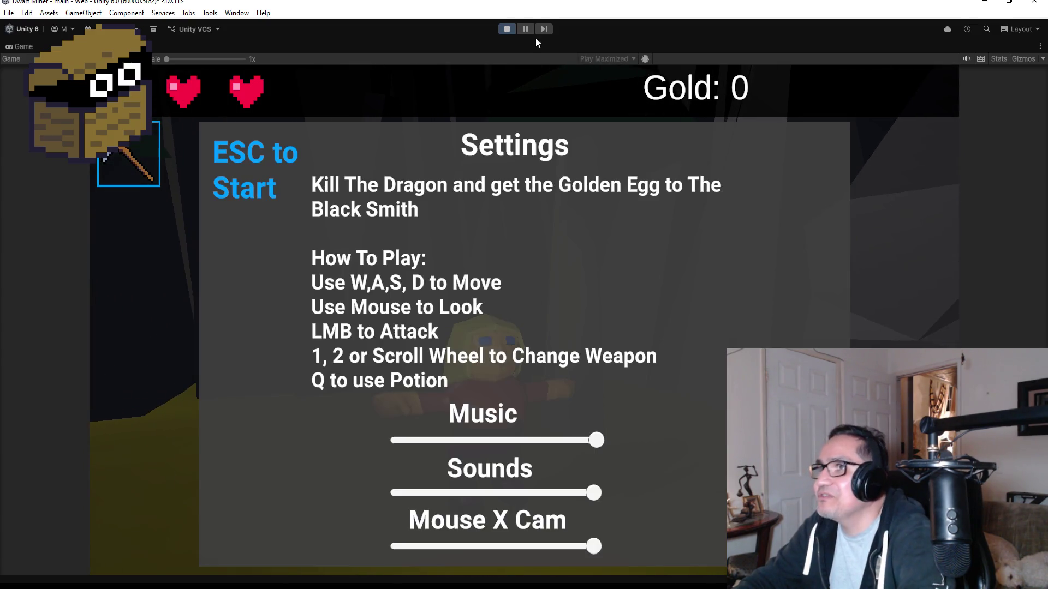
{"action": "left_click", "coordinate": [513, 29]}
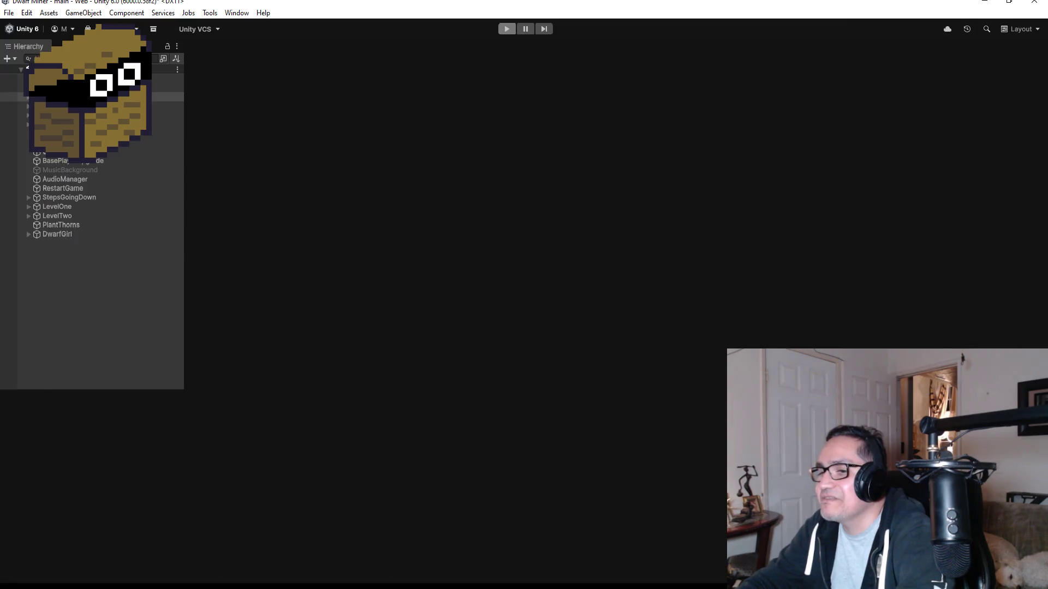
Apply Shade Smooth to the Head and Head.001 hair objects and orbit to a front view.
{"action": "key", "text": "alt+Tab"}
{"action": "left_click", "coordinate": [442, 371]}
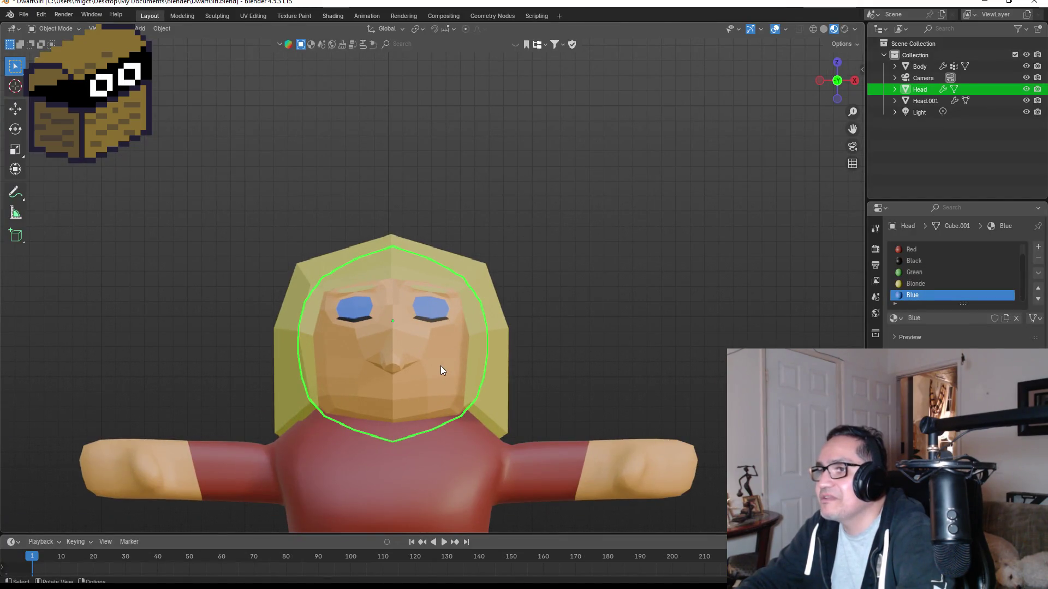
{"action": "left_click", "coordinate": [925, 101], "text": "ctrl"}
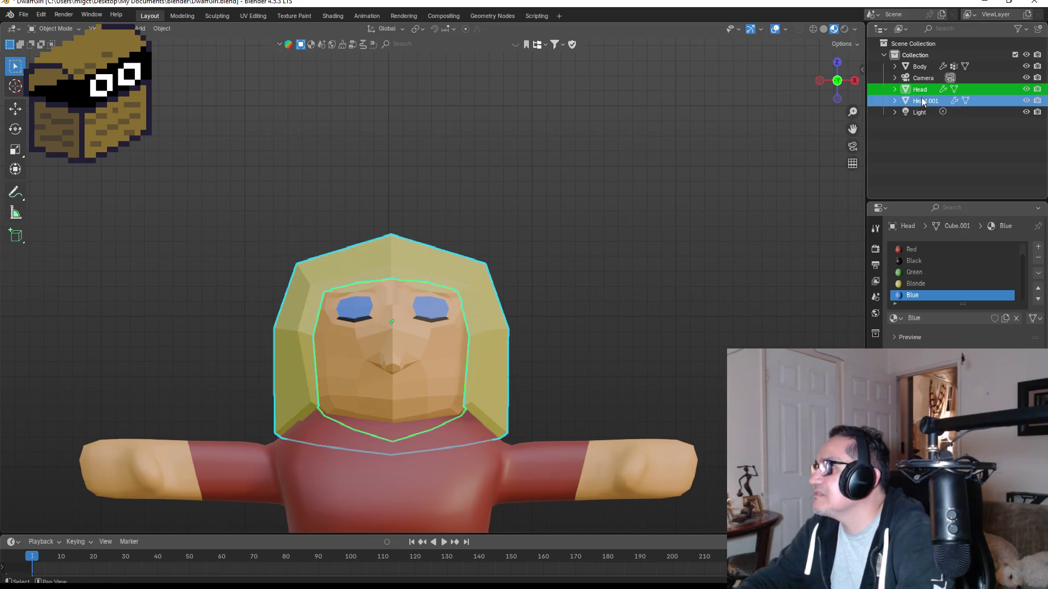
{"action": "right_click", "coordinate": [447, 260]}
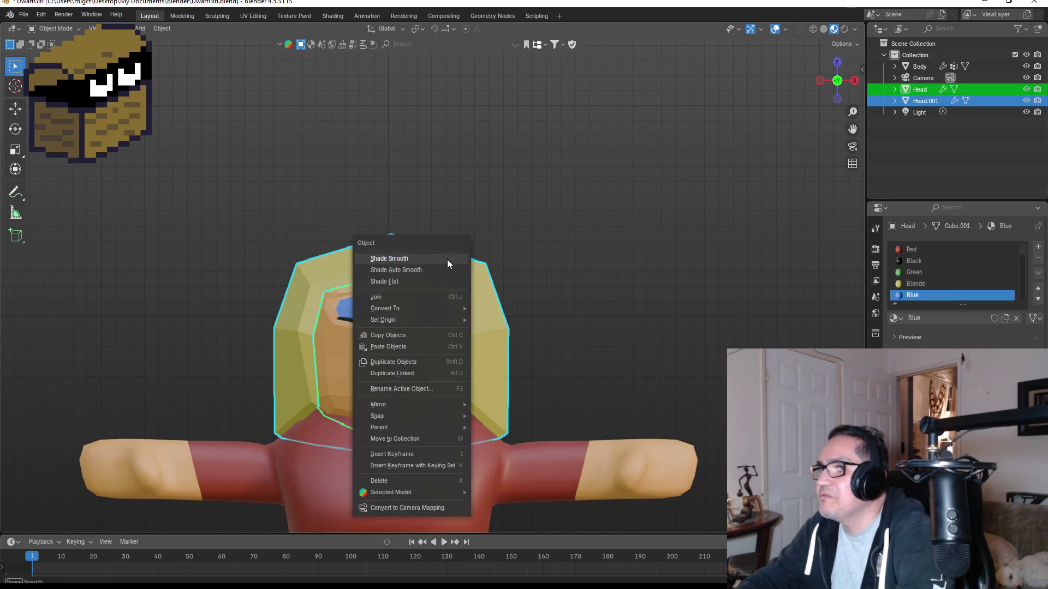
{"action": "left_click", "coordinate": [425, 260]}
{"action": "left_click", "coordinate": [552, 344]}
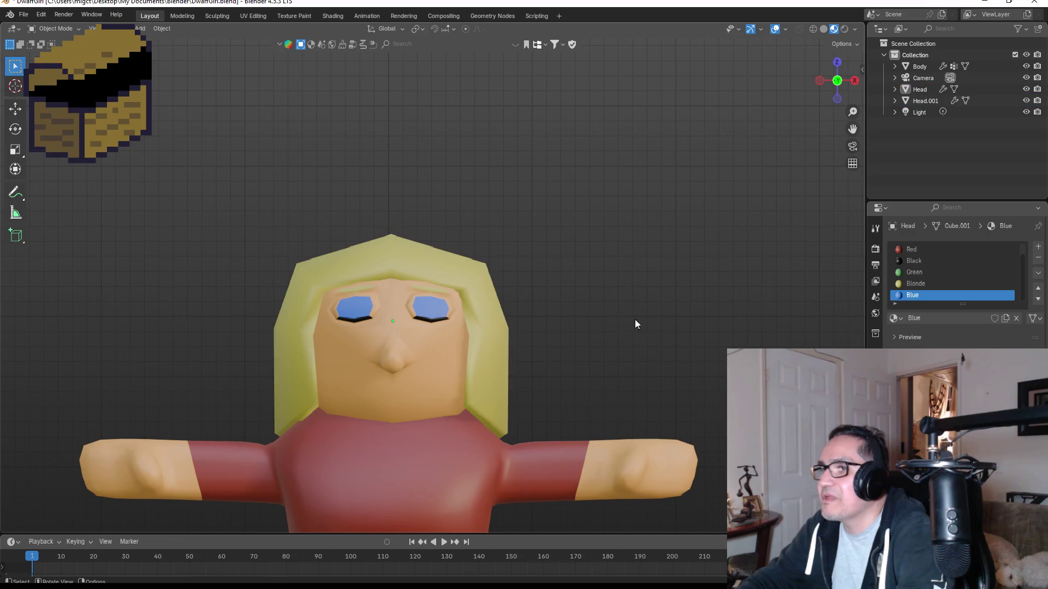
{"action": "middle_click_drag", "start_coordinate": [634, 319], "coordinate": [496, 313]}
{"action": "mouse_move", "coordinate": [613, 319]}
{"action": "middle_mouse_down"}
{"action": "mouse_move", "coordinate": [732, 320]}
{"action": "mouse_move", "coordinate": [565, 320]}
{"action": "mouse_move", "coordinate": [721, 334]}
{"action": "middle_mouse_up"}
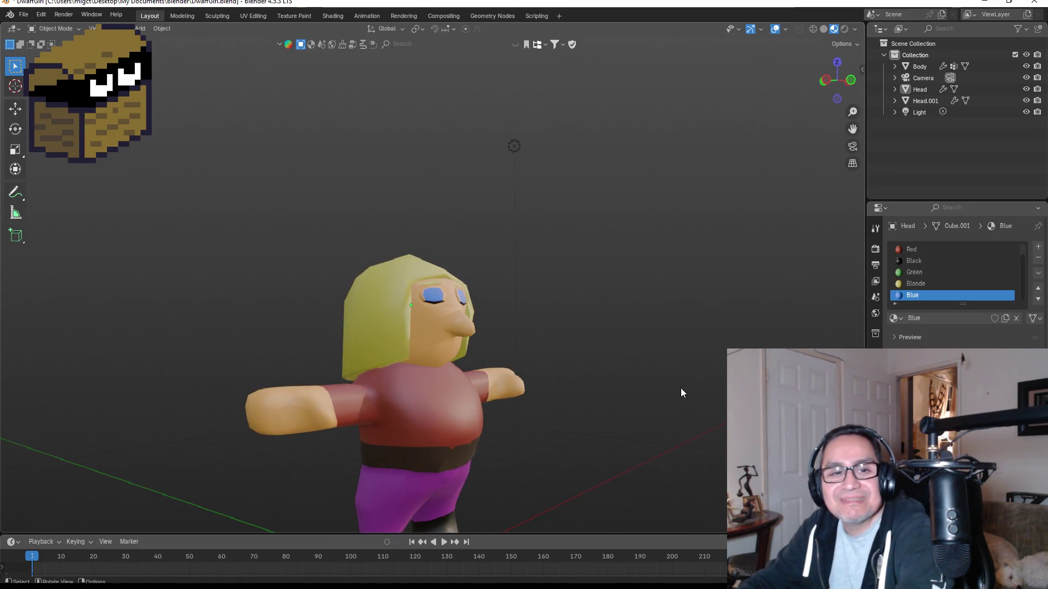
{"action": "mouse_move", "coordinate": [680, 388]}
{"action": "middle_mouse_down"}
{"action": "mouse_move", "coordinate": [660, 375]}
{"action": "mouse_move", "coordinate": [545, 381]}
{"action": "mouse_move", "coordinate": [615, 383]}
{"action": "mouse_move", "coordinate": [594, 330]}
{"action": "mouse_move", "coordinate": [582, 331]}
{"action": "middle_mouse_up"}
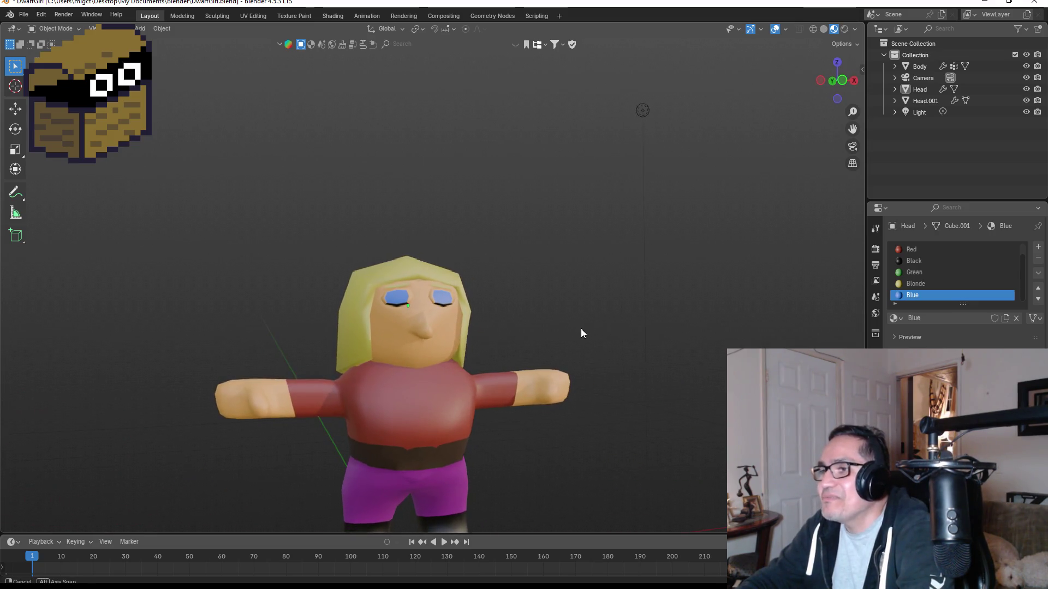
Save DwarfGirl.blend and start an FBX export named DwarfGirl.fbx.
{"action": "left_click", "coordinate": [29, 17]}
{"action": "left_click", "coordinate": [55, 89]}
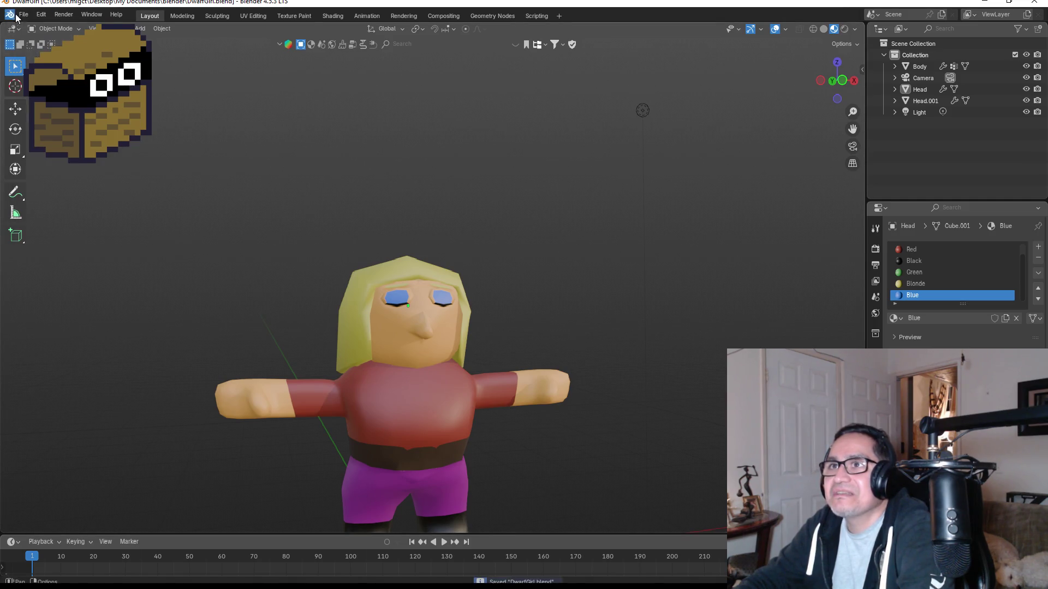
{"action": "left_click", "coordinate": [23, 14]}
{"action": "mouse_move", "coordinate": [70, 187]}
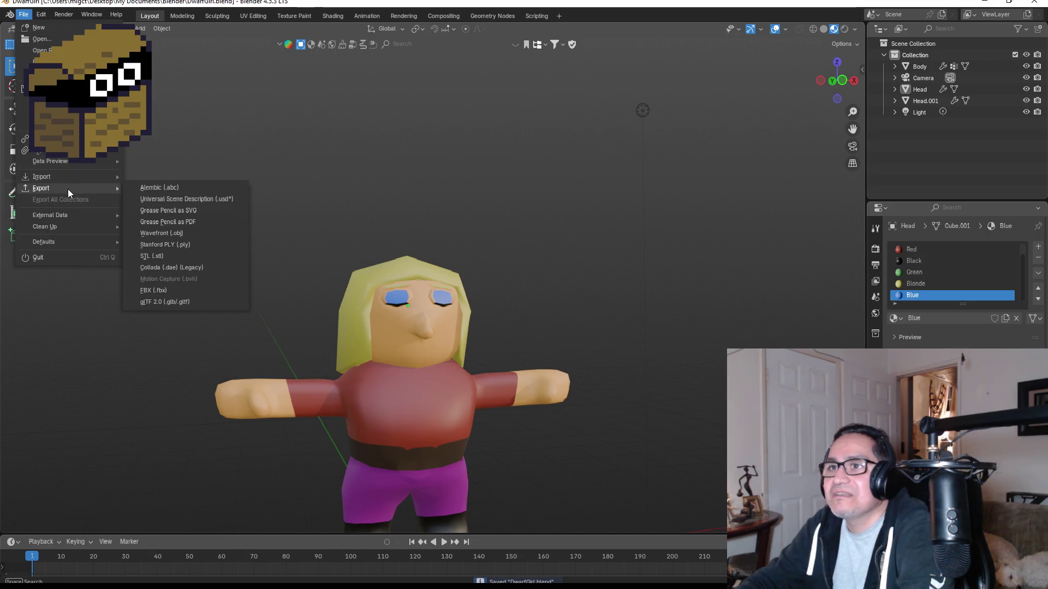
{"action": "left_click", "coordinate": [178, 290]}
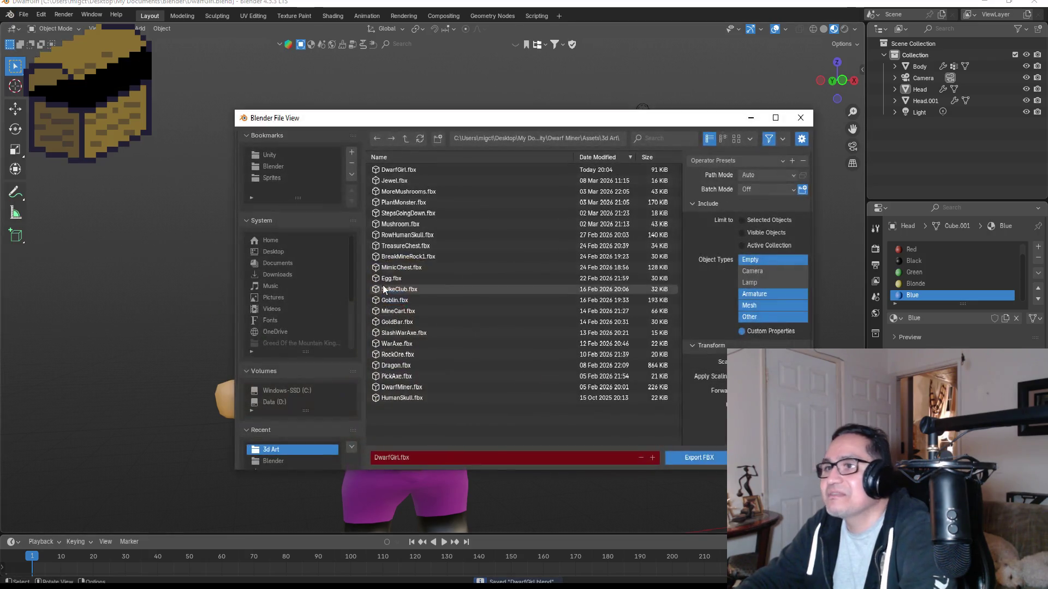
{"action": "left_click", "coordinate": [383, 170]}
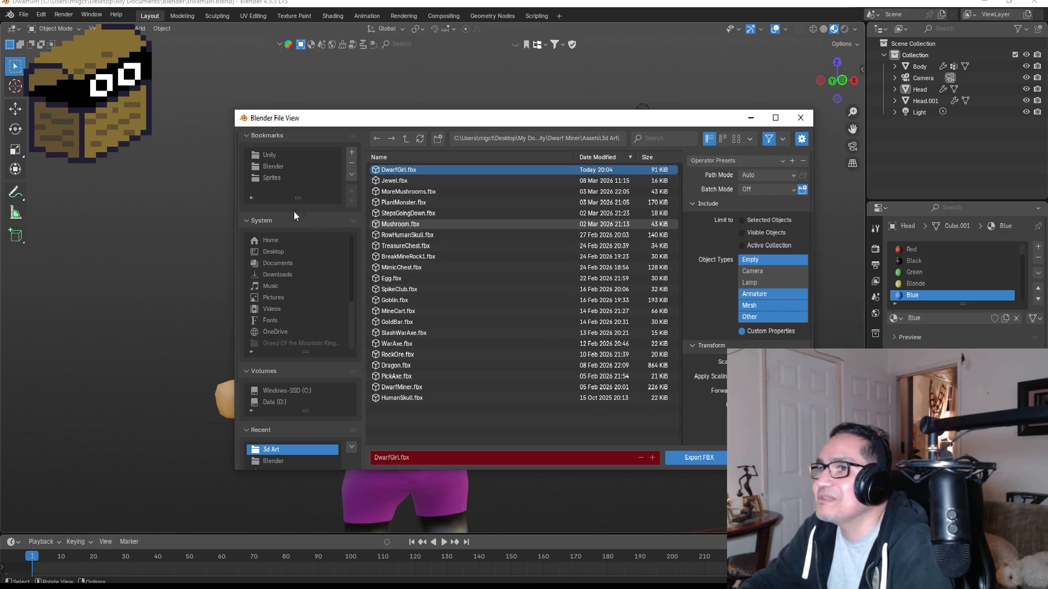
Export over DwarfGirl.fbx in the Dwarf Miner project's Assets/3d Art folder.
{"action": "left_click", "coordinate": [266, 159]}
{"action": "left_click", "coordinate": [414, 170]}
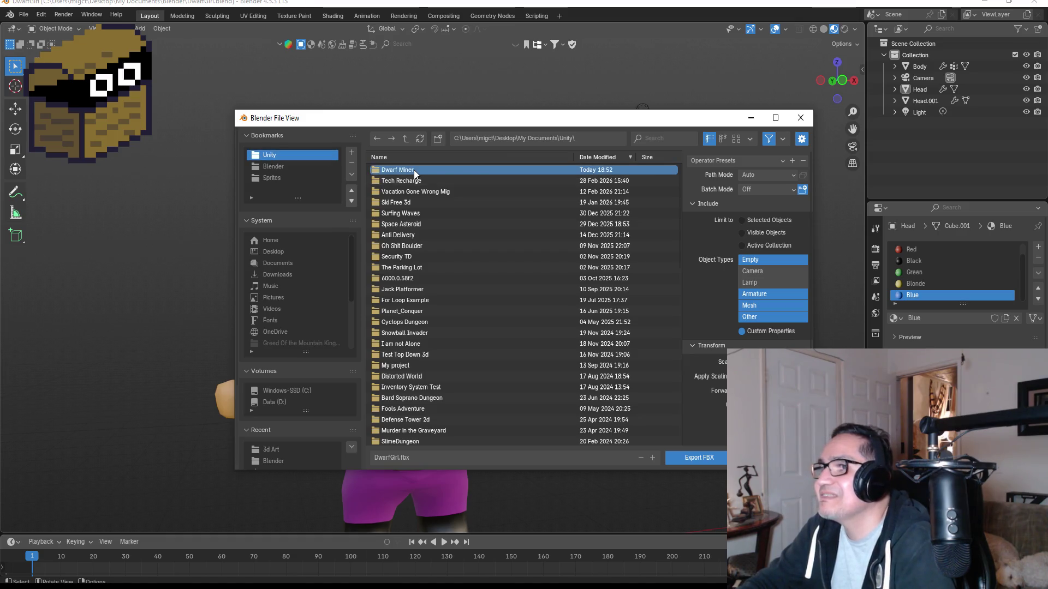
{"action": "double_click", "coordinate": [411, 170]}
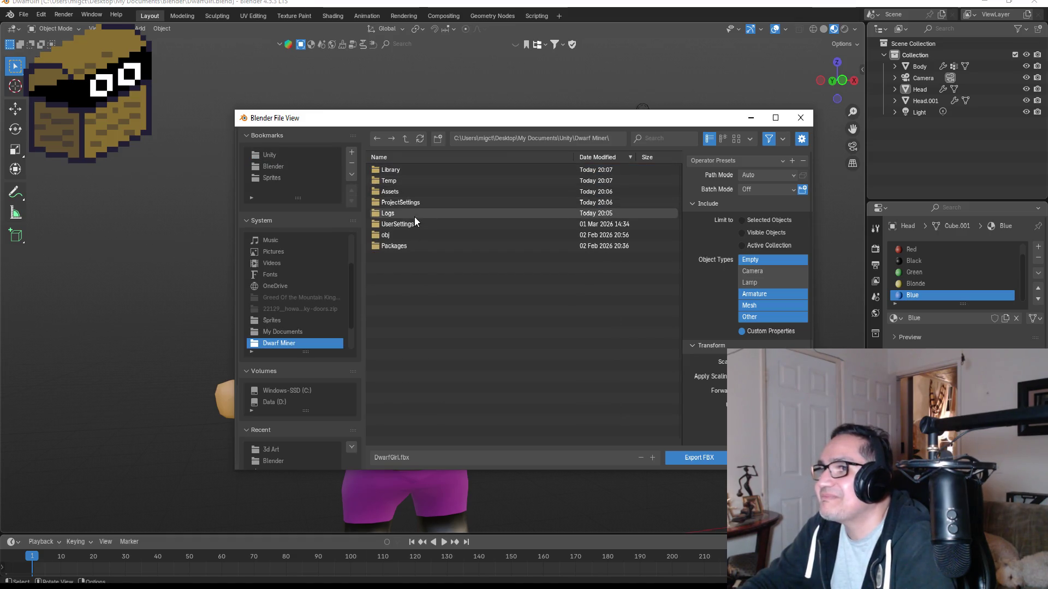
{"action": "double_click", "coordinate": [398, 191]}
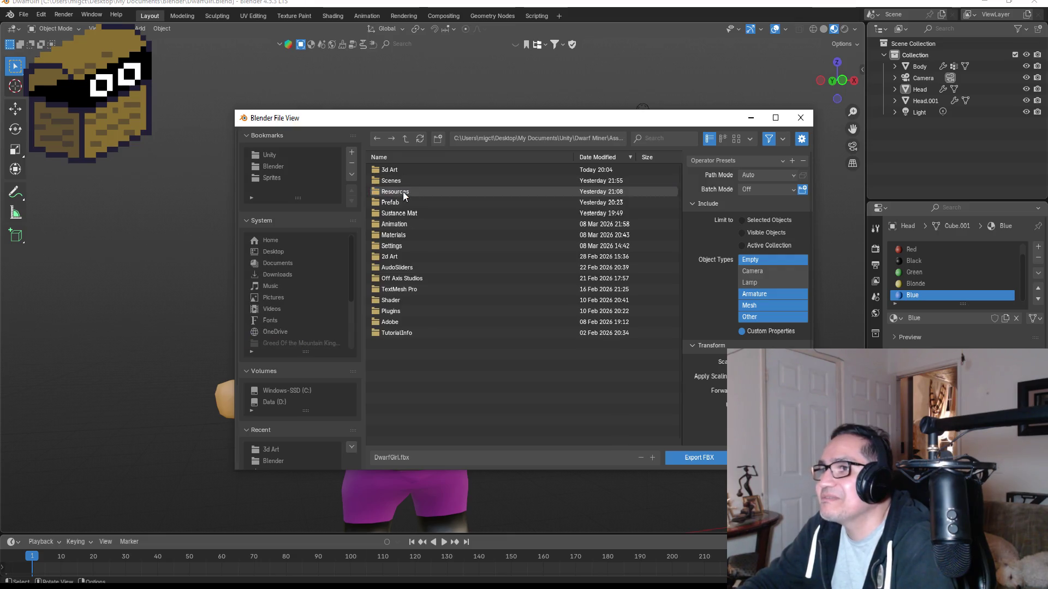
{"action": "double_click", "coordinate": [394, 172]}
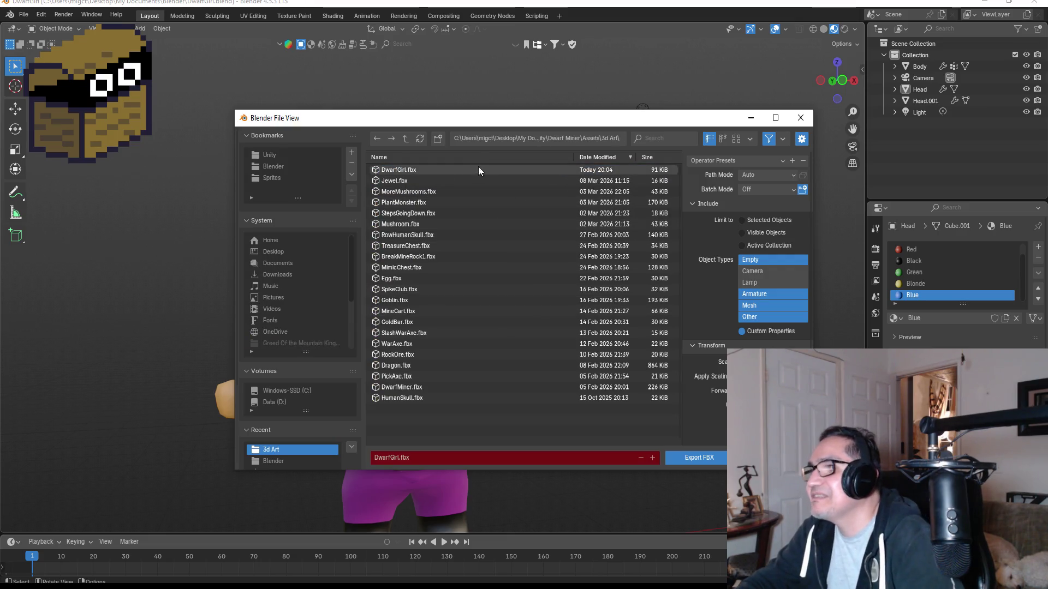
{"action": "left_click", "coordinate": [430, 172]}
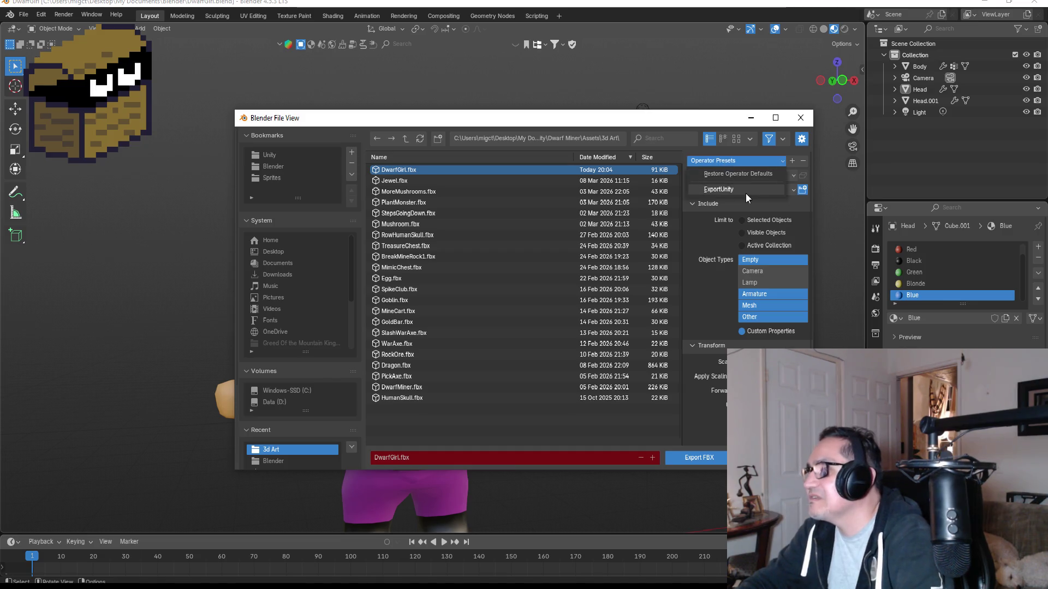
{"action": "left_click", "coordinate": [688, 461]}
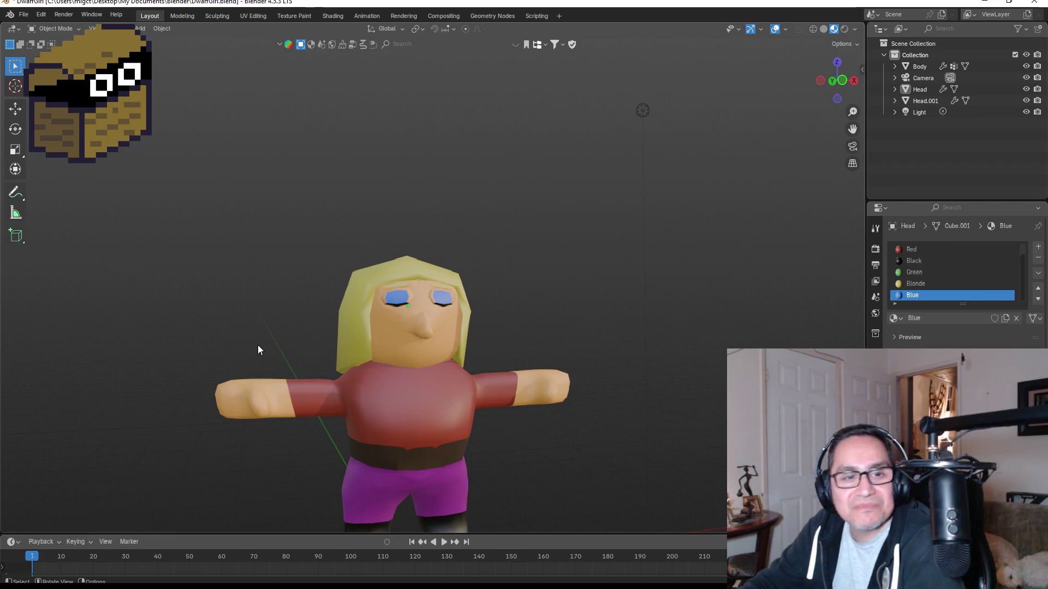
Zoom out and orbit to view the whole dwarf girl from slightly above, then minimize Blender.
{"action": "scroll", "coordinate": [258, 350], "scroll_direction": "up", "scroll_amount": 5}
{"action": "mouse_move", "coordinate": [456, 389]}
{"action": "middle_mouse_down"}
{"action": "mouse_move", "coordinate": [499, 367]}
{"action": "mouse_move", "coordinate": [416, 349]}
{"action": "mouse_move", "coordinate": [354, 364]}
{"action": "mouse_move", "coordinate": [393, 389]}
{"action": "mouse_move", "coordinate": [490, 389]}
{"action": "mouse_move", "coordinate": [398, 341]}
{"action": "middle_mouse_up"}
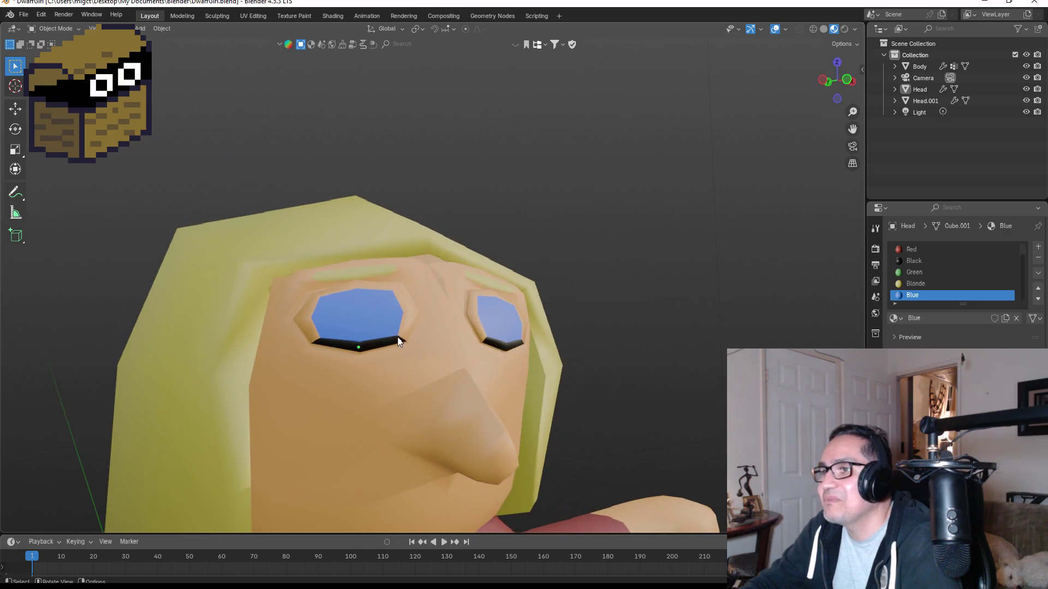
{"action": "scroll", "coordinate": [398, 341], "scroll_direction": "down", "scroll_amount": 5}
{"action": "mouse_move", "coordinate": [379, 378]}
{"action": "middle_mouse_down"}
{"action": "mouse_move", "coordinate": [417, 355]}
{"action": "mouse_move", "coordinate": [402, 319]}
{"action": "mouse_move", "coordinate": [470, 346]}
{"action": "middle_mouse_up"}
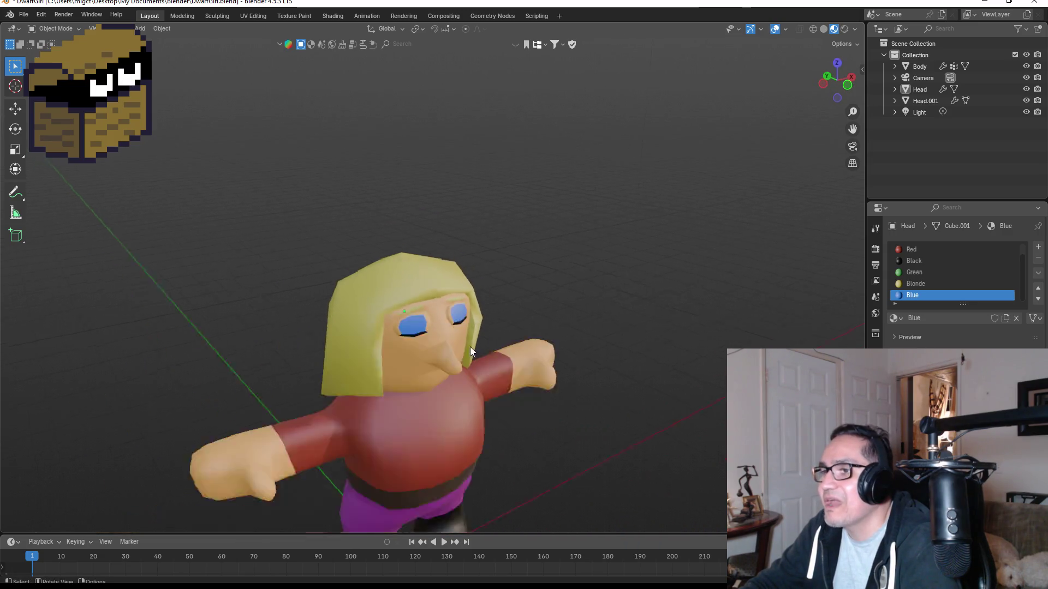
{"action": "scroll", "coordinate": [470, 346], "scroll_direction": "down", "scroll_amount": 2}
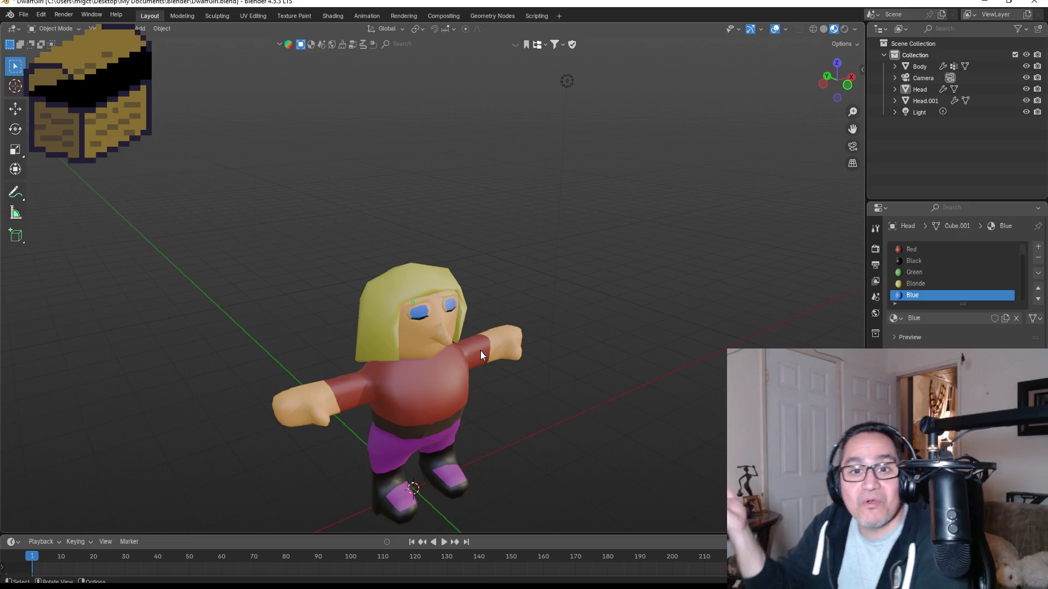
{"action": "left_click", "coordinate": [995, 4]}
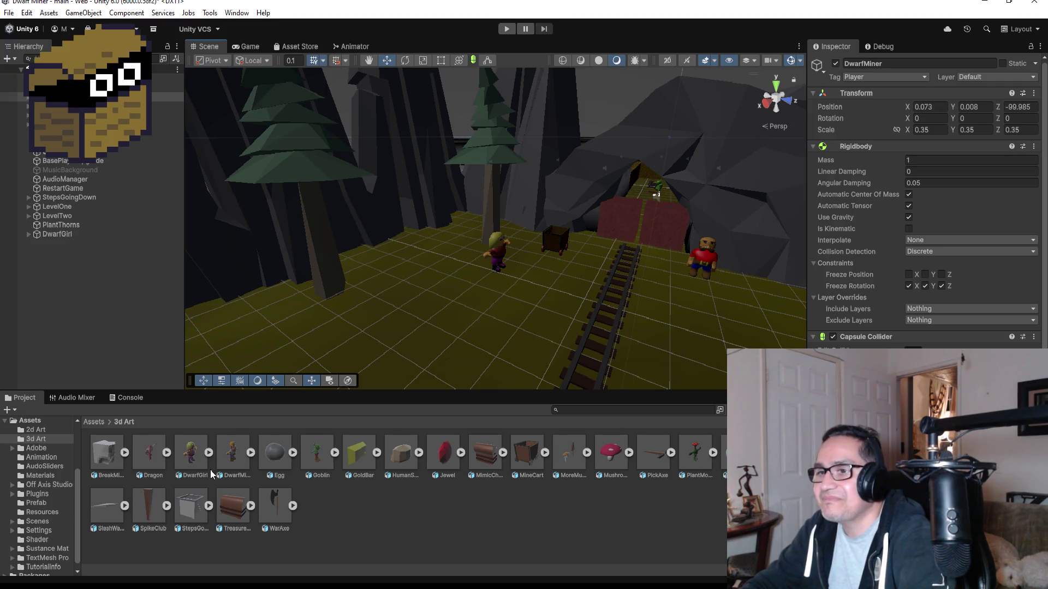
{"action": "scroll", "coordinate": [552, 282], "scroll_direction": "up", "scroll_amount": 5}
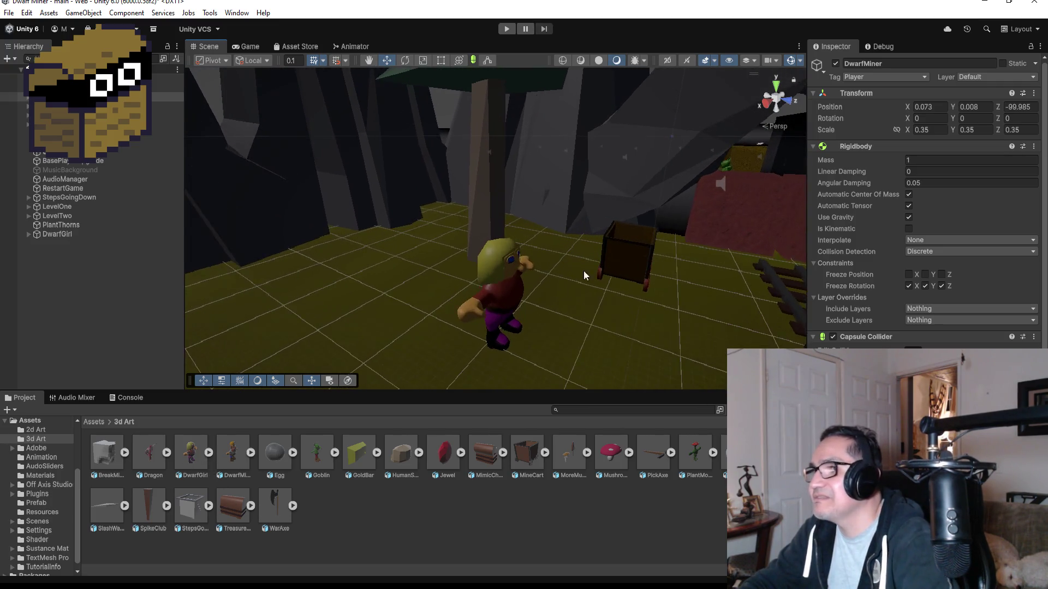
{"action": "mouse_move", "coordinate": [624, 287]}
{"action": "left_mouse_down", "text": "alt"}
{"action": "mouse_move", "coordinate": [618, 303]}
{"action": "mouse_move", "coordinate": [611, 260]}
{"action": "mouse_move", "coordinate": [513, 123]}
{"action": "left_mouse_up", "text": "alt"}
{"action": "left_click", "coordinate": [510, 28]}
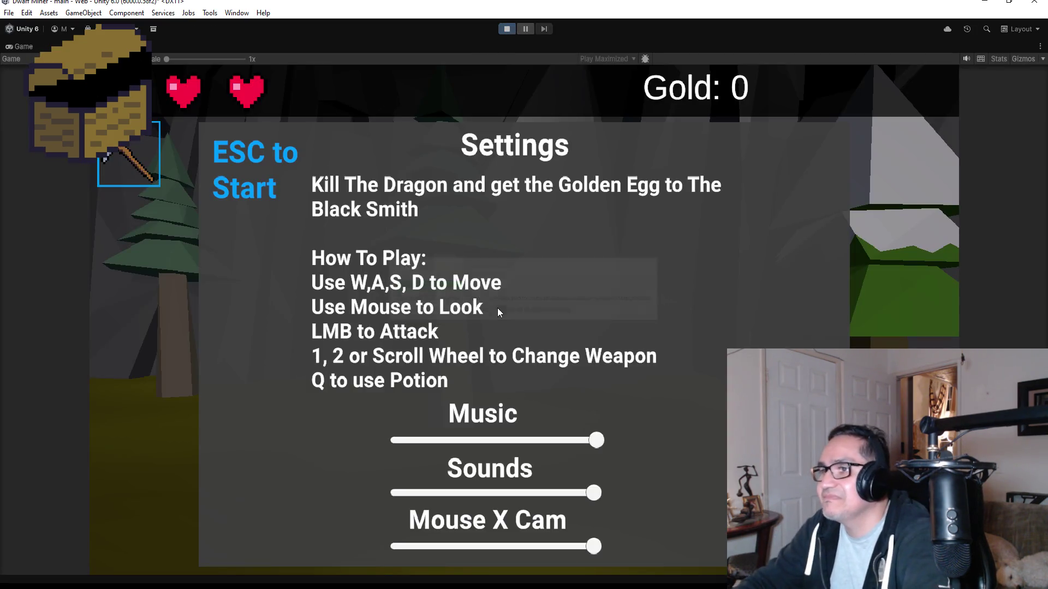
{"action": "key", "text": "Escape"}
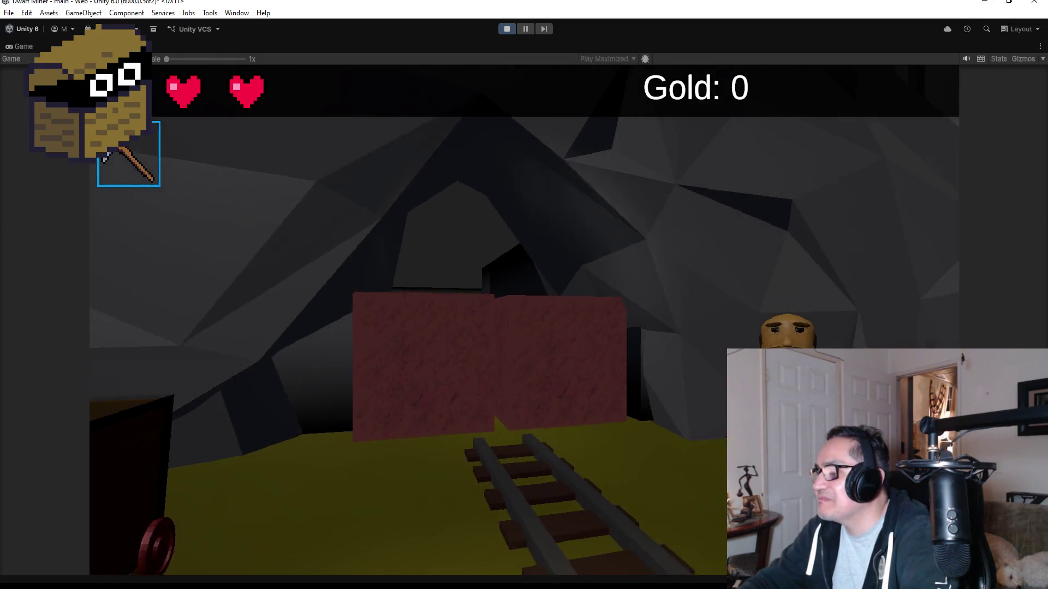
{"action": "key", "text": "Escape"}
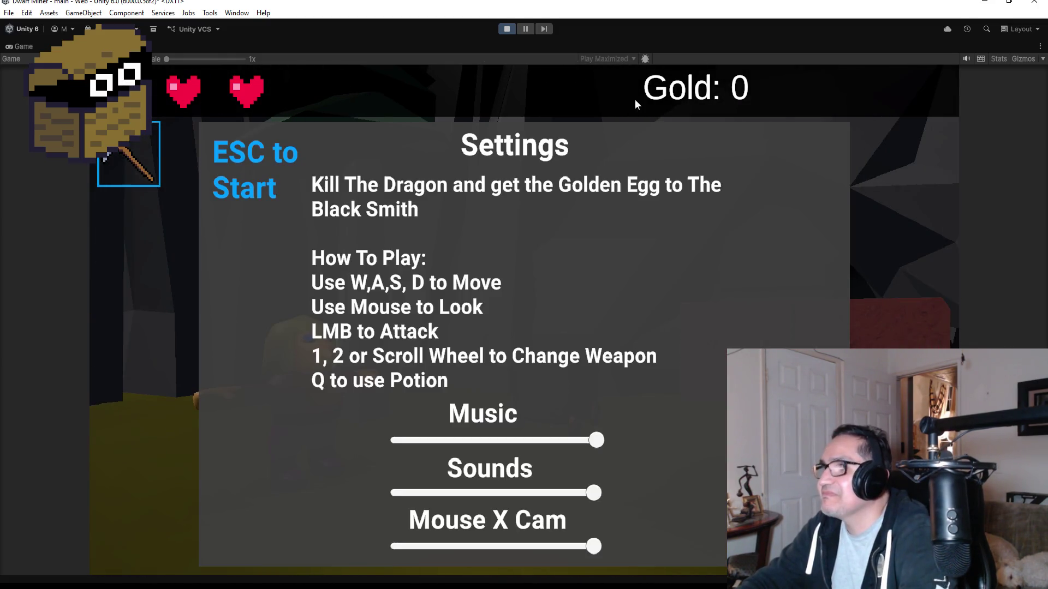
{"action": "left_click", "coordinate": [511, 27]}
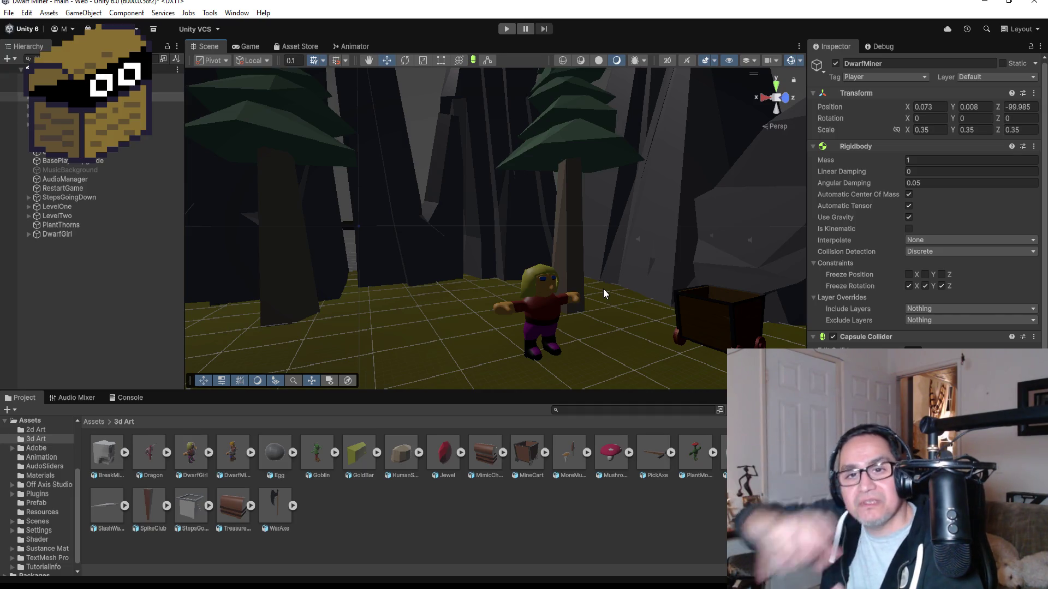
Orbit the Unity scene view to look down over the level.
{"action": "scroll", "coordinate": [454, 309], "scroll_direction": "down", "scroll_amount": 3}
{"action": "scroll", "coordinate": [452, 295], "scroll_direction": "down", "scroll_amount": 4}
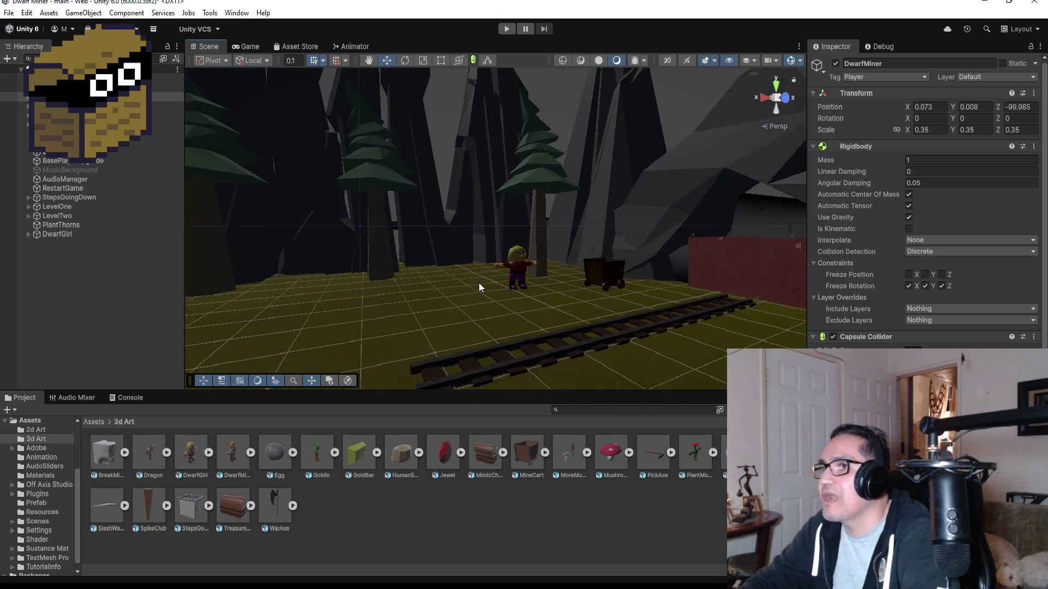
{"action": "mouse_move", "coordinate": [401, 276]}
{"action": "left_mouse_down", "text": "alt"}
{"action": "mouse_move", "coordinate": [459, 283]}
{"action": "mouse_move", "coordinate": [398, 281]}
{"action": "mouse_move", "coordinate": [427, 289]}
{"action": "mouse_move", "coordinate": [414, 277]}
{"action": "left_mouse_up", "text": "alt"}
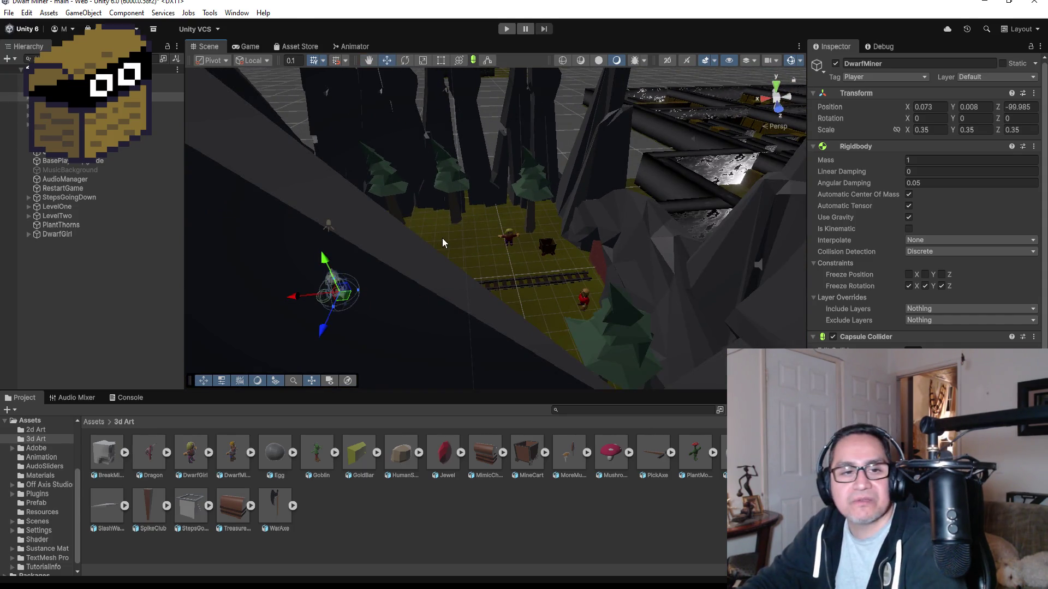
{"action": "left_click_drag", "start_coordinate": [478, 221], "coordinate": [424, 239], "text": "alt"}
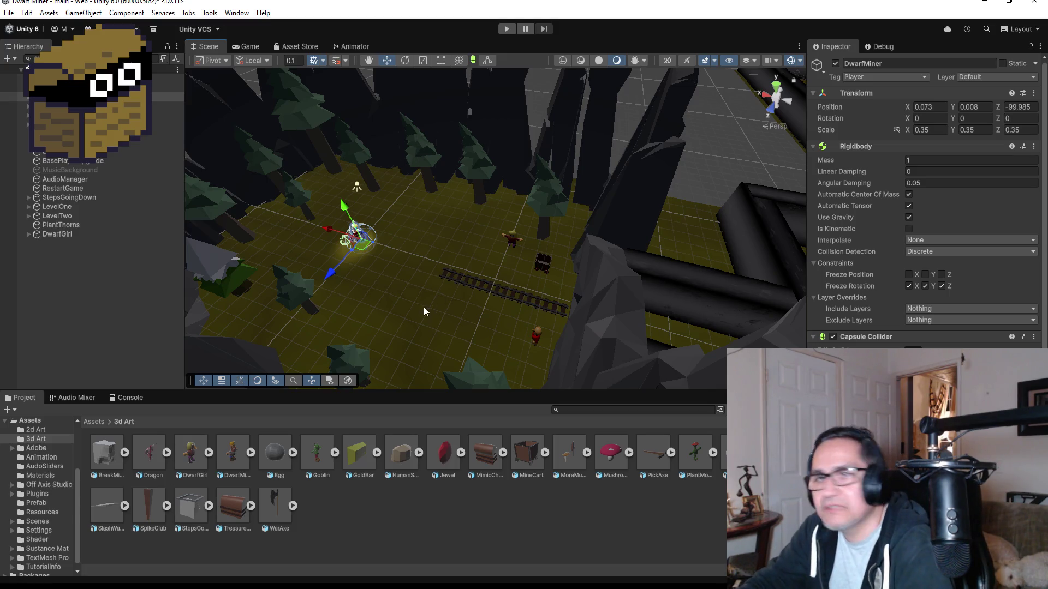
{"action": "scroll", "coordinate": [437, 263], "scroll_direction": "up", "scroll_amount": 3}
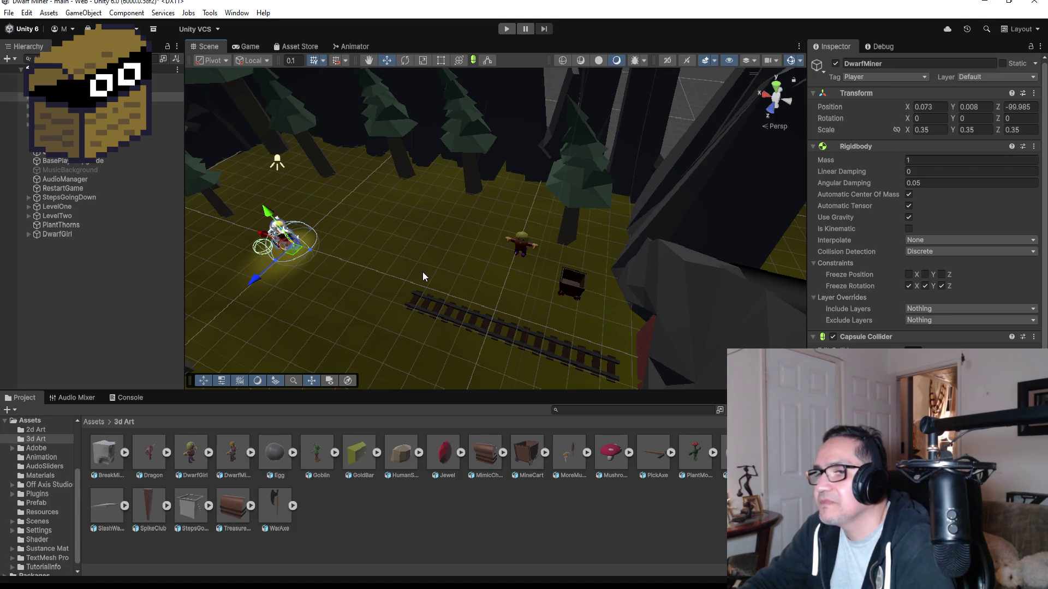
{"action": "scroll", "coordinate": [422, 272], "scroll_direction": "down", "scroll_amount": 3}
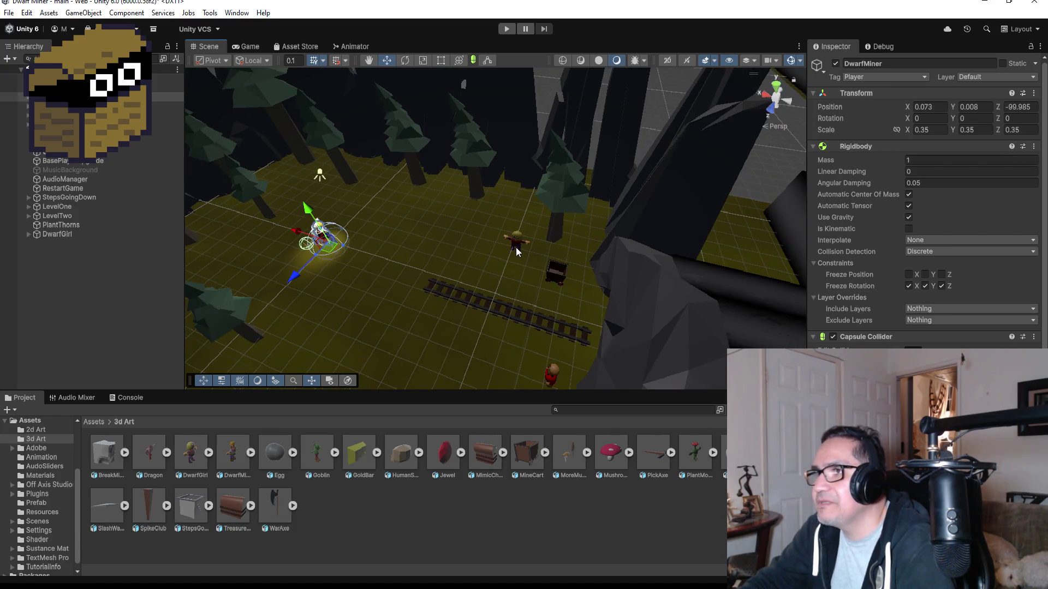
Rename the DwarfGirl object to DwarfAlchemist, then switch back to Blender.
{"action": "left_click", "coordinate": [516, 248]}
{"action": "left_click", "coordinate": [517, 247]}
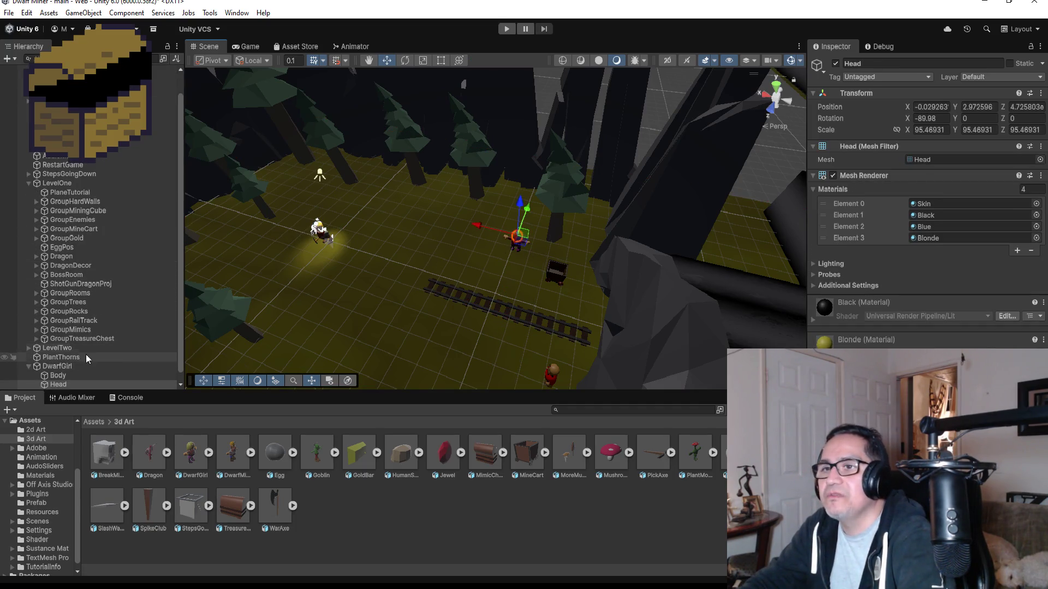
{"action": "double_click", "coordinate": [76, 367]}
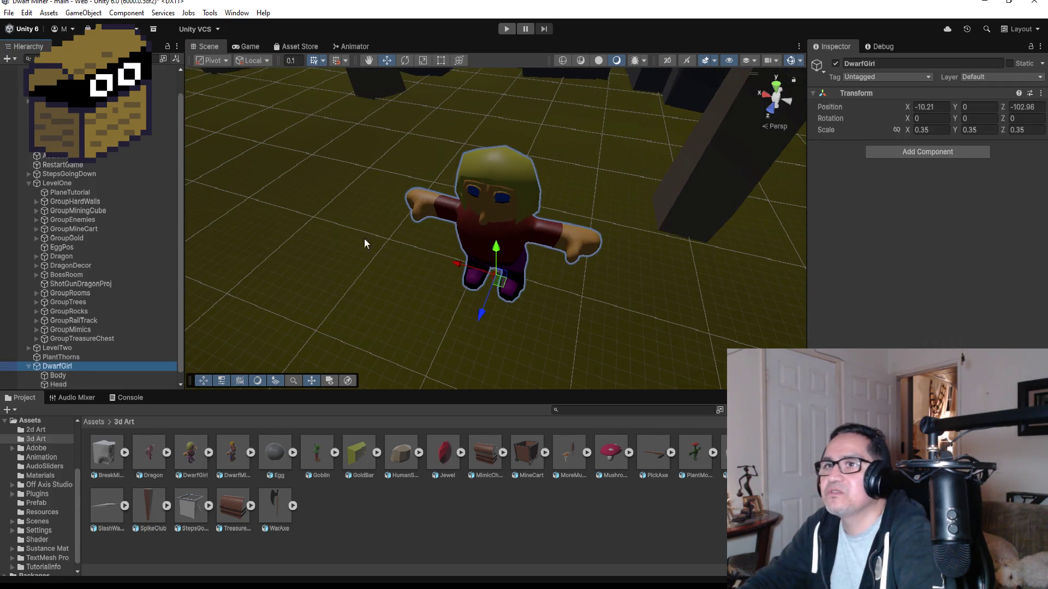
{"action": "left_click", "coordinate": [903, 64]}
{"action": "type", "text": "DwarfAl"}
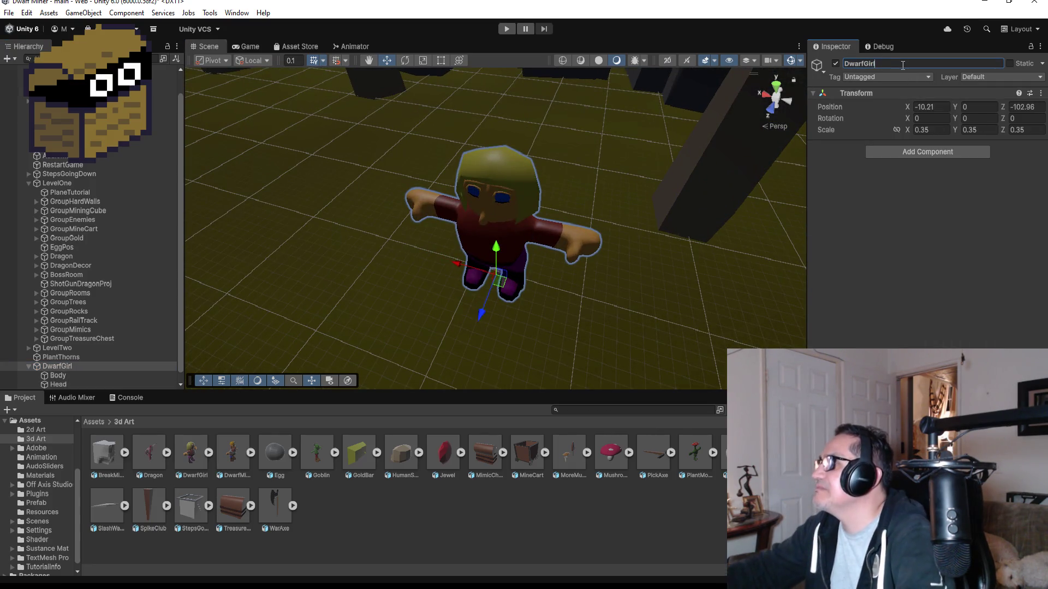
{"action": "type", "text": "chemist"}
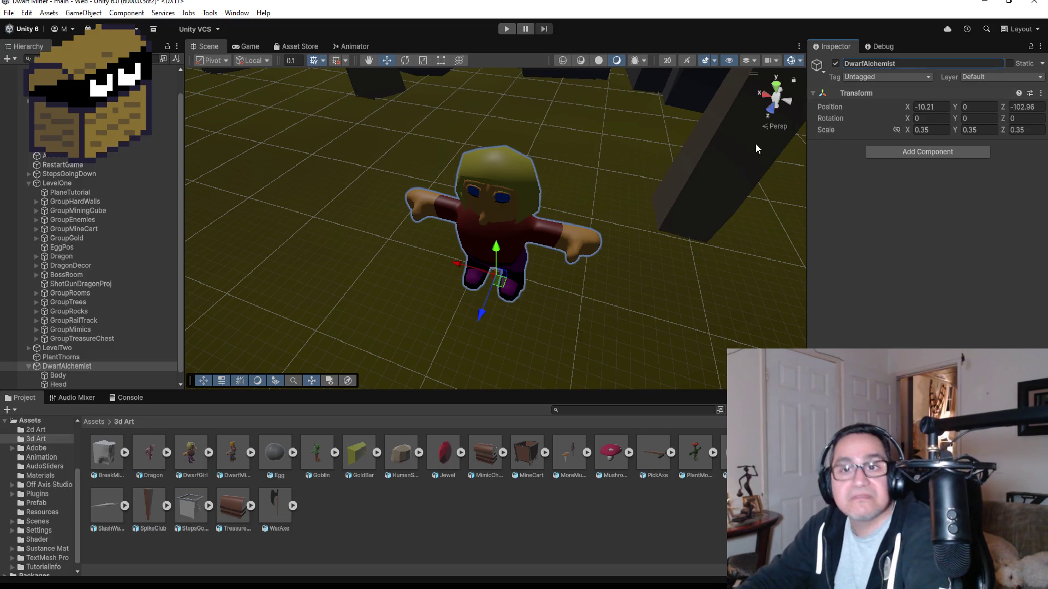
{"action": "scroll", "coordinate": [666, 225], "scroll_direction": "up", "scroll_amount": 5}
{"action": "mouse_move", "coordinate": [578, 313]}
{"action": "left_mouse_down", "text": "alt"}
{"action": "mouse_move", "coordinate": [681, 215]}
{"action": "mouse_move", "coordinate": [655, 196]}
{"action": "mouse_move", "coordinate": [690, 218]}
{"action": "mouse_move", "coordinate": [863, 213]}
{"action": "left_mouse_up", "text": "alt"}
{"action": "scroll", "coordinate": [83, 376], "scroll_direction": "down", "scroll_amount": 1}
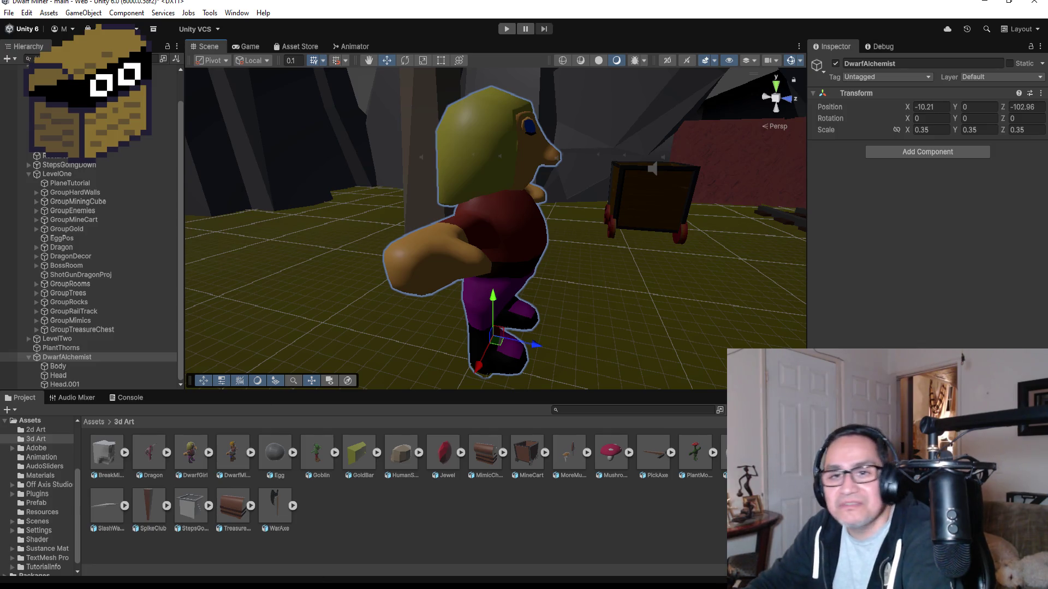
{"action": "key", "text": "alt+Tab"}
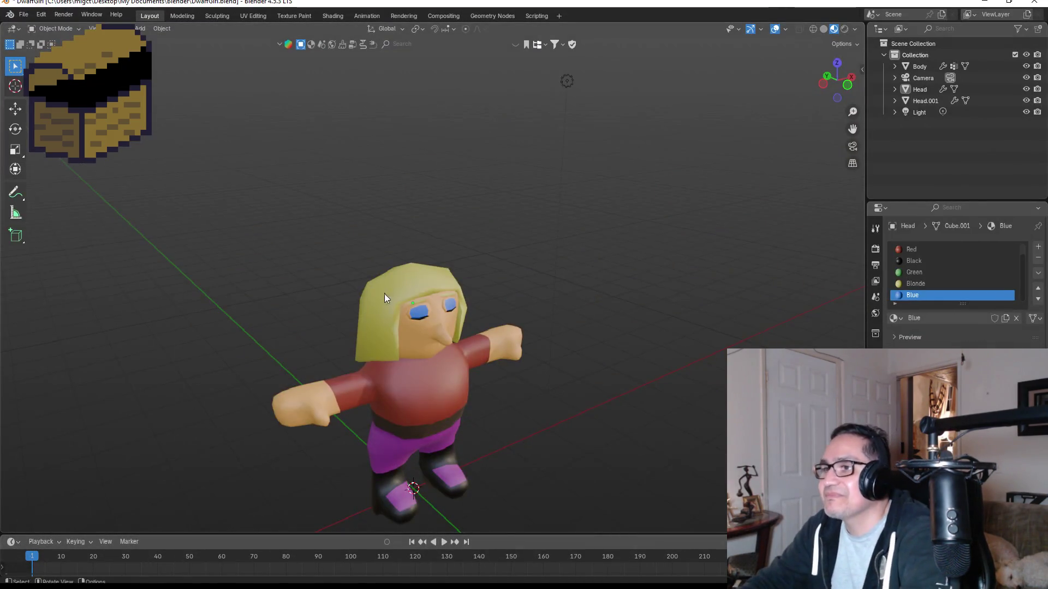
Switch to front view and attempt to apply Head.001's Subdivision modifier.
{"action": "scroll", "coordinate": [537, 303], "scroll_direction": "down", "scroll_amount": 3}
{"action": "key", "text": "KP_1"}
{"action": "scroll", "coordinate": [537, 405], "scroll_direction": "up", "scroll_amount": 5}
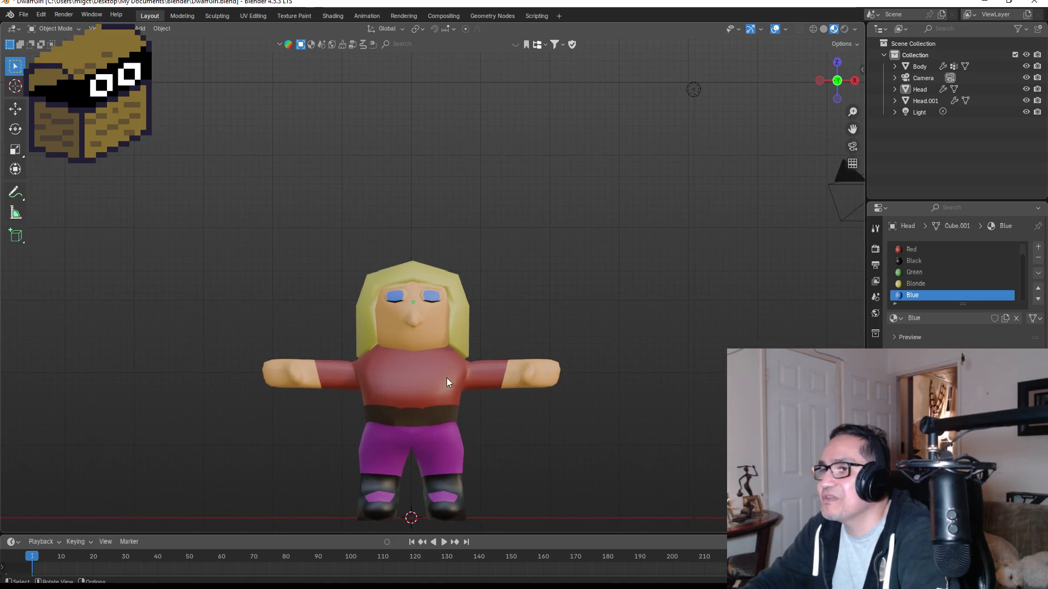
{"action": "left_click", "coordinate": [920, 90]}
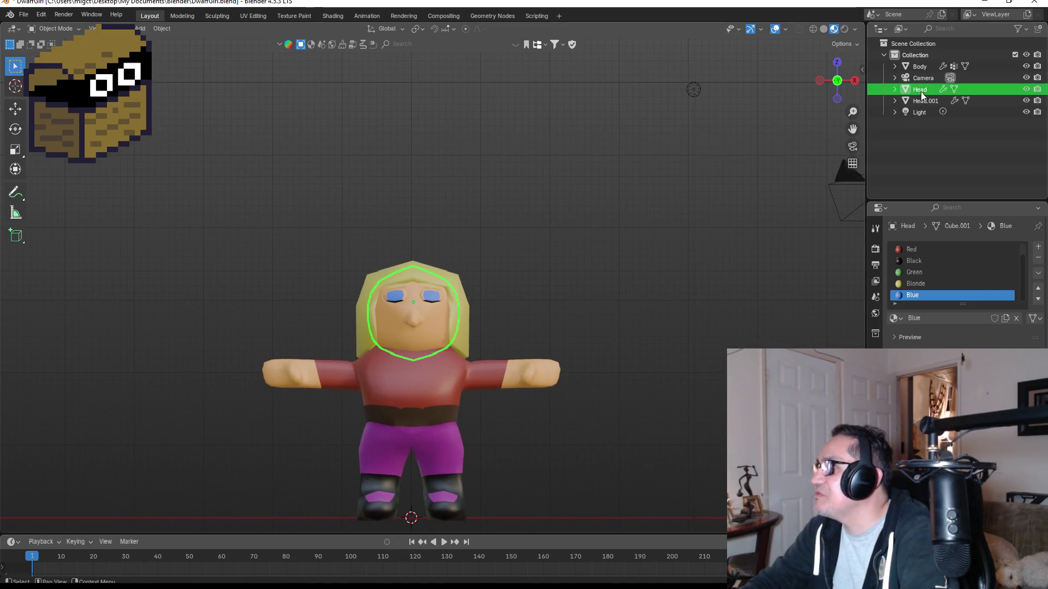
{"action": "left_click", "coordinate": [921, 102]}
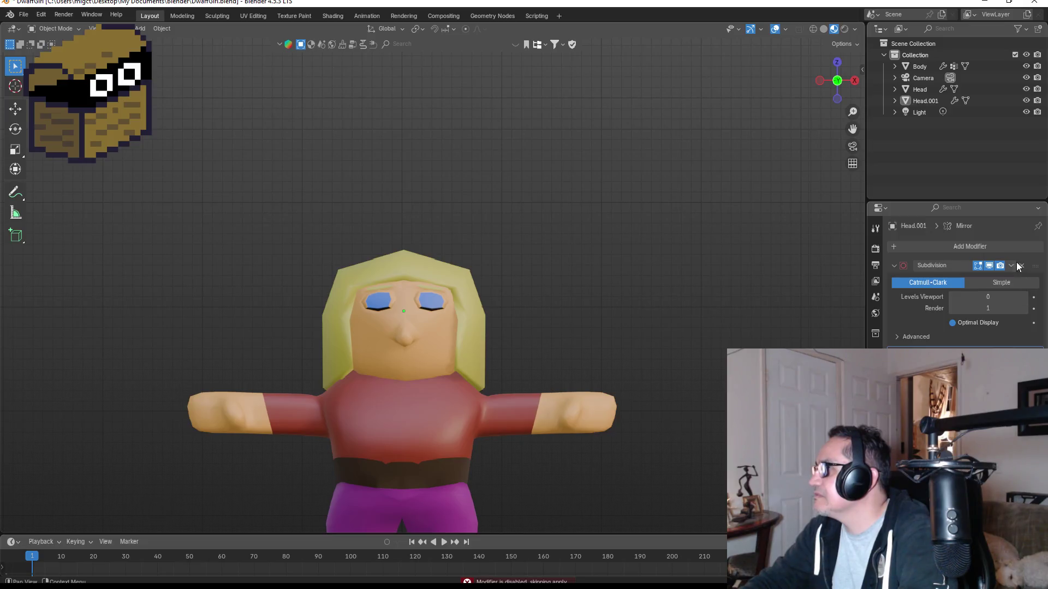
{"action": "left_click", "coordinate": [1010, 266]}
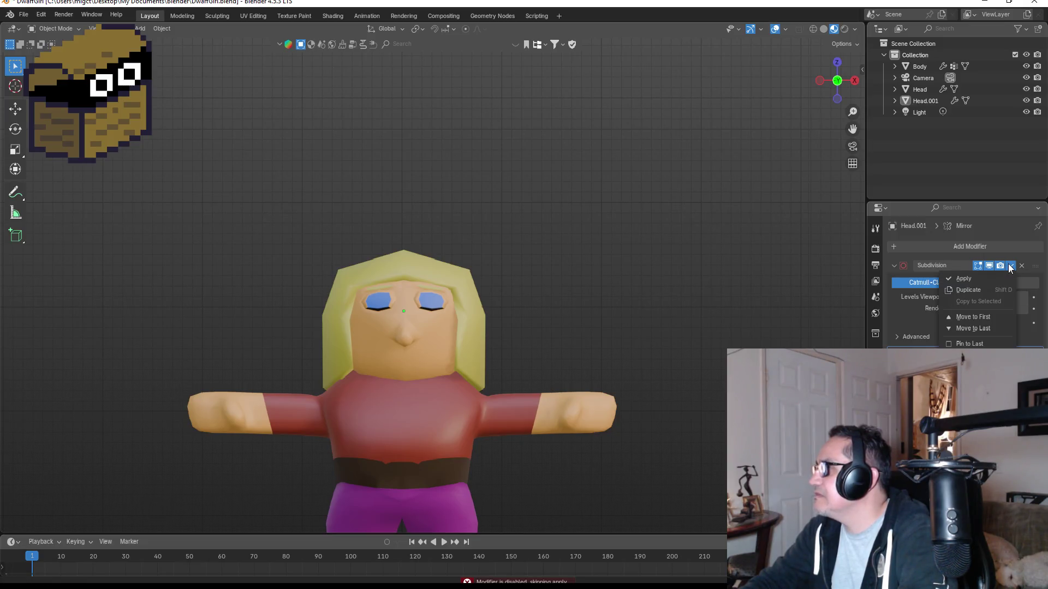
{"action": "left_click", "coordinate": [968, 281]}
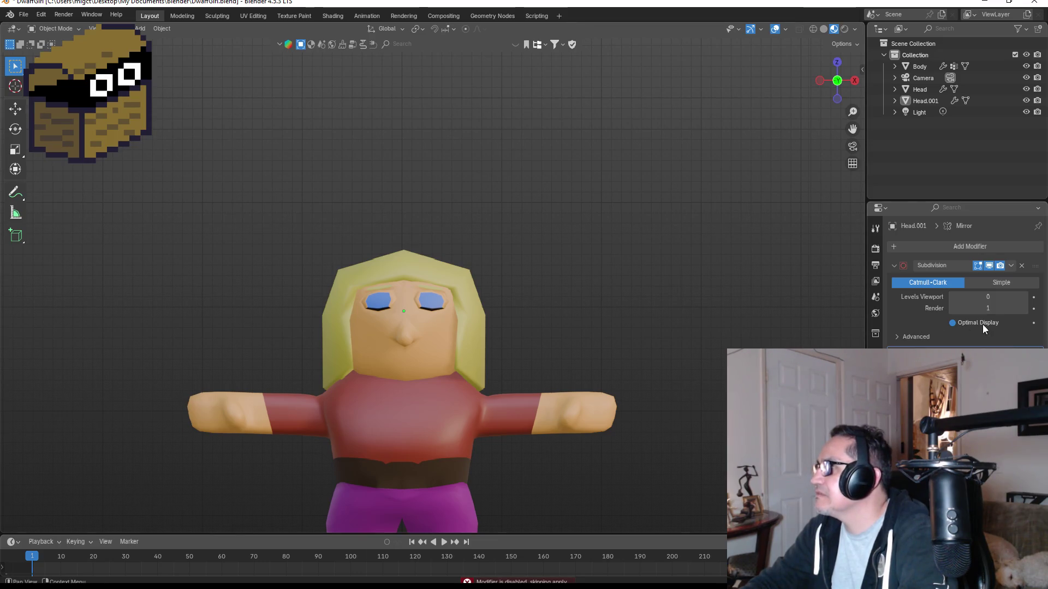
Apply Head.001's Mirror modifier and remove its Subdivision modifier.
{"action": "left_click", "coordinate": [925, 101]}
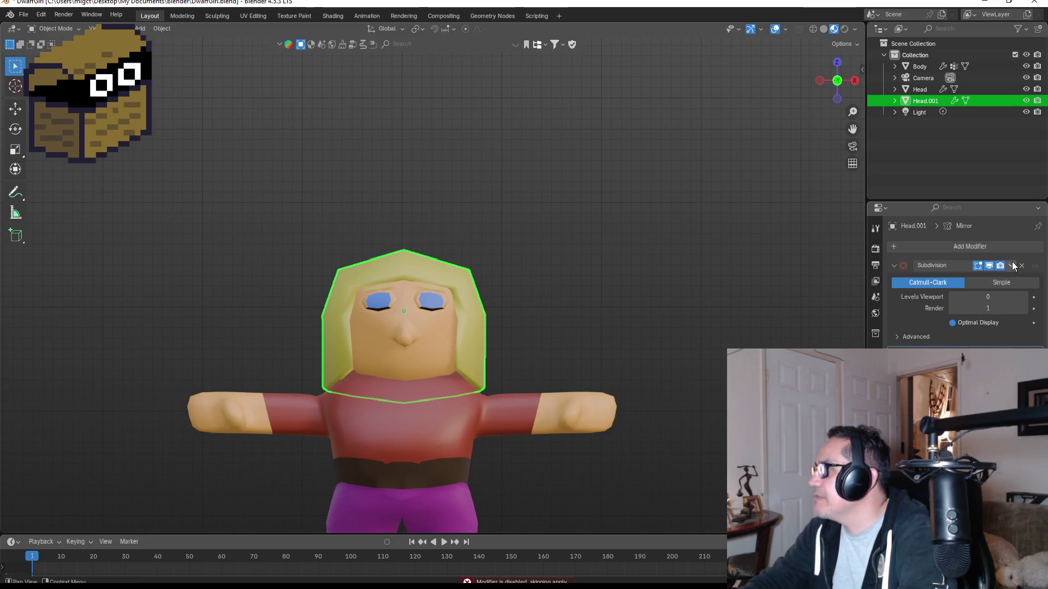
{"action": "left_click", "coordinate": [1012, 266]}
{"action": "left_click", "coordinate": [984, 277]}
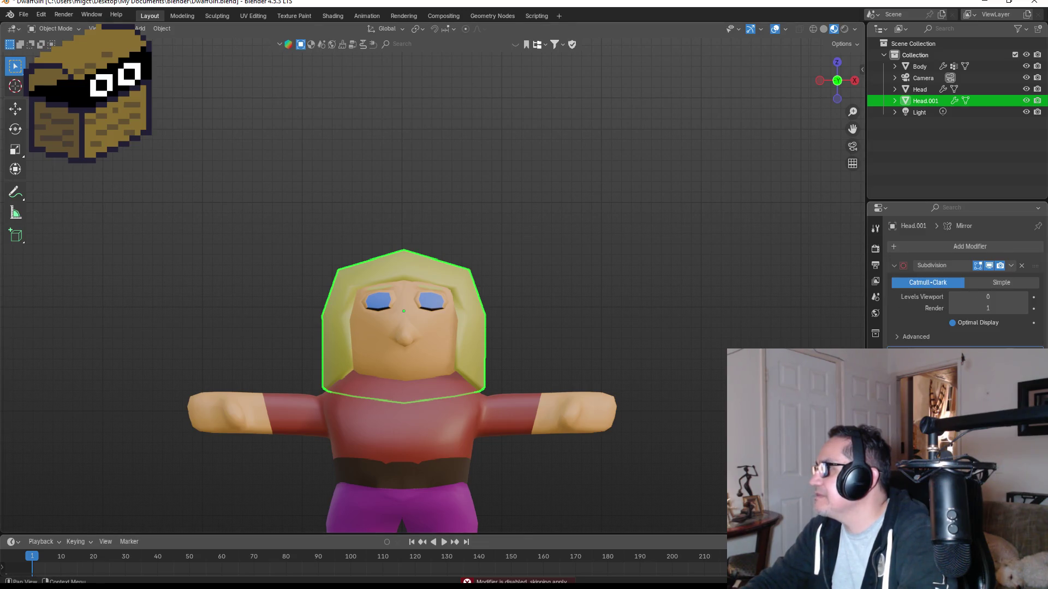
{"action": "key", "text": "ctrl+a"}
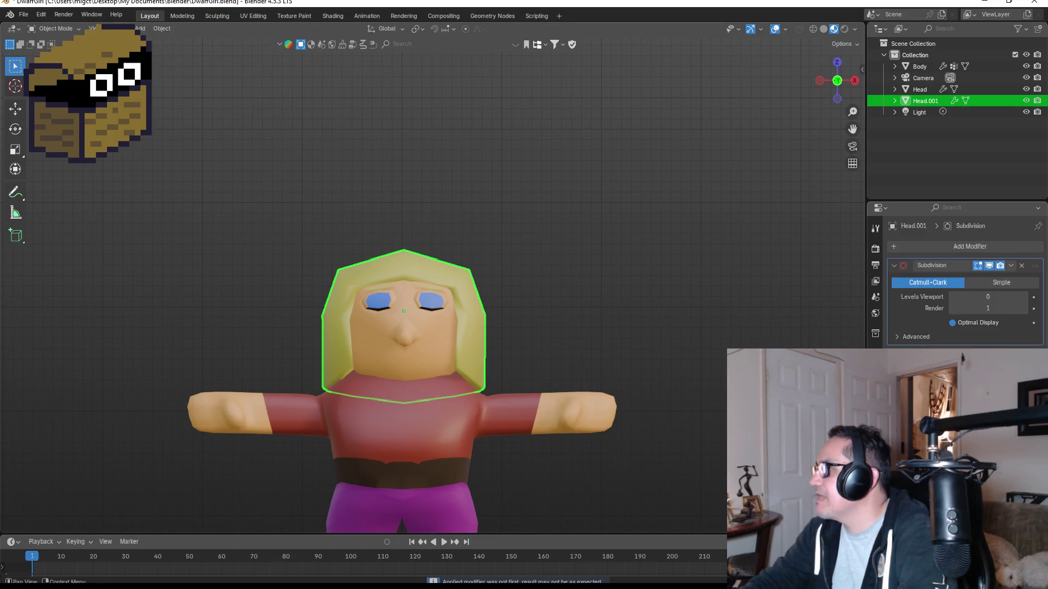
{"action": "left_click", "coordinate": [1012, 265]}
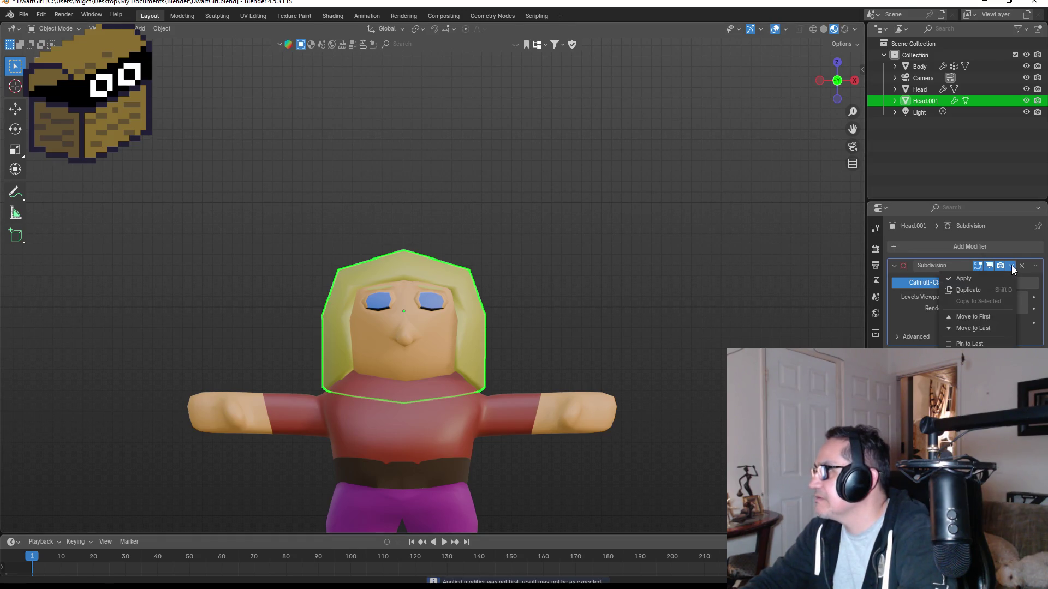
{"action": "left_click", "coordinate": [964, 278]}
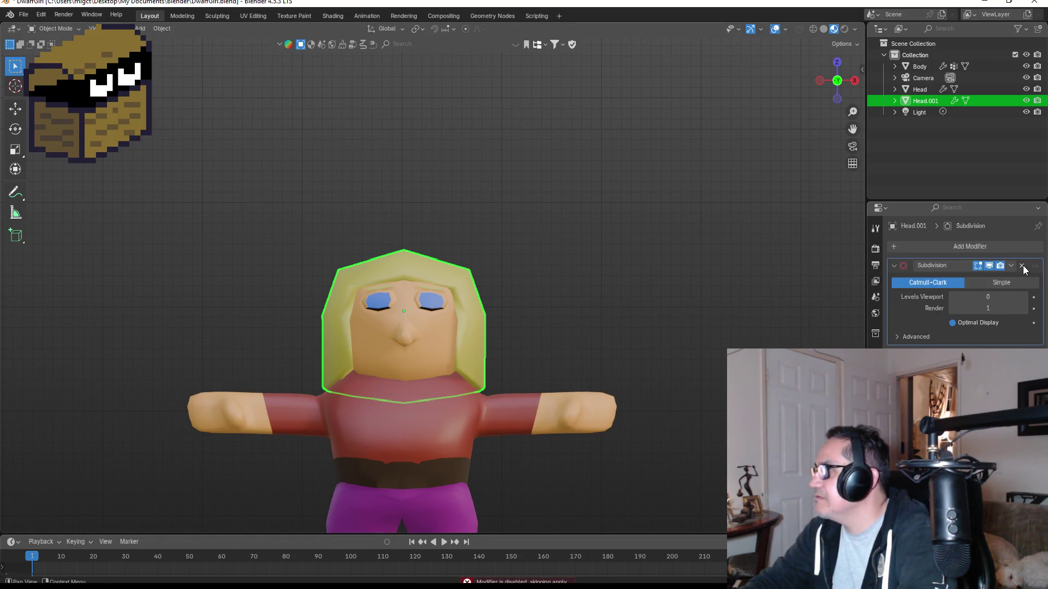
{"action": "left_click", "coordinate": [1022, 266]}
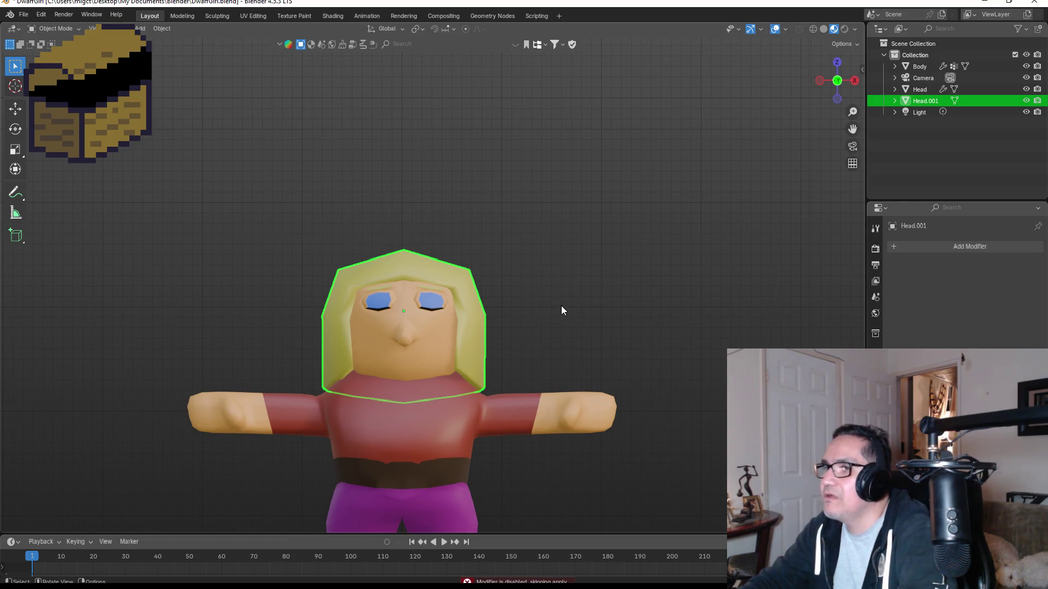
Apply Head's Subdivision, step back through undo, and remove Head.001's Subdivision again.
{"action": "mouse_move", "coordinate": [561, 306]}
{"action": "middle_mouse_down"}
{"action": "mouse_move", "coordinate": [535, 300]}
{"action": "mouse_move", "coordinate": [620, 295]}
{"action": "mouse_move", "coordinate": [544, 298]}
{"action": "middle_mouse_up"}
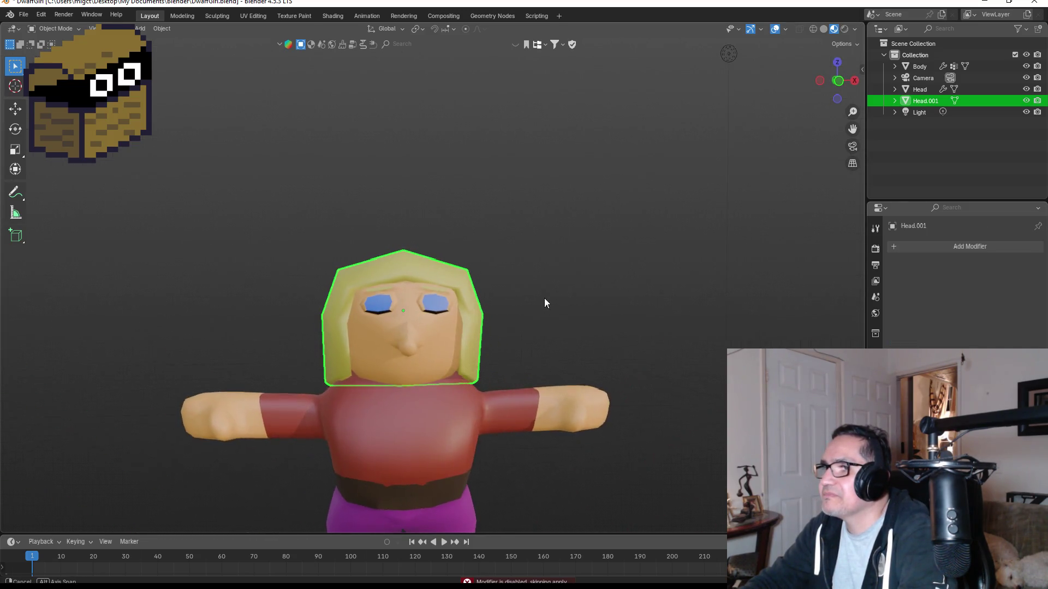
{"action": "left_click", "coordinate": [442, 337]}
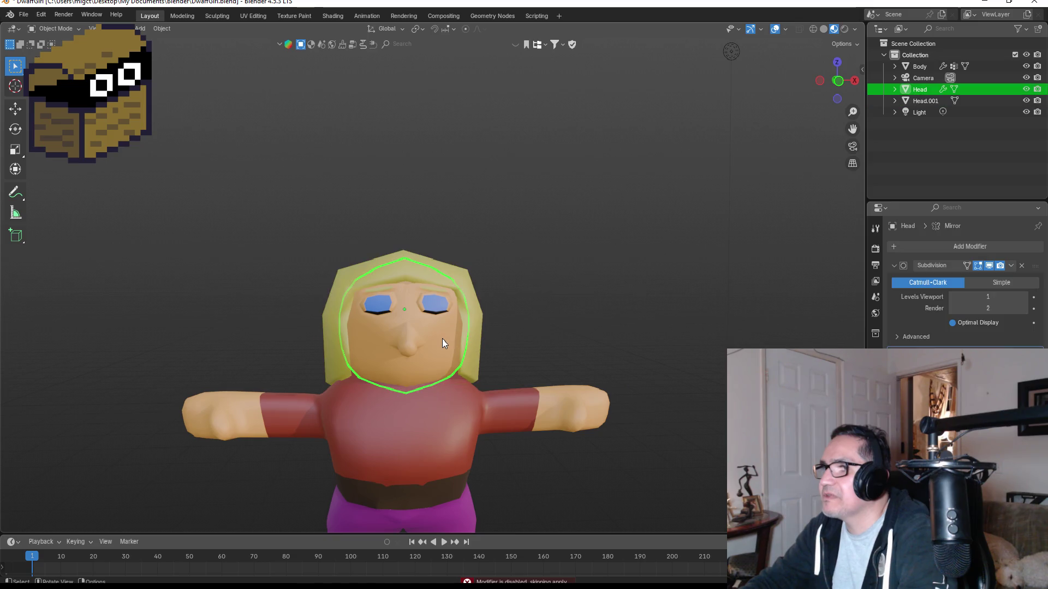
{"action": "left_click", "coordinate": [1011, 265]}
{"action": "left_click", "coordinate": [965, 279]}
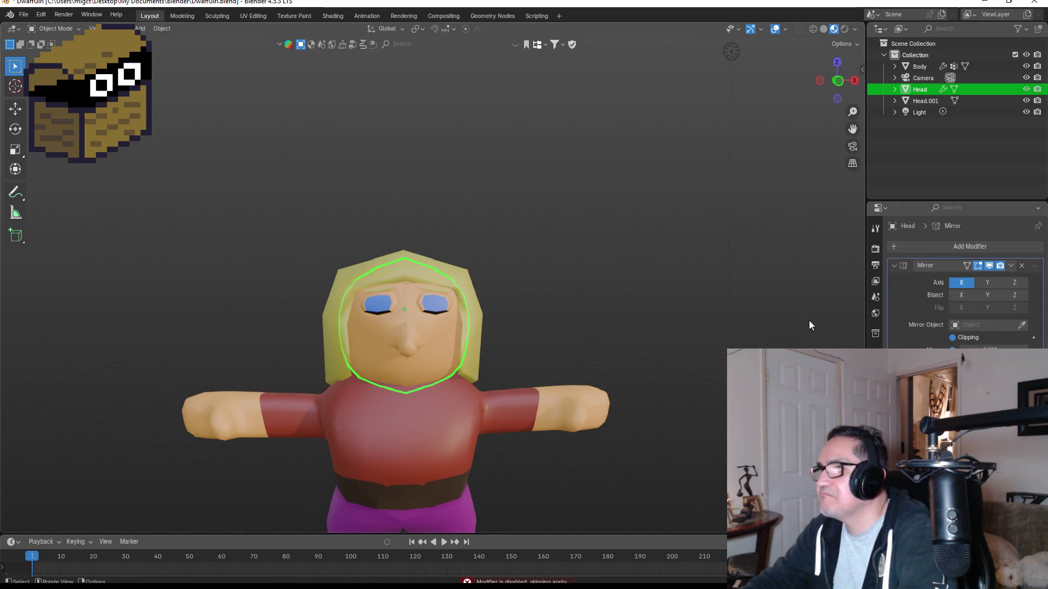
{"action": "mouse_move", "coordinate": [668, 316]}
{"action": "middle_mouse_down"}
{"action": "mouse_move", "coordinate": [618, 317]}
{"action": "mouse_move", "coordinate": [630, 309]}
{"action": "middle_mouse_up"}
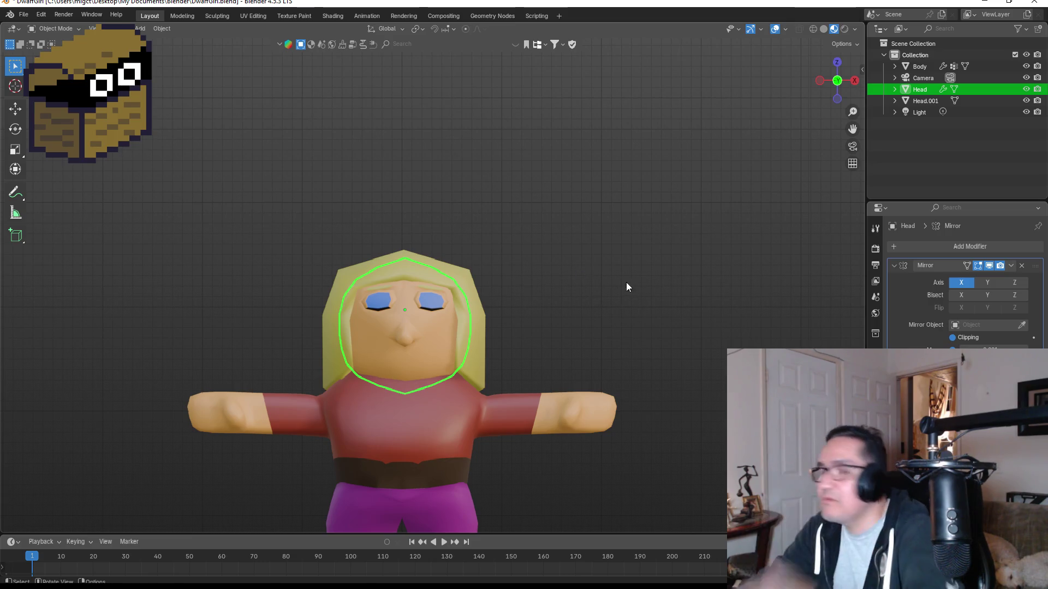
{"action": "key", "text": "ctrl+1"}
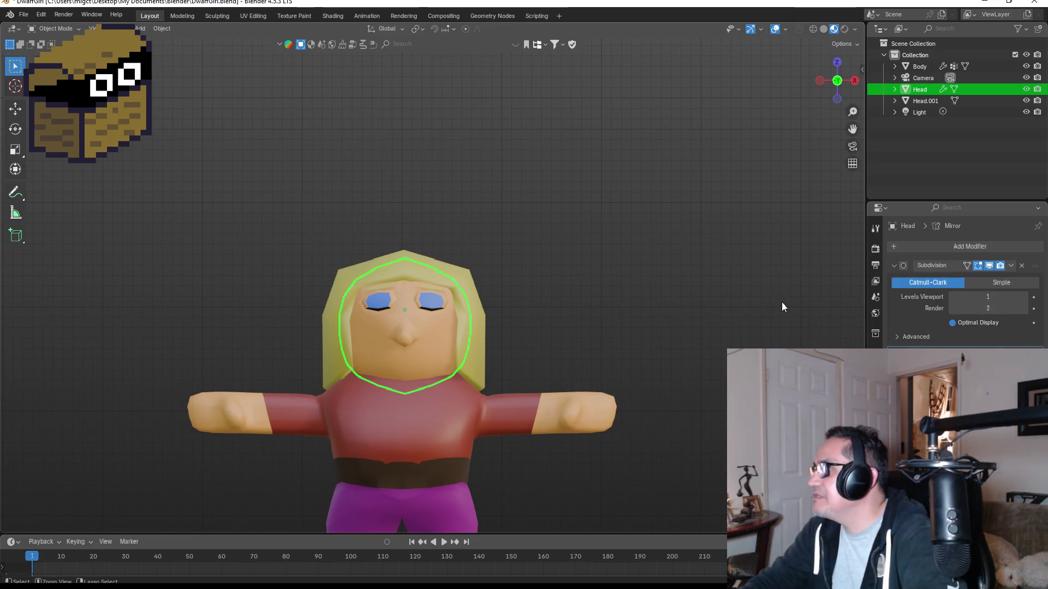
{"action": "key", "text": "ctrl+0"}
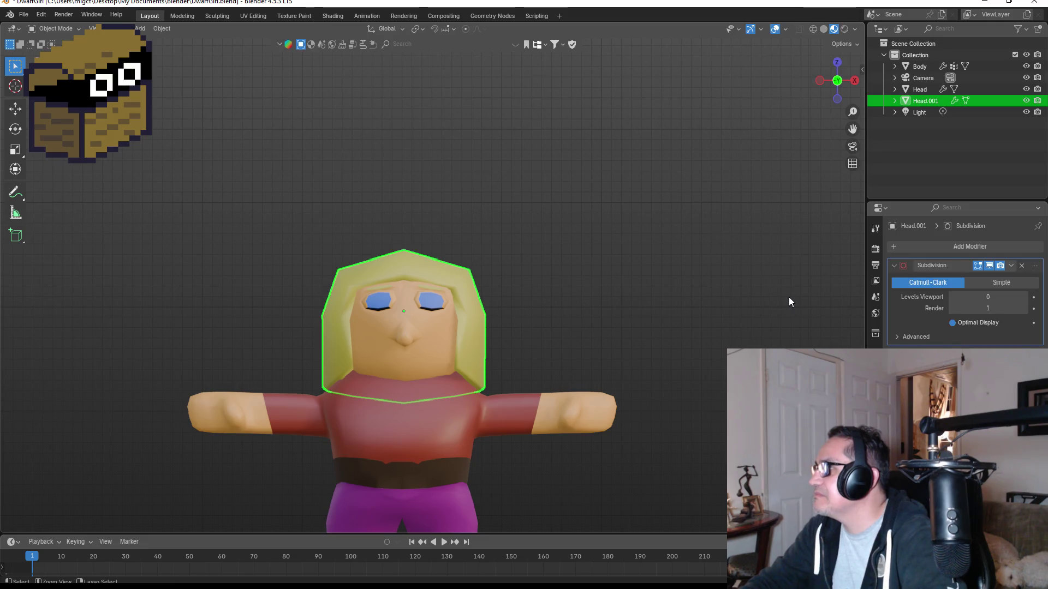
{"action": "key", "text": "ctrl+shift+m"}
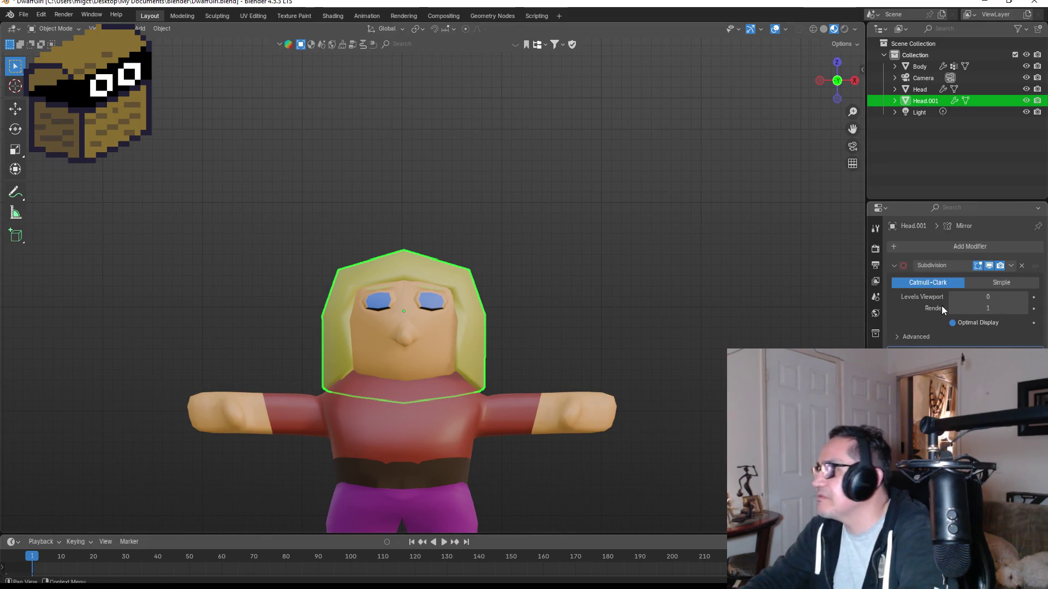
{"action": "left_click", "coordinate": [1023, 266]}
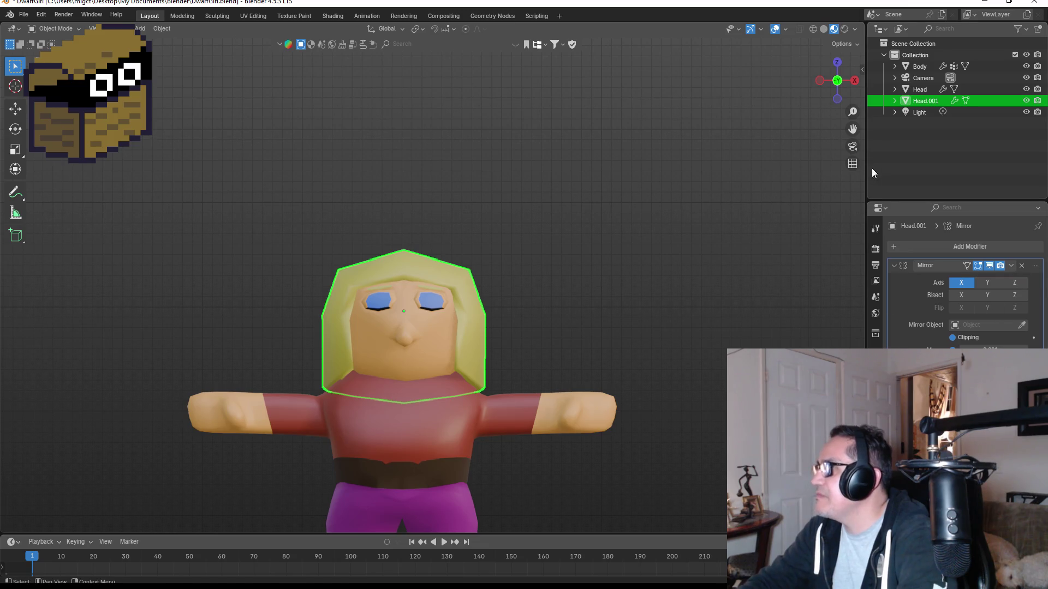
Apply the Subdivision modifiers on the Head and Body meshes.
{"action": "left_click", "coordinate": [923, 92]}
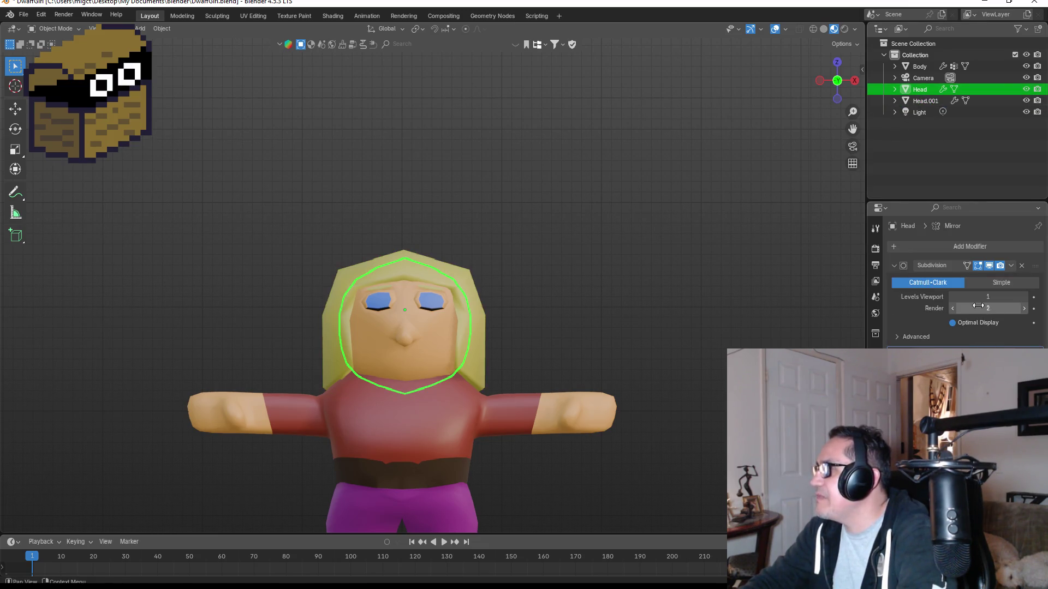
{"action": "left_click", "coordinate": [1008, 266]}
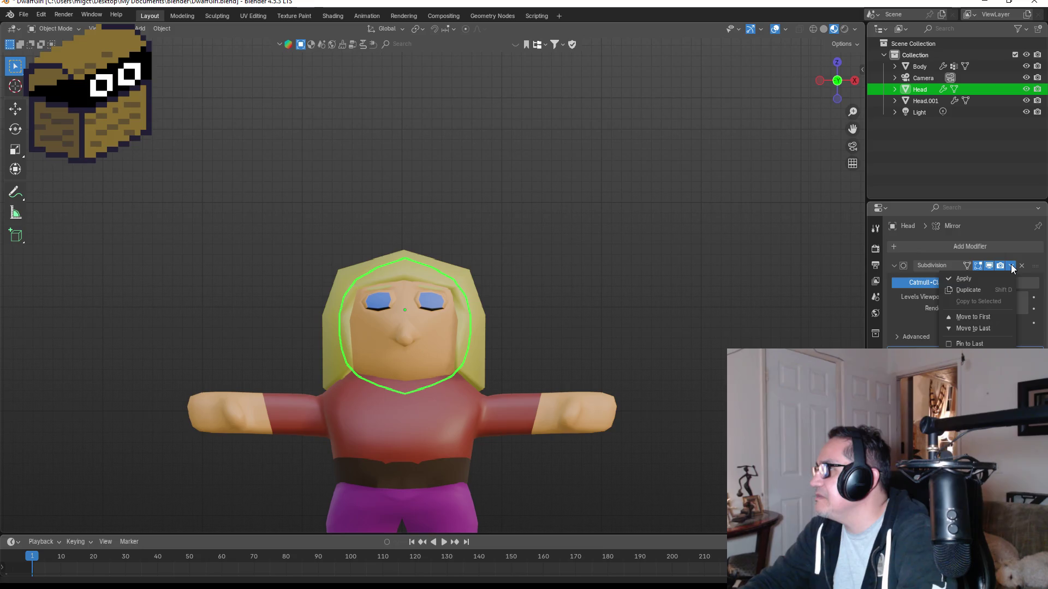
{"action": "left_click", "coordinate": [985, 276]}
{"action": "left_click", "coordinate": [920, 66]}
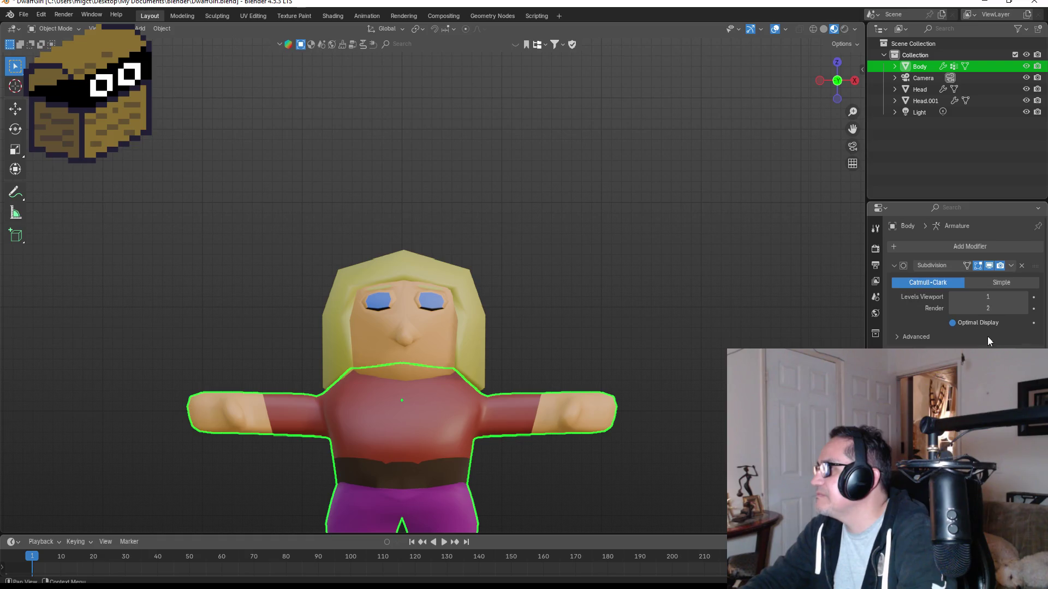
{"action": "left_click", "coordinate": [1009, 267]}
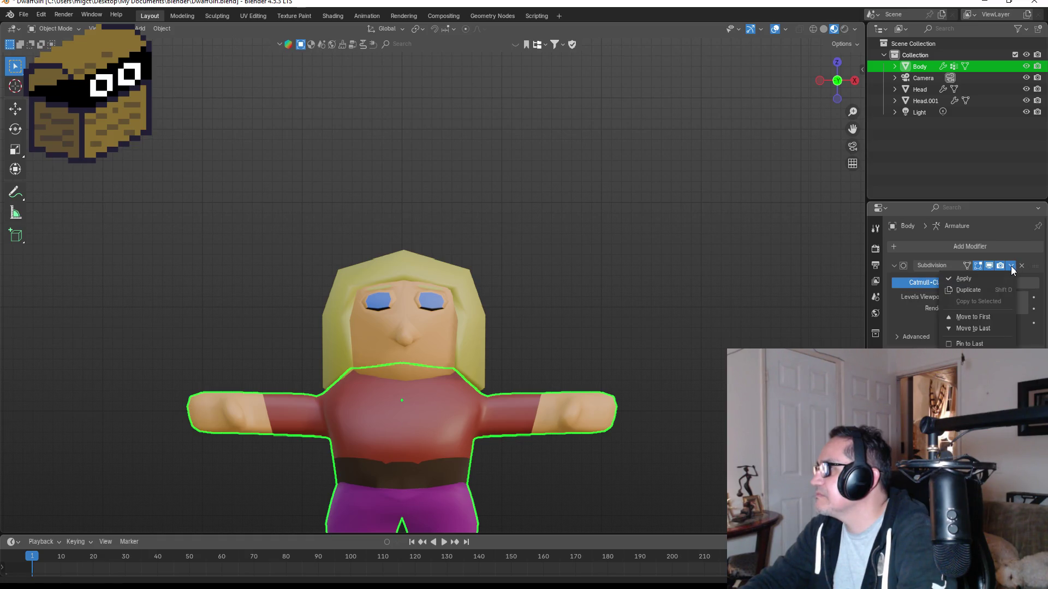
{"action": "left_click", "coordinate": [985, 279]}
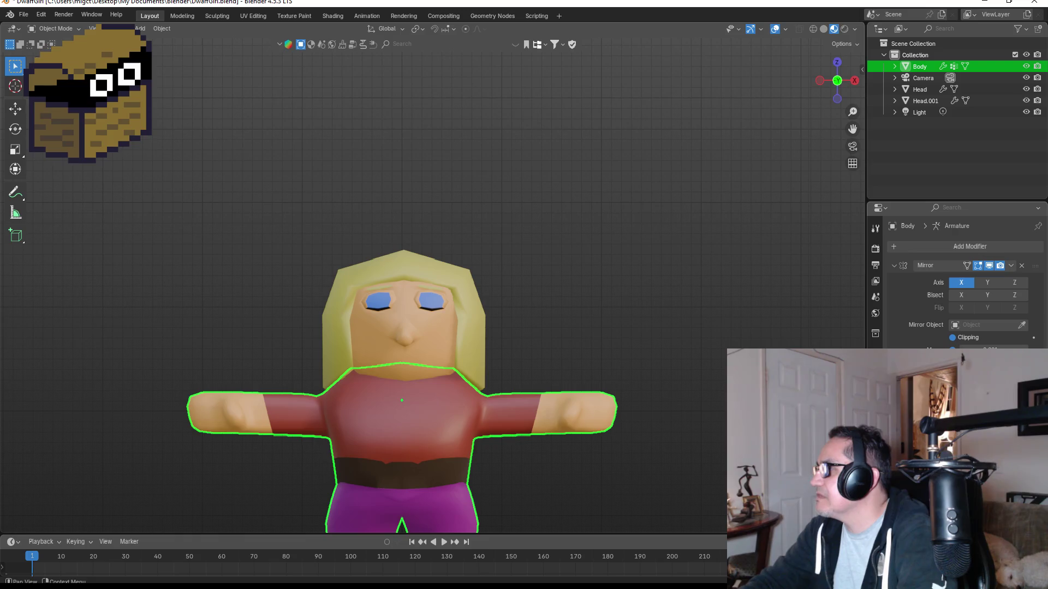
{"action": "scroll", "coordinate": [597, 294], "scroll_direction": "down", "scroll_amount": 2}
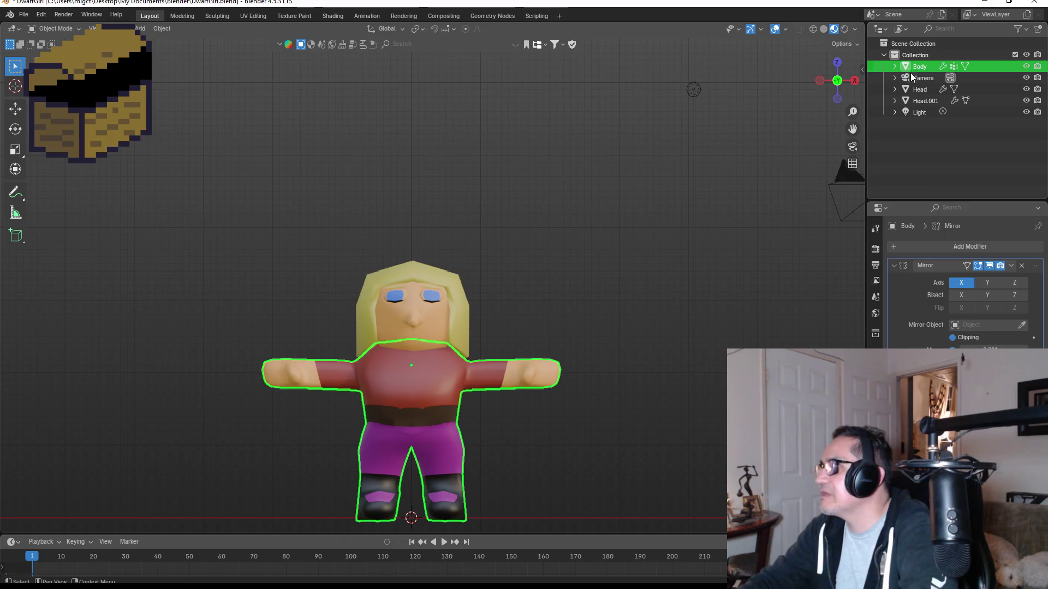
{"action": "left_click", "coordinate": [924, 92], "text": "ctrl"}
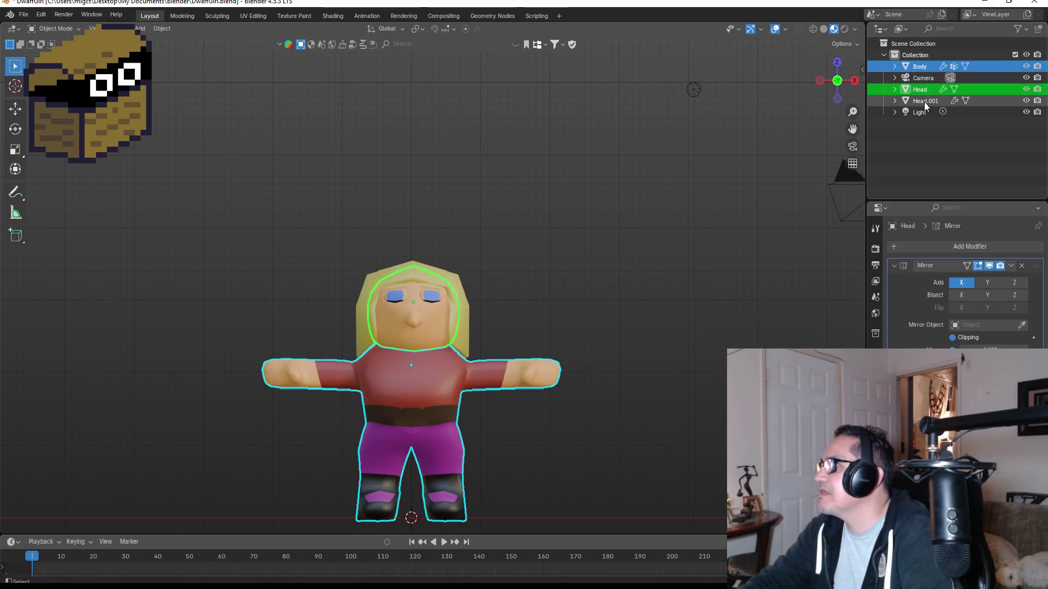
{"action": "left_click", "coordinate": [924, 102], "text": "ctrl"}
{"action": "key", "text": "ctrl+j"}
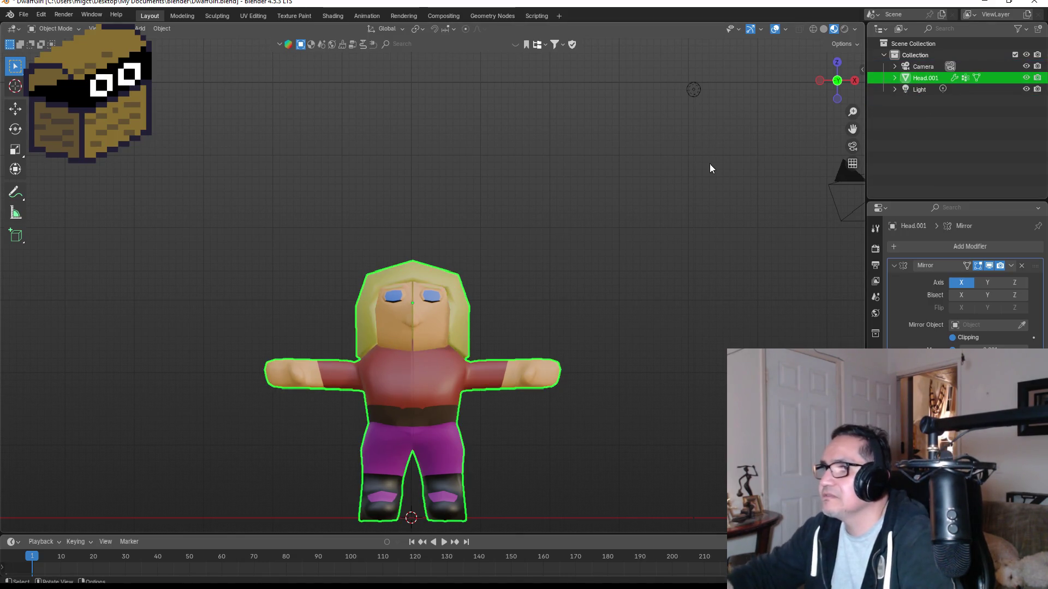
{"action": "scroll", "coordinate": [290, 333], "scroll_direction": "up", "scroll_amount": 5}
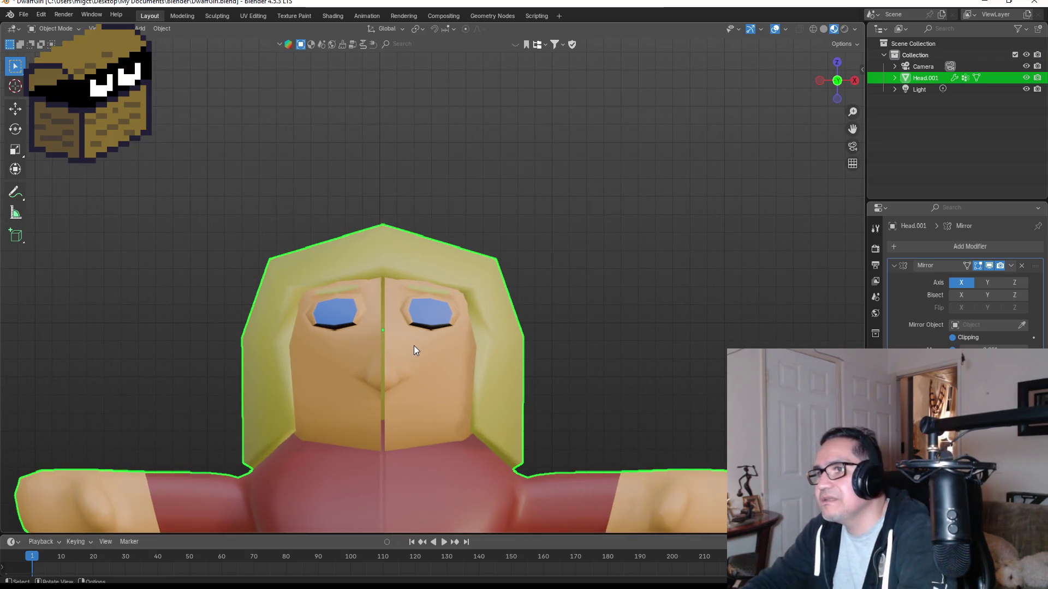
{"action": "key", "text": "Tab"}
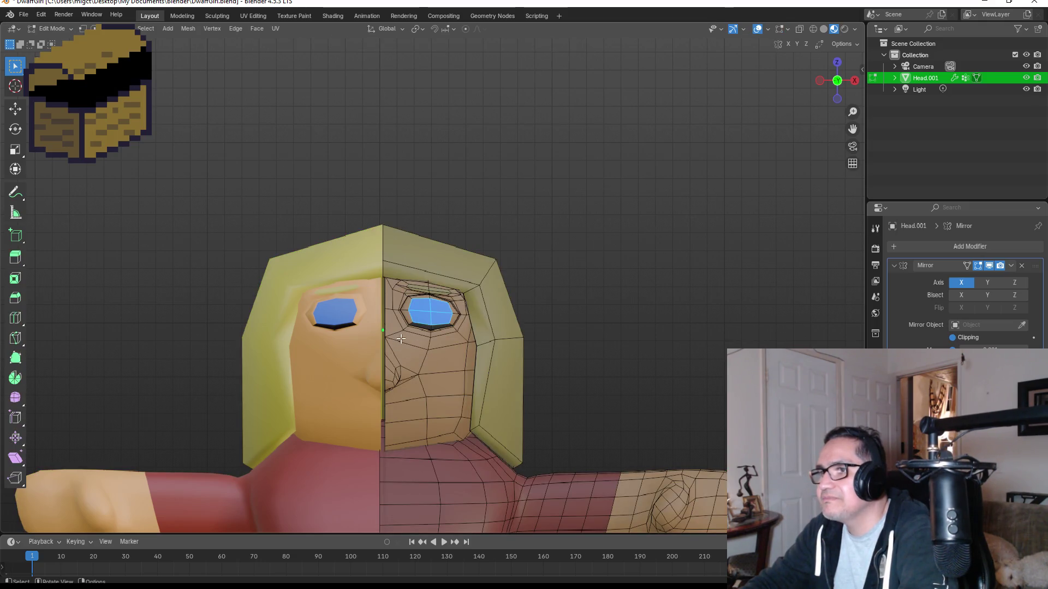
{"action": "scroll", "coordinate": [401, 338], "scroll_direction": "down", "scroll_amount": 4}
{"action": "scroll", "coordinate": [400, 345], "scroll_direction": "up", "scroll_amount": 3}
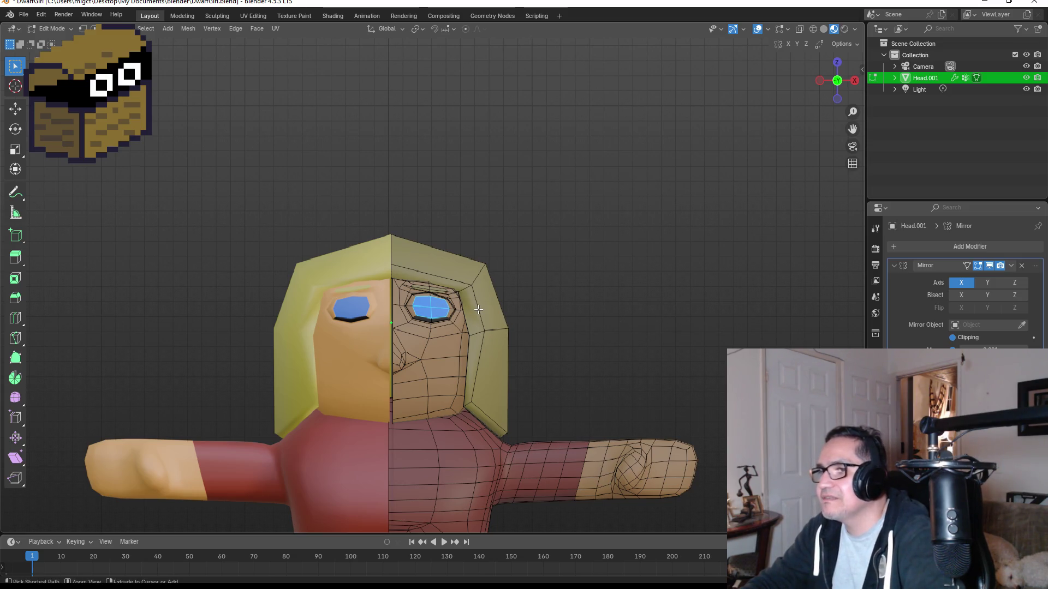
{"action": "key", "text": "Tab"}
{"action": "key", "text": "alt+h"}
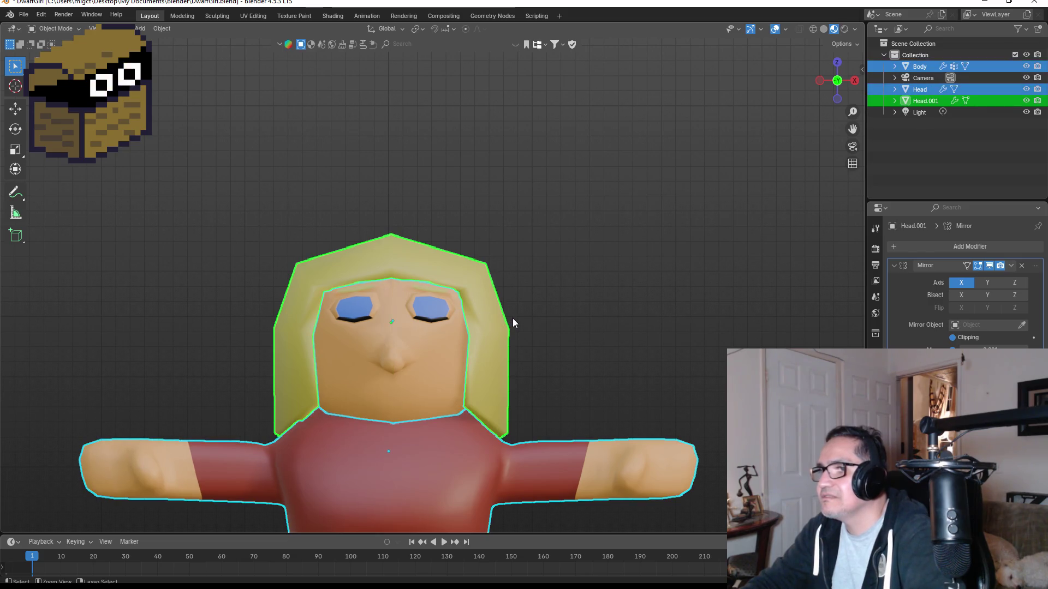
{"action": "left_click", "coordinate": [650, 327]}
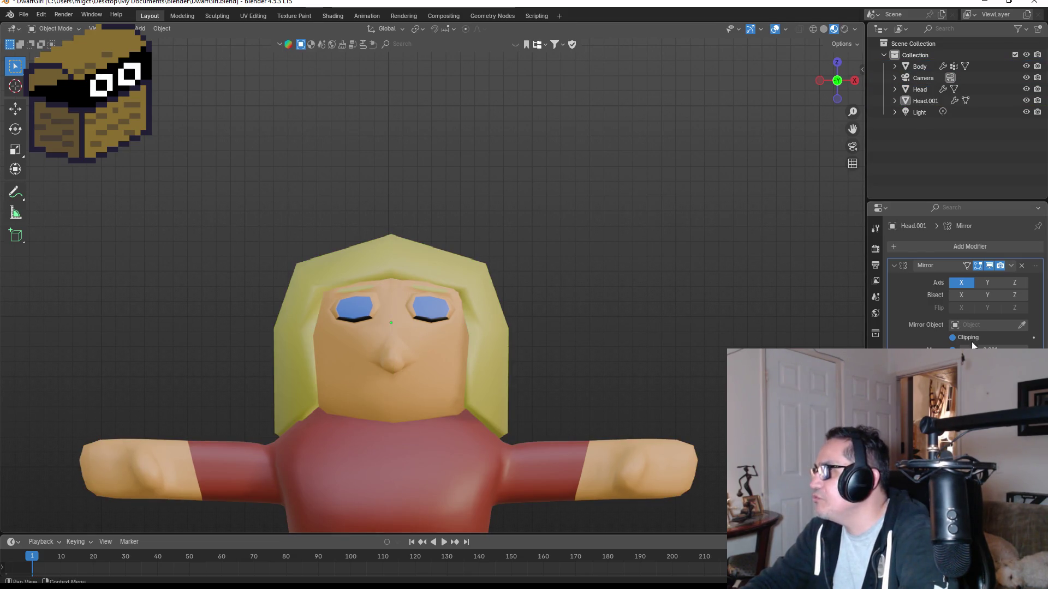
Apply the Mirror modifiers on Head.001, Head and Body.
{"action": "left_click", "coordinate": [1010, 267]}
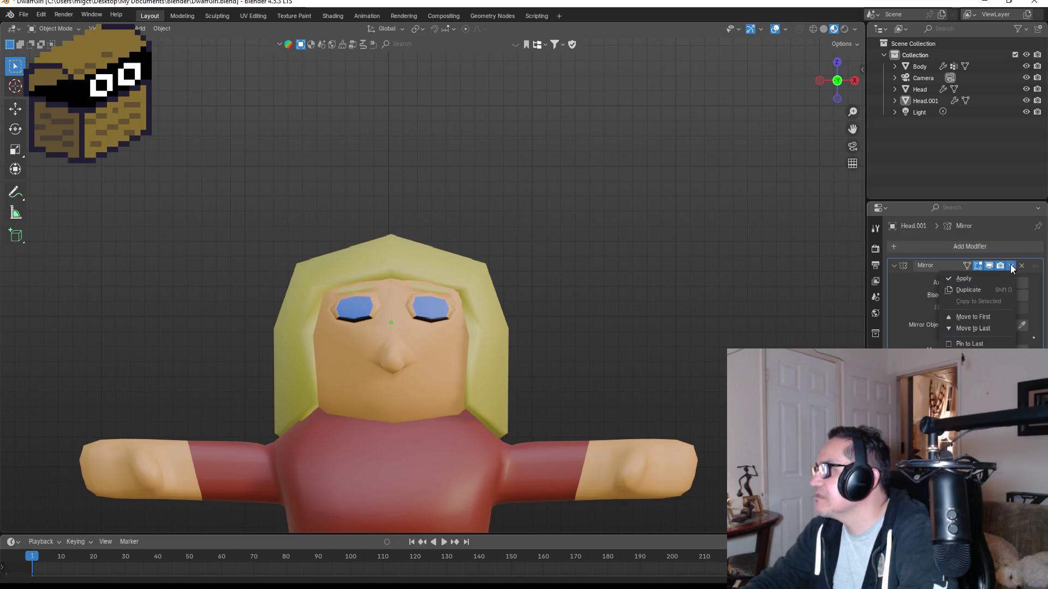
{"action": "left_click", "coordinate": [975, 277]}
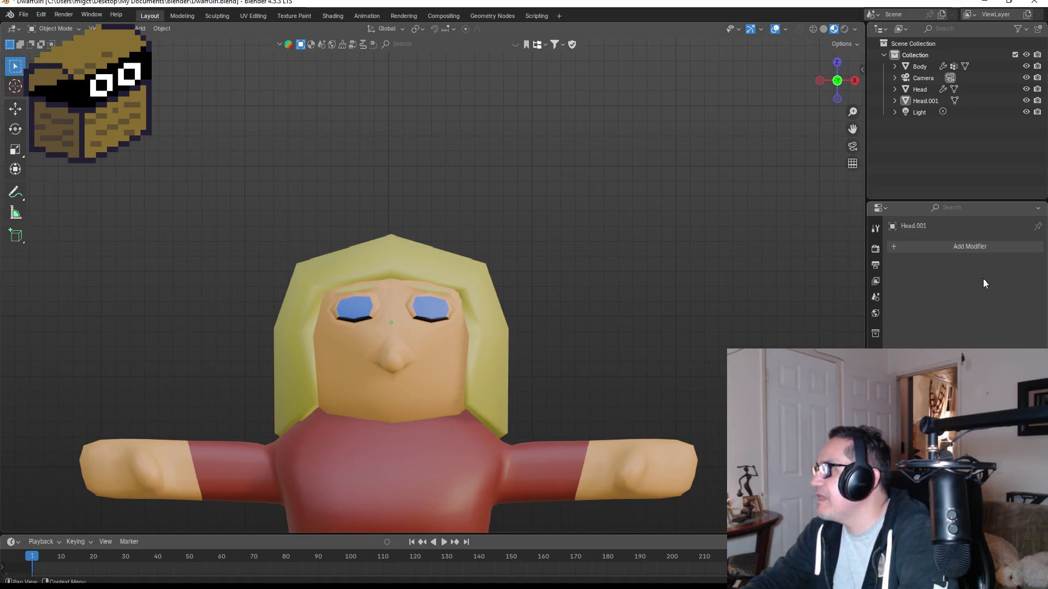
{"action": "left_click", "coordinate": [916, 106]}
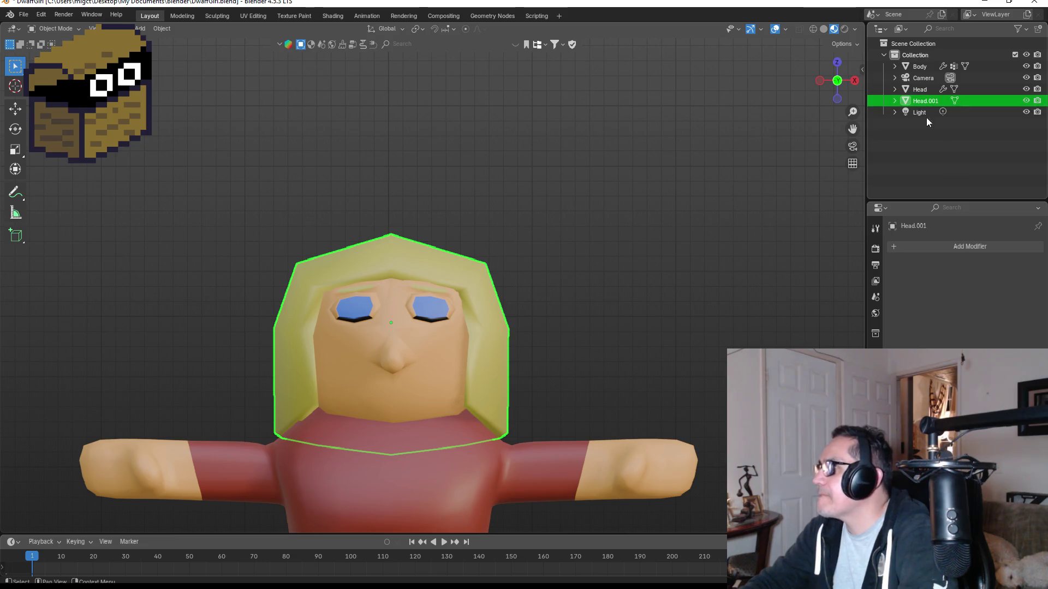
{"action": "left_click", "coordinate": [918, 89]}
{"action": "left_click", "coordinate": [1011, 271]}
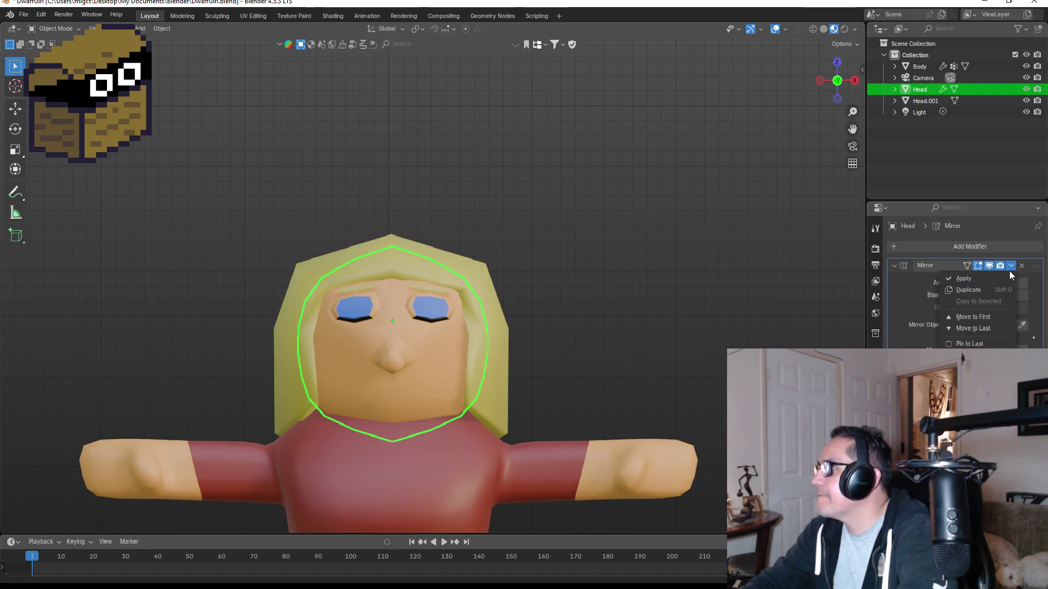
{"action": "left_click", "coordinate": [985, 277]}
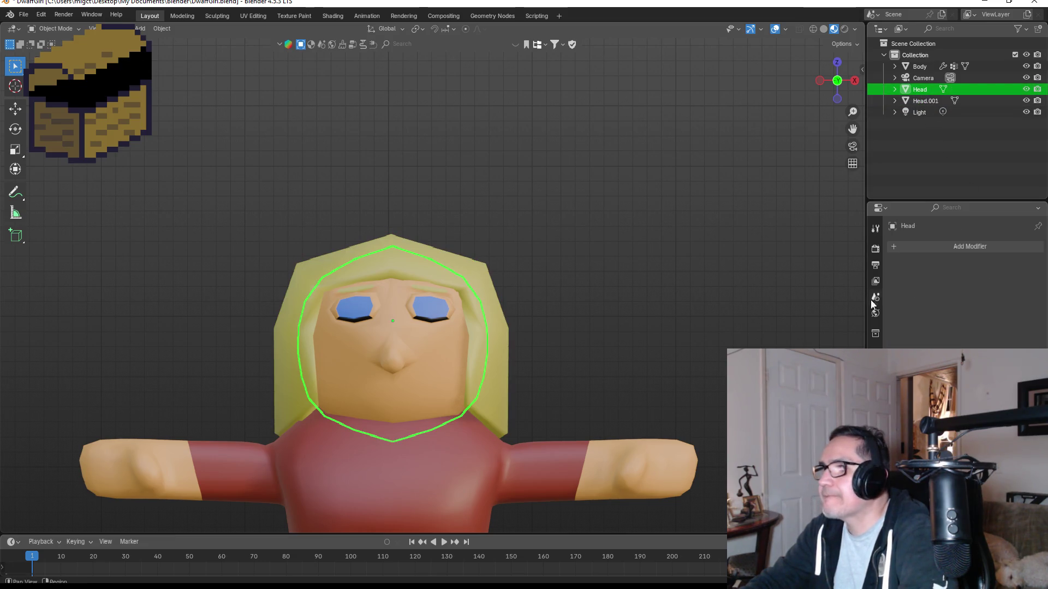
{"action": "left_click", "coordinate": [921, 67]}
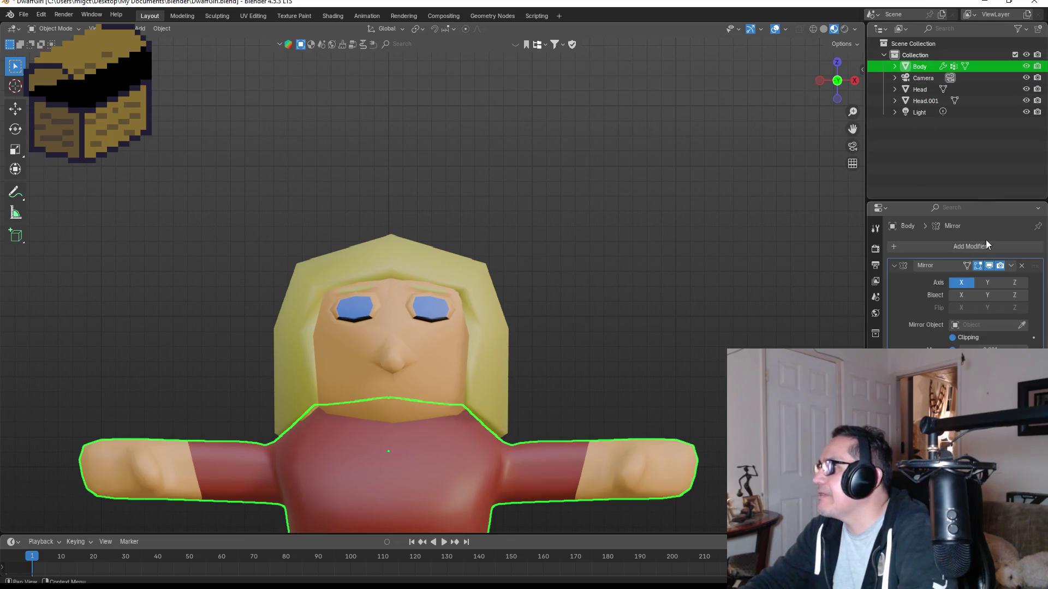
{"action": "left_click", "coordinate": [1015, 268]}
{"action": "left_click", "coordinate": [960, 279]}
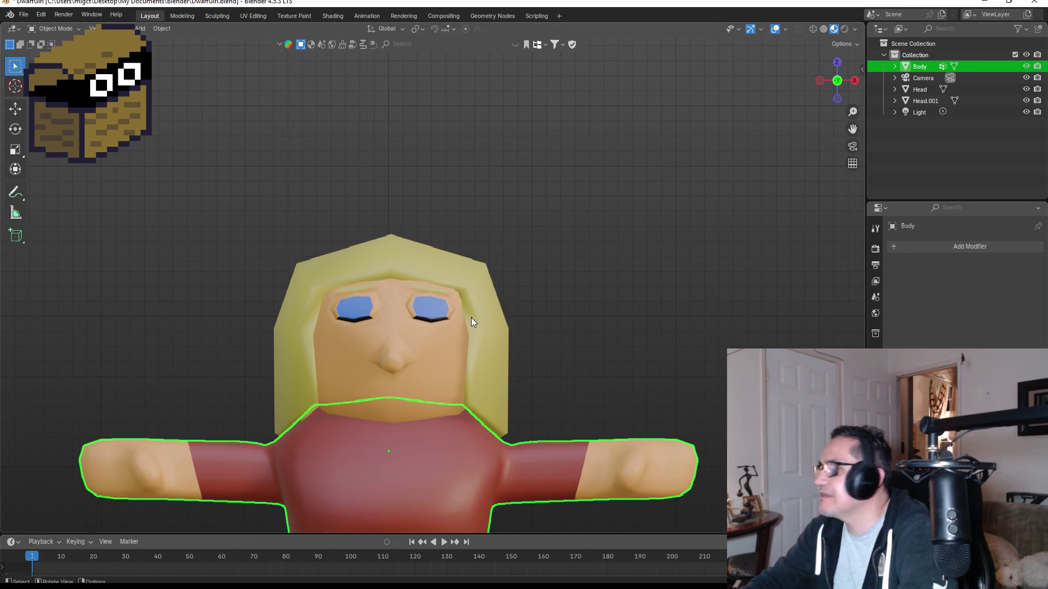
Join body, head and hair with Ctrl+J and rename the merged mesh Body.
{"action": "left_click", "coordinate": [929, 93], "text": "ctrl"}
{"action": "left_click", "coordinate": [925, 101], "text": "ctrl"}
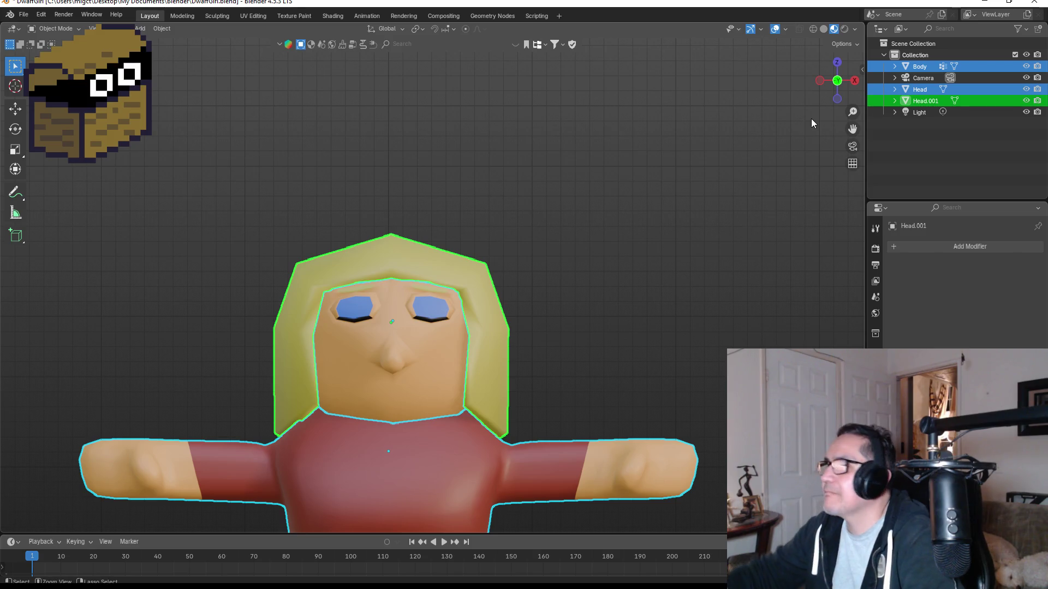
{"action": "key", "text": "ctrl+j"}
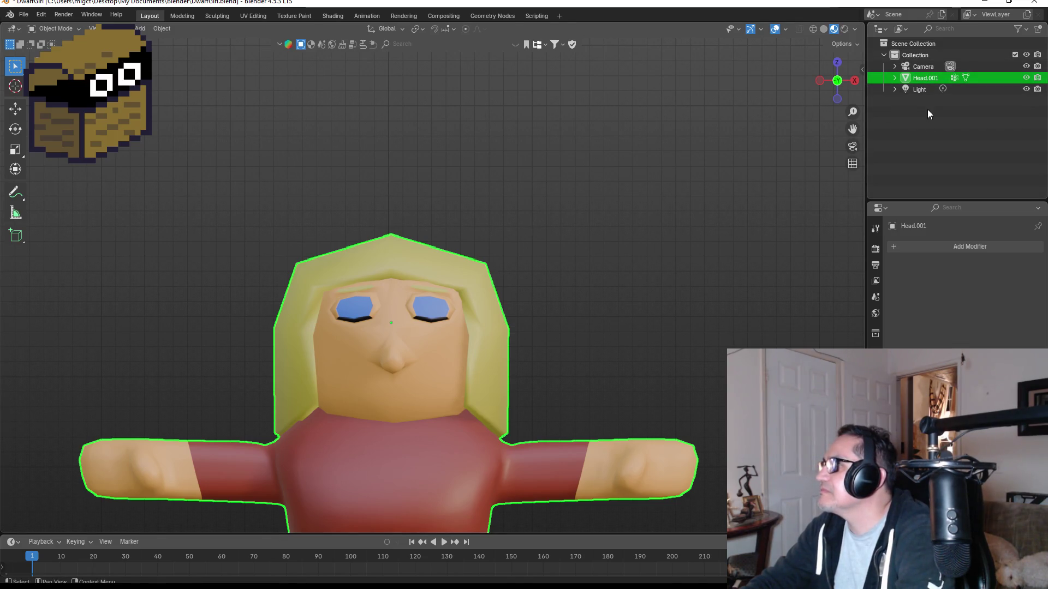
{"action": "key", "text": "F2"}
{"action": "type", "text": "Body"}
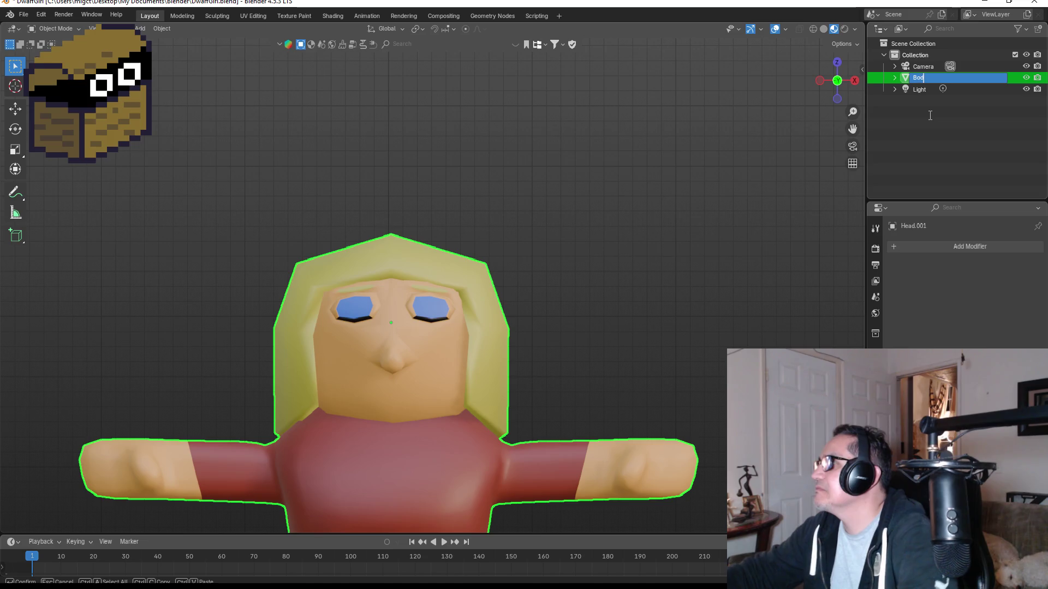
{"action": "key", "text": "Return"}
{"action": "scroll", "coordinate": [545, 304], "scroll_direction": "down", "scroll_amount": 5}
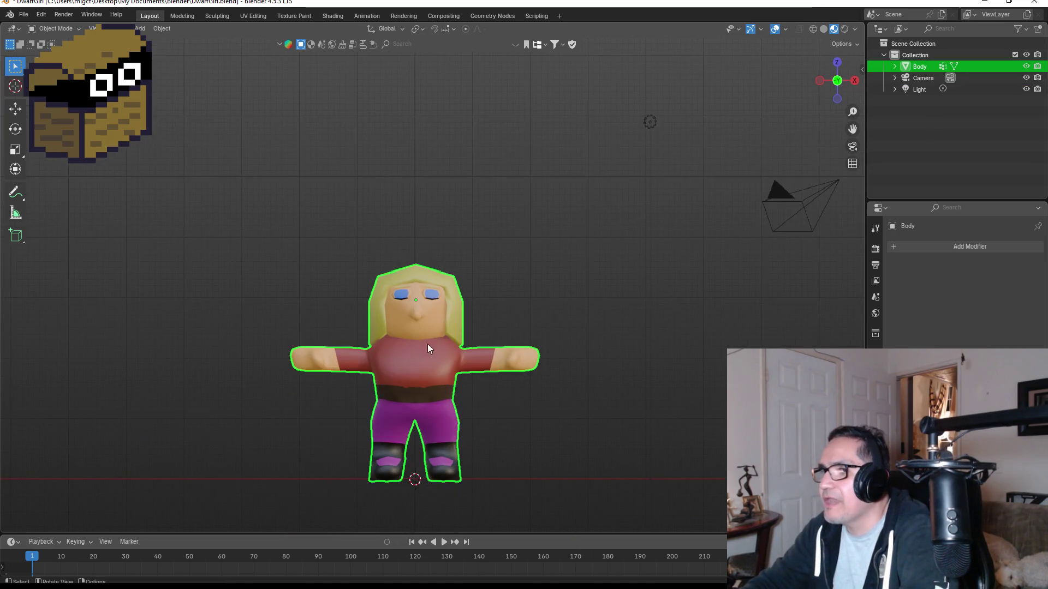
{"action": "scroll", "coordinate": [435, 343], "scroll_direction": "up", "scroll_amount": 1}
{"action": "mouse_move", "coordinate": [587, 304]}
{"action": "middle_mouse_down"}
{"action": "mouse_move", "coordinate": [522, 296]}
{"action": "mouse_move", "coordinate": [505, 313]}
{"action": "middle_mouse_up"}
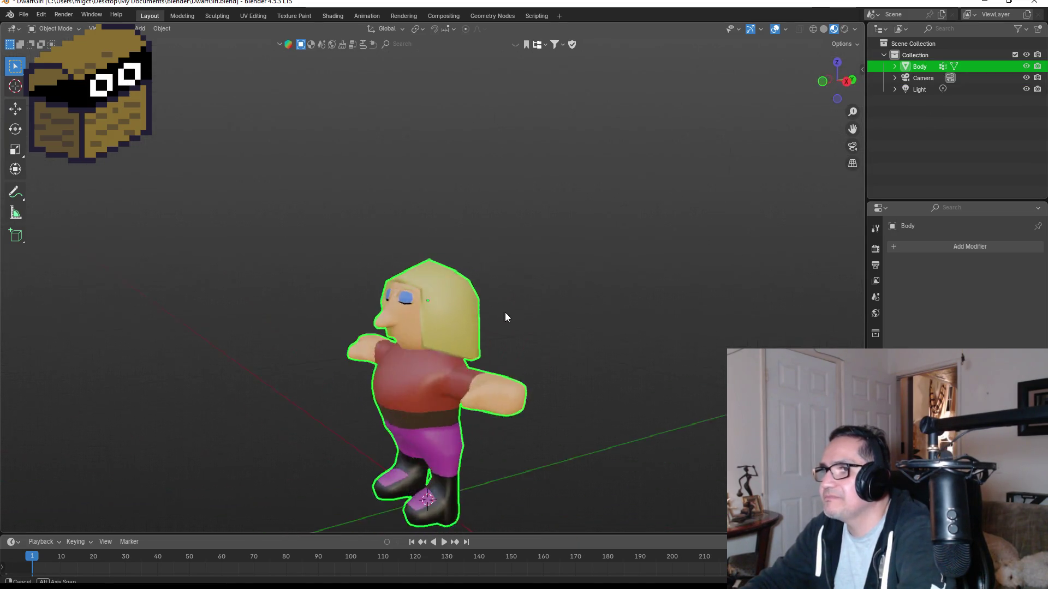
{"action": "key", "text": "KP_1"}
{"action": "scroll", "coordinate": [507, 334], "scroll_direction": "up", "scroll_amount": 1}
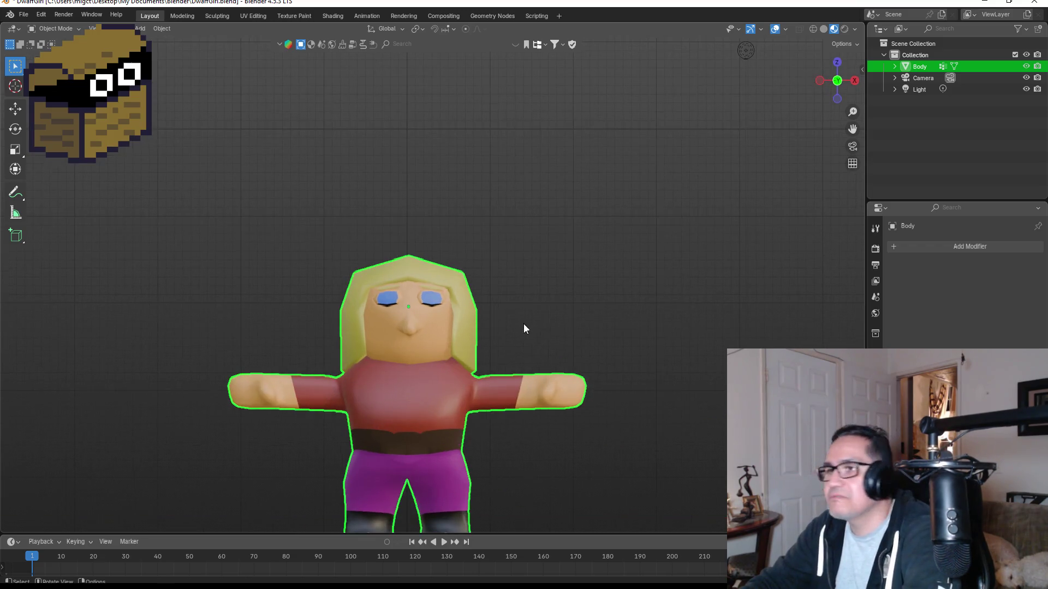
Add a single-bone armature, then delete it again.
{"action": "scroll", "coordinate": [543, 333], "scroll_direction": "down", "scroll_amount": 3}
{"action": "key", "text": "shift+a"}
{"action": "mouse_move", "coordinate": [538, 301]}
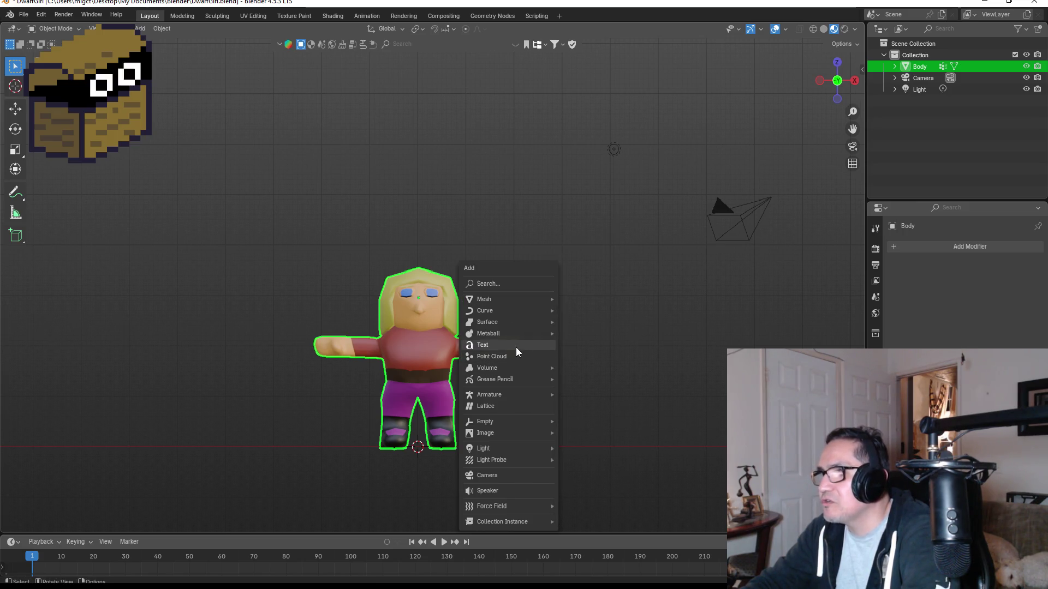
{"action": "mouse_move", "coordinate": [506, 393]}
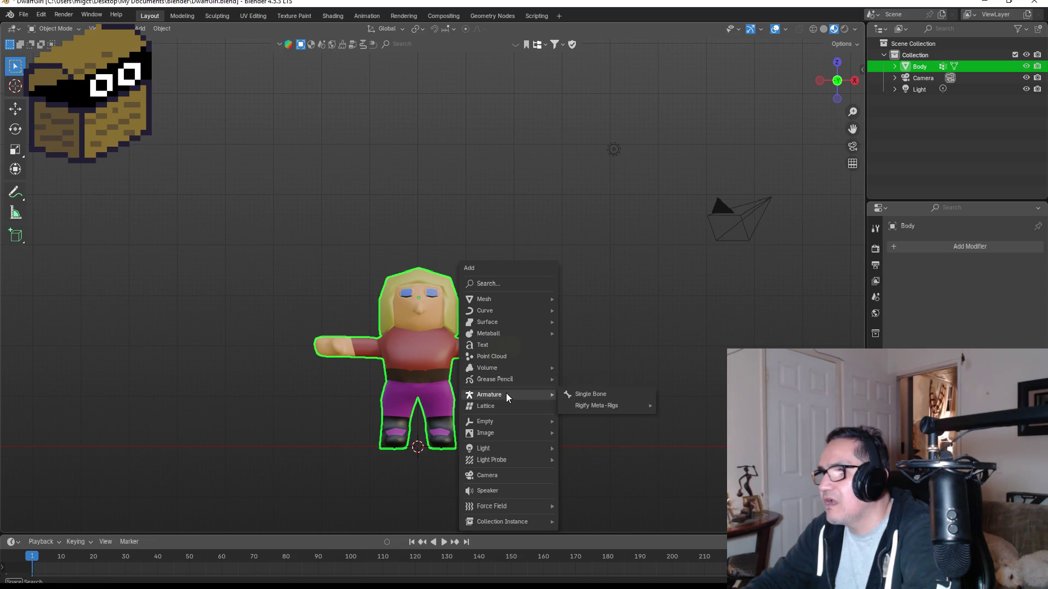
{"action": "left_click", "coordinate": [582, 395]}
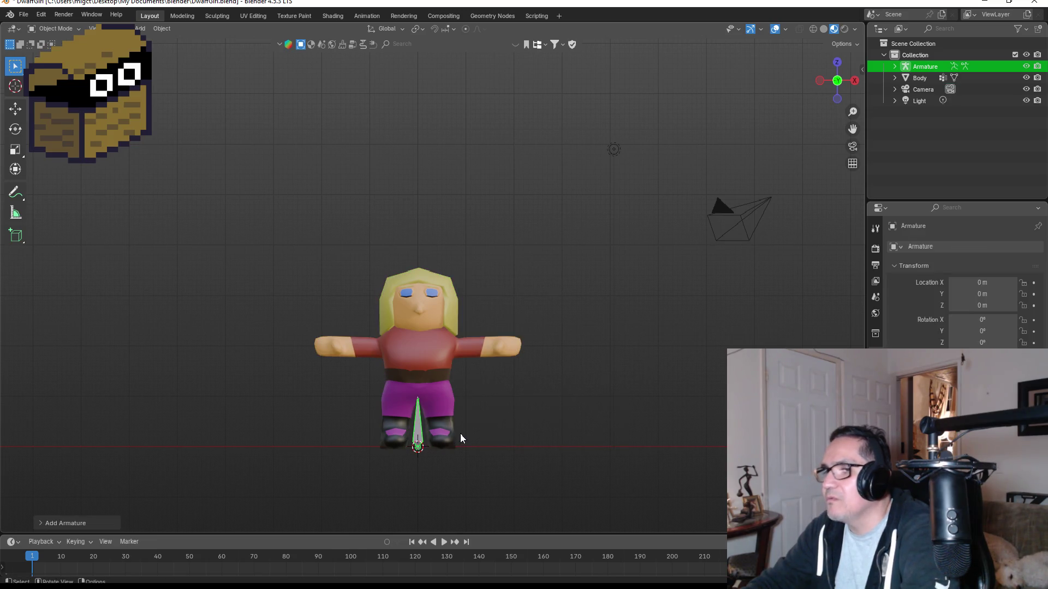
{"action": "key", "text": "Delete"}
{"action": "key", "text": "shift+a"}
{"action": "mouse_move", "coordinate": [473, 414]}
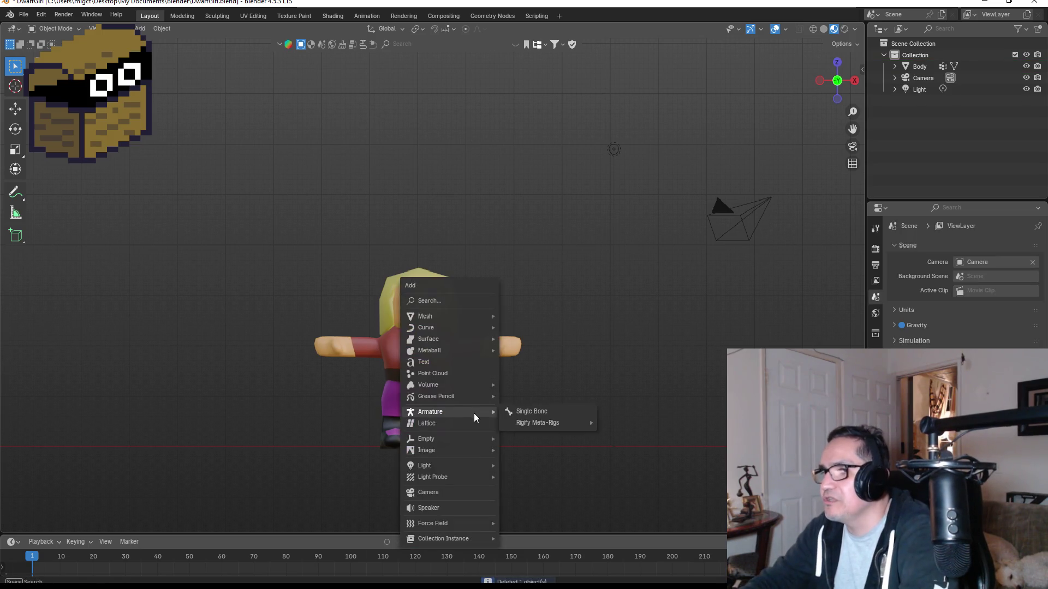
Set the Body mesh's origin to the 3D cursor, test the pivot, and frame it.
{"action": "left_click", "coordinate": [441, 367]}
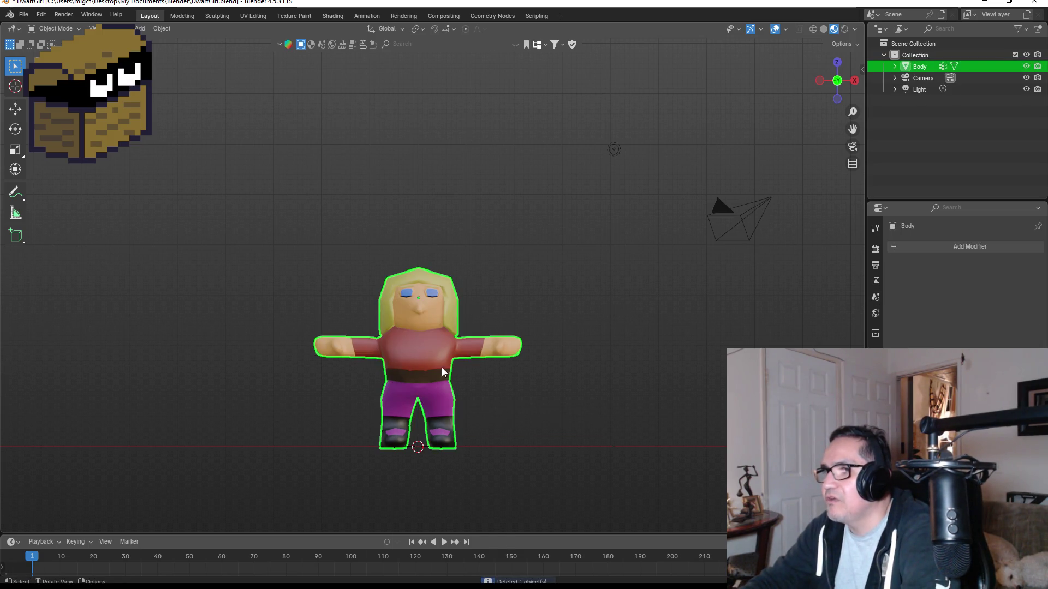
{"action": "key", "text": "r"}
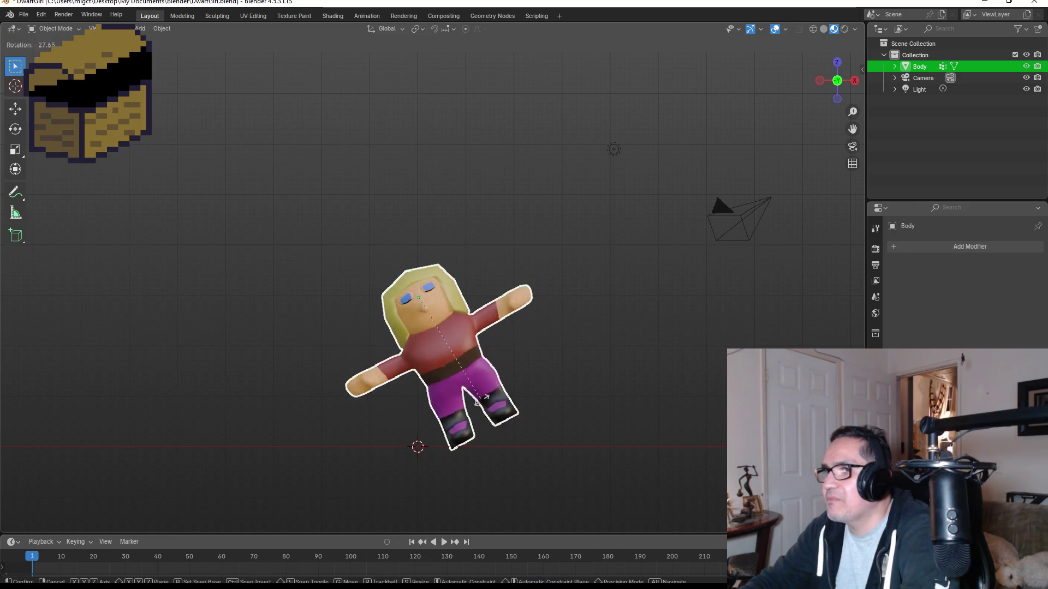
{"action": "key", "text": "Escape"}
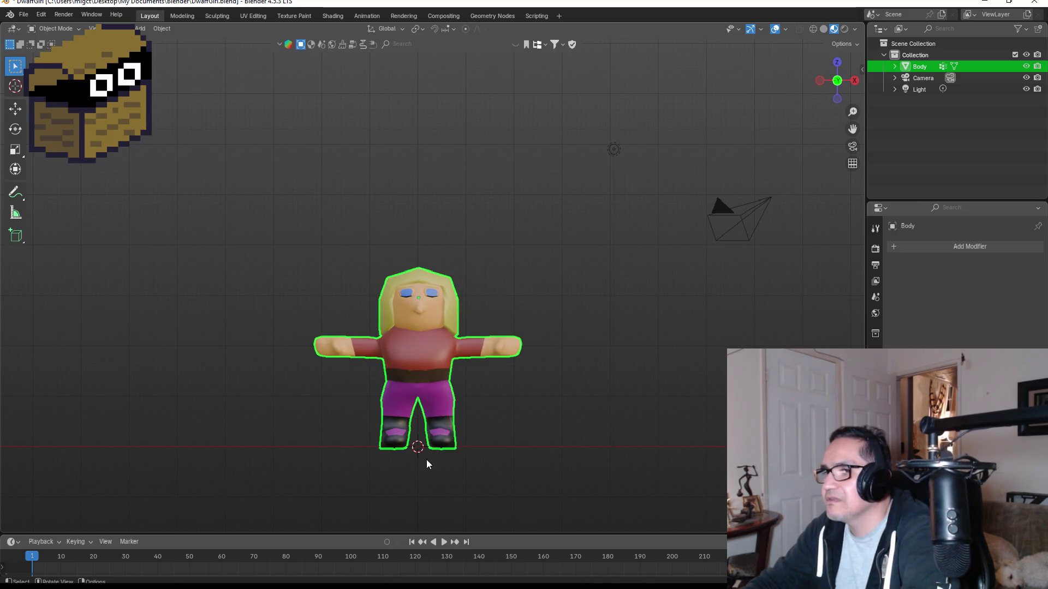
{"action": "left_click", "coordinate": [162, 28]}
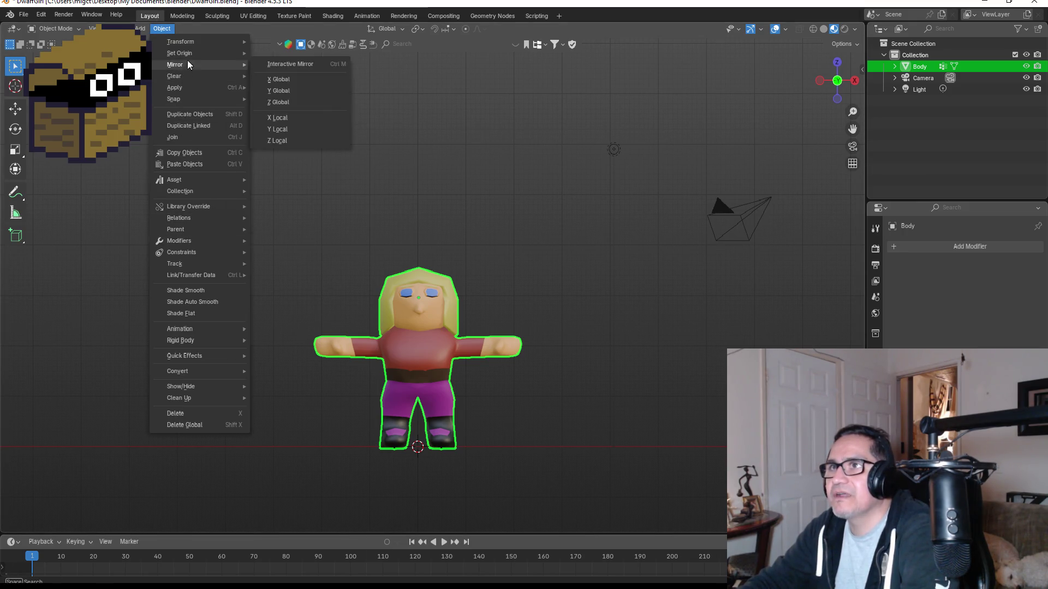
{"action": "mouse_move", "coordinate": [189, 57]}
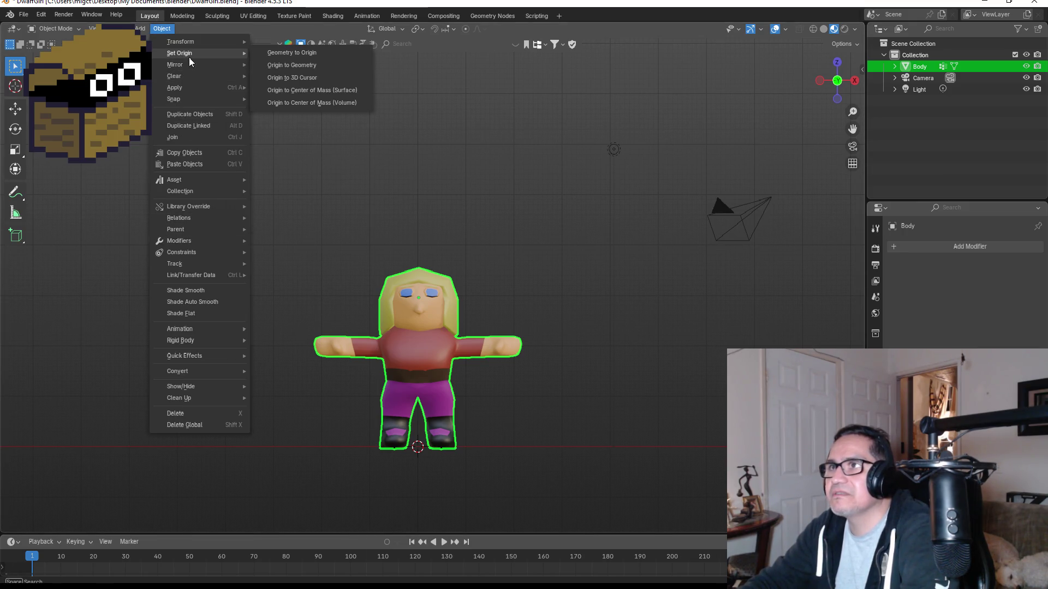
{"action": "left_click", "coordinate": [300, 78]}
{"action": "key", "text": "r"}
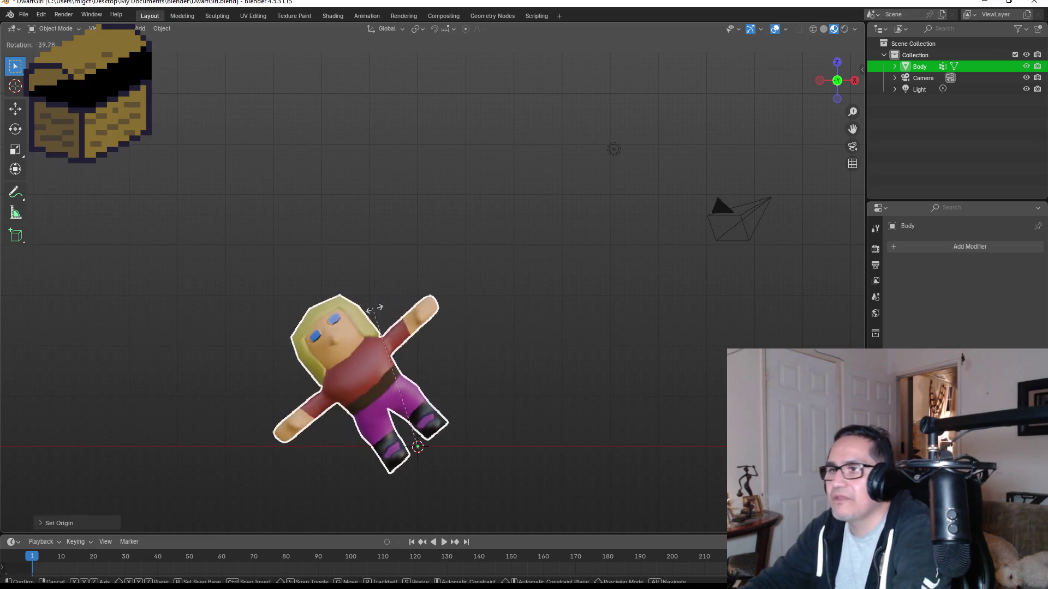
{"action": "key", "text": "Escape"}
{"action": "key", "text": "KP_Decimal"}
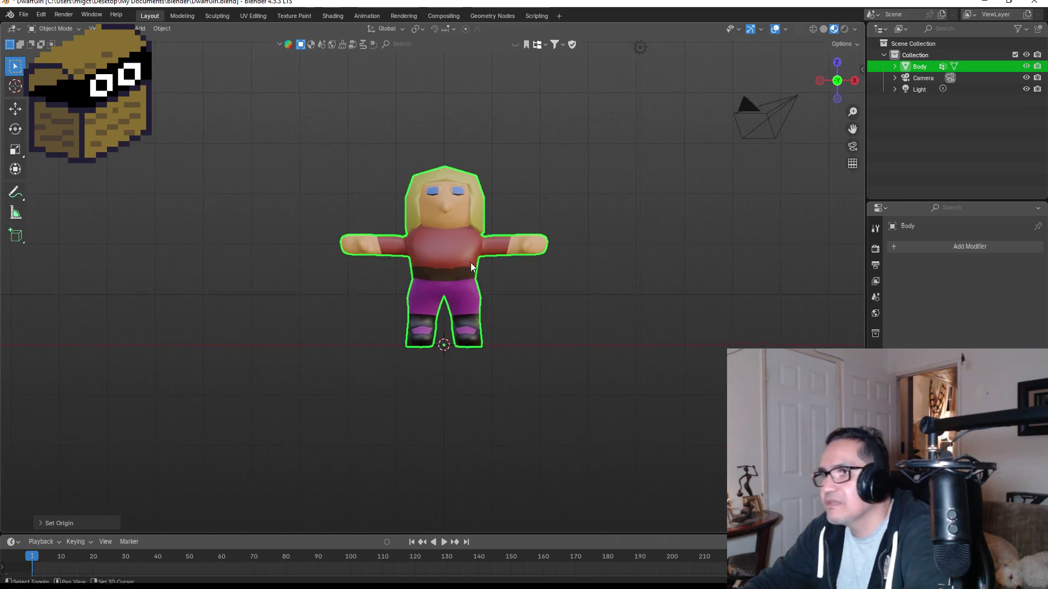
{"action": "scroll", "coordinate": [677, 312], "scroll_direction": "down", "scroll_amount": 4}
{"action": "key", "text": "shift+a"}
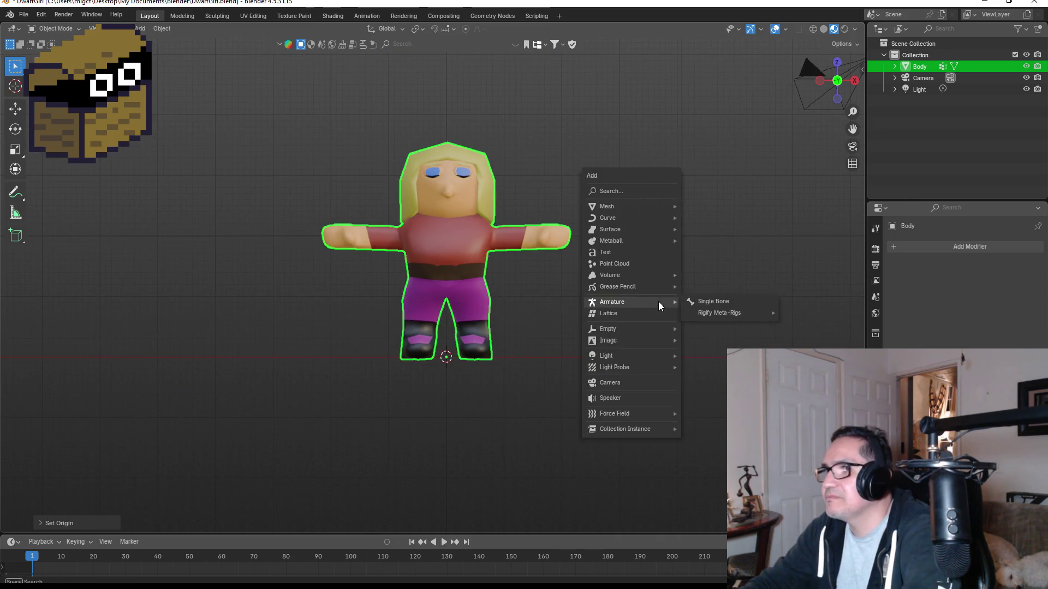
Add a Rigify Basic Human metarig, scale it to fit the dwarf, and enter Edit Mode.
{"action": "mouse_move", "coordinate": [627, 302]}
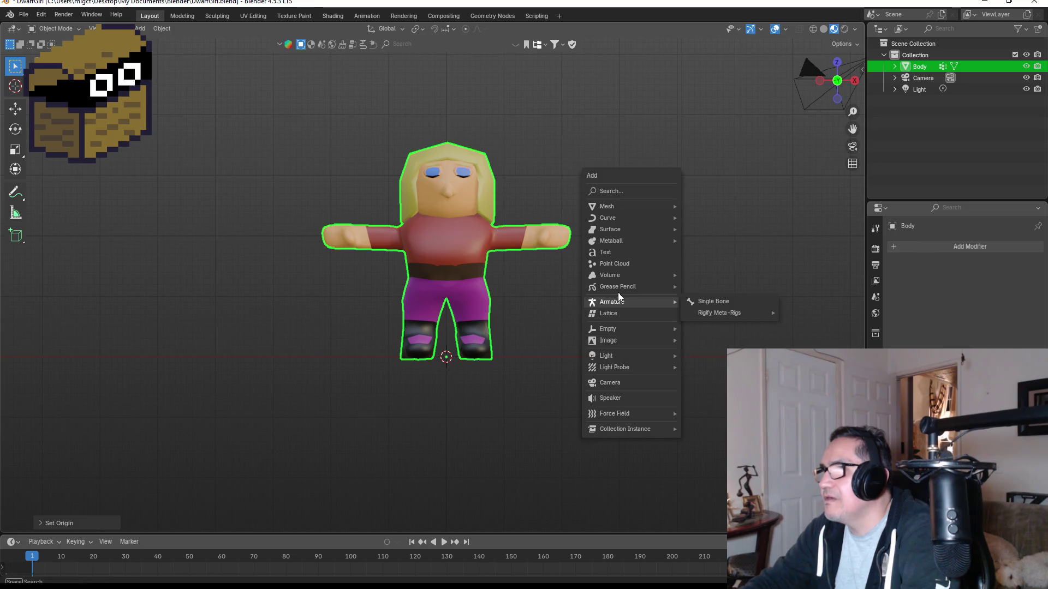
{"action": "mouse_move", "coordinate": [726, 315]}
{"action": "mouse_move", "coordinate": [805, 337]}
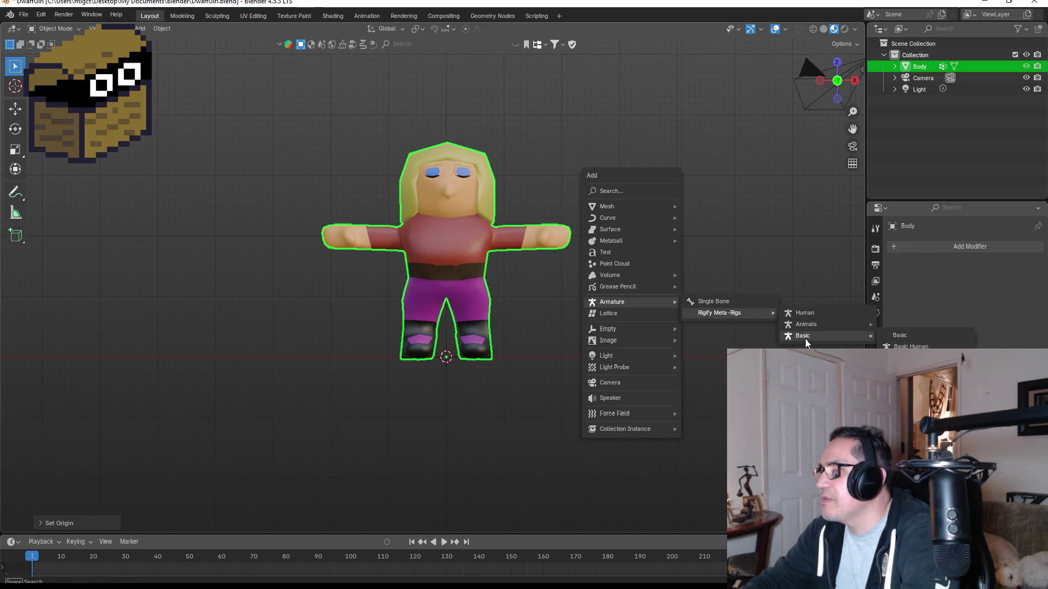
{"action": "left_click", "coordinate": [910, 347]}
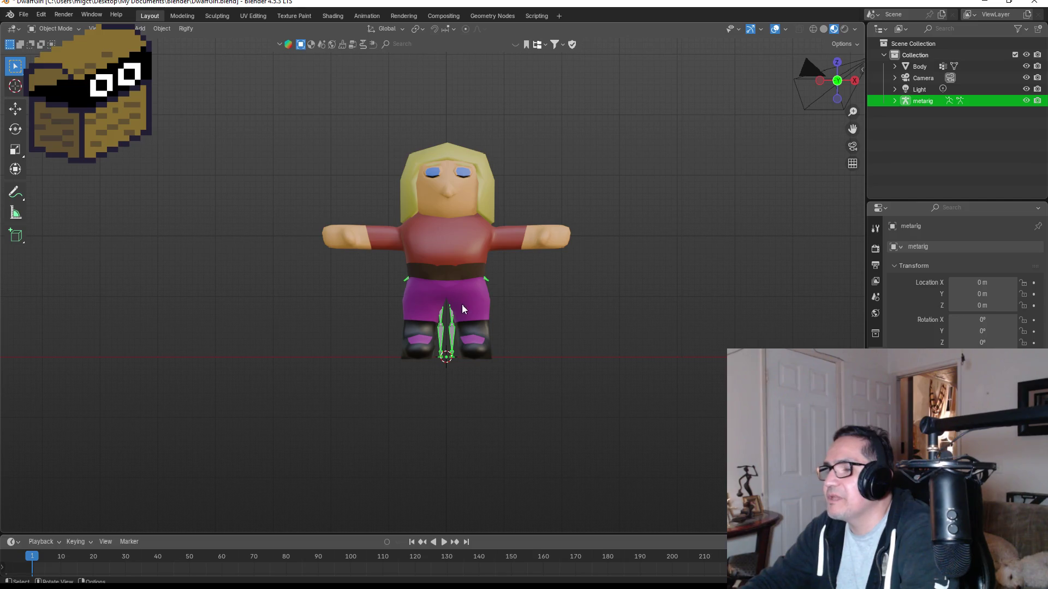
{"action": "left_click", "coordinate": [876, 382]}
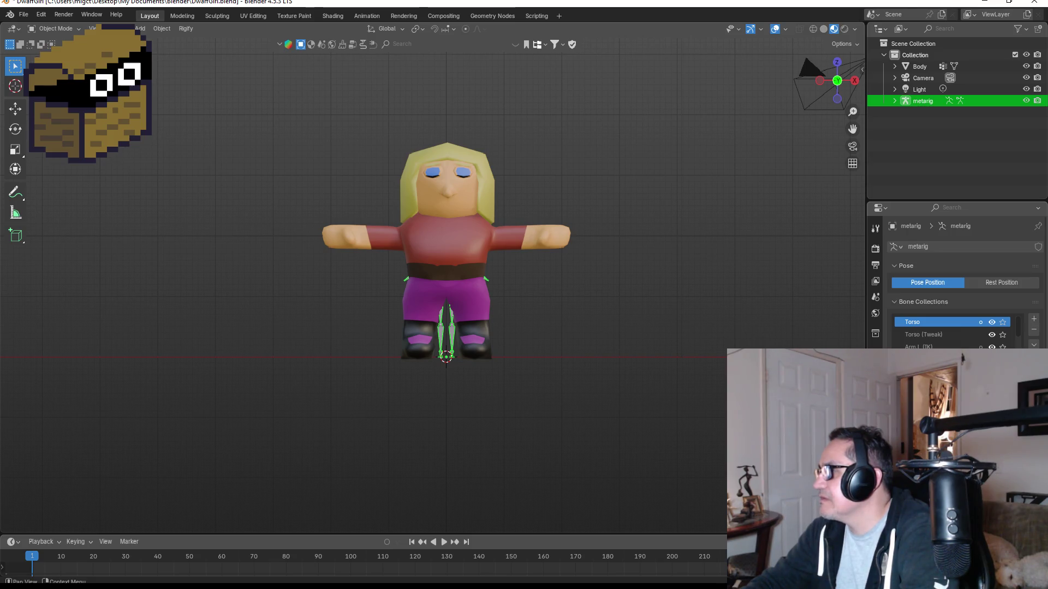
{"action": "key", "text": "s"}
{"action": "scroll", "coordinate": [456, 224], "scroll_direction": "up", "scroll_amount": 2, "text": "alt"}
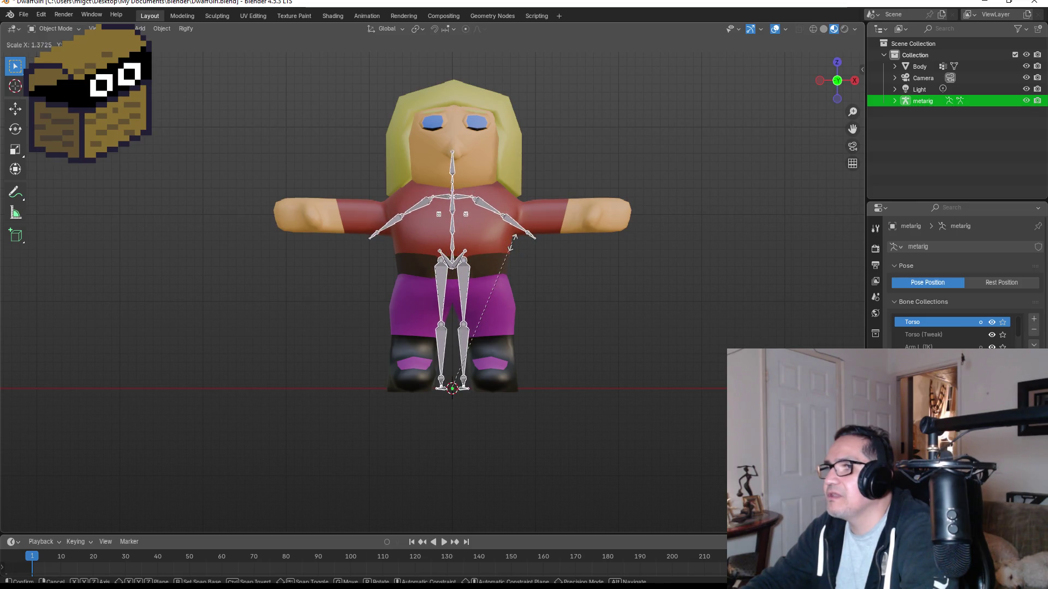
{"action": "left_click", "coordinate": [513, 243]}
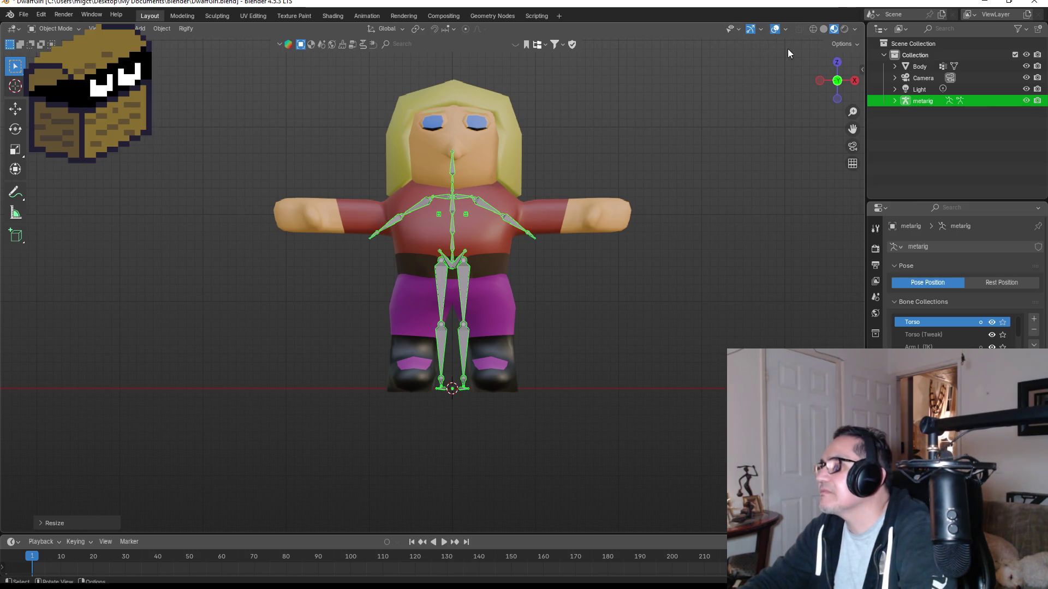
{"action": "key", "text": "Tab"}
{"action": "key", "text": "Tab"}
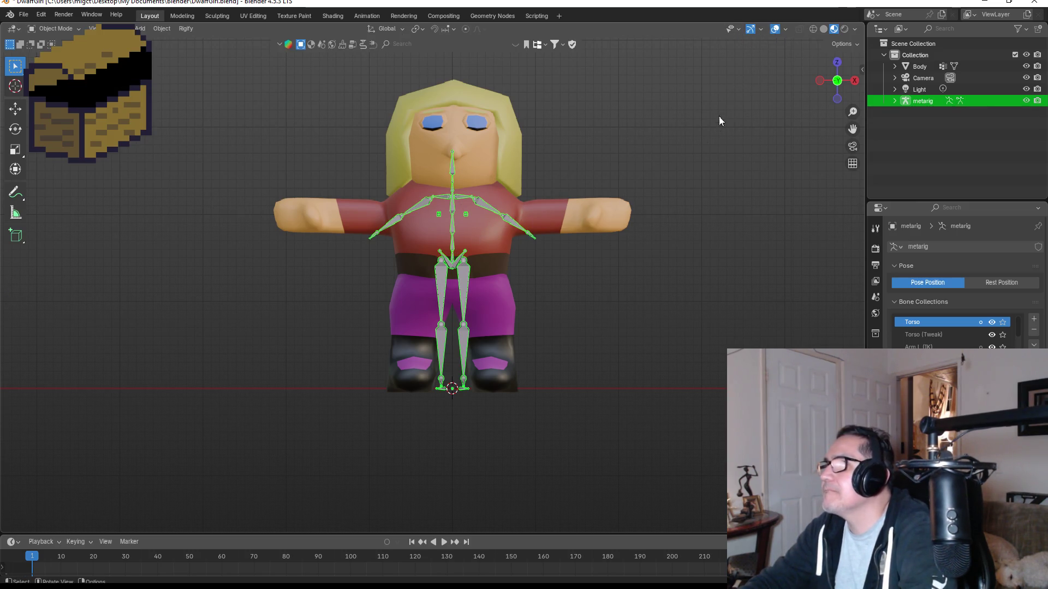
{"action": "key", "text": "Tab"}
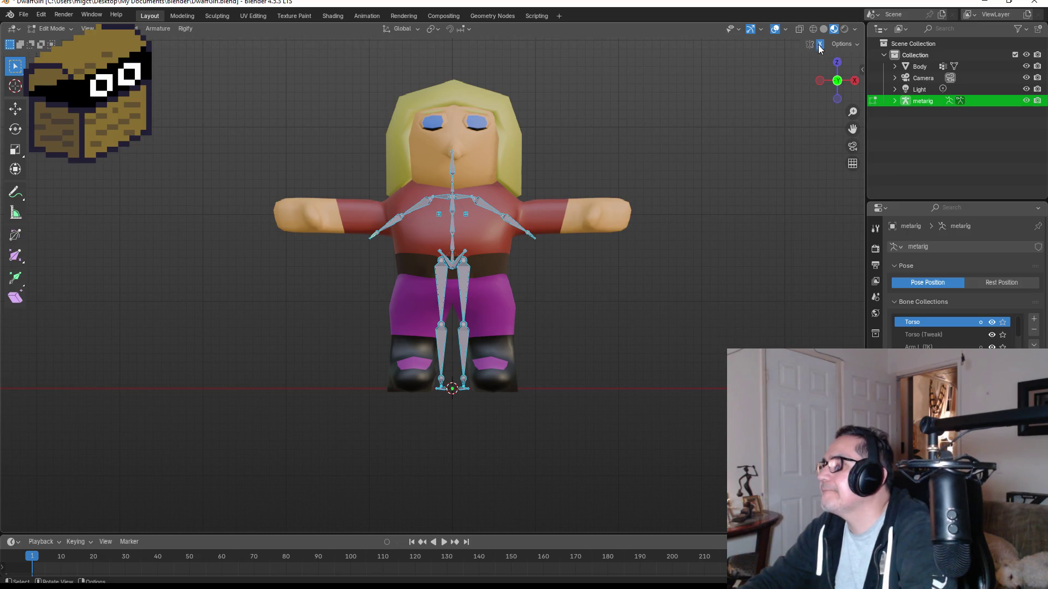
Turn on X-mirror bone editing and shift the leg bones along X to match the legs.
{"action": "left_click", "coordinate": [820, 44]}
{"action": "scroll", "coordinate": [503, 198], "scroll_direction": "up", "scroll_amount": 2}
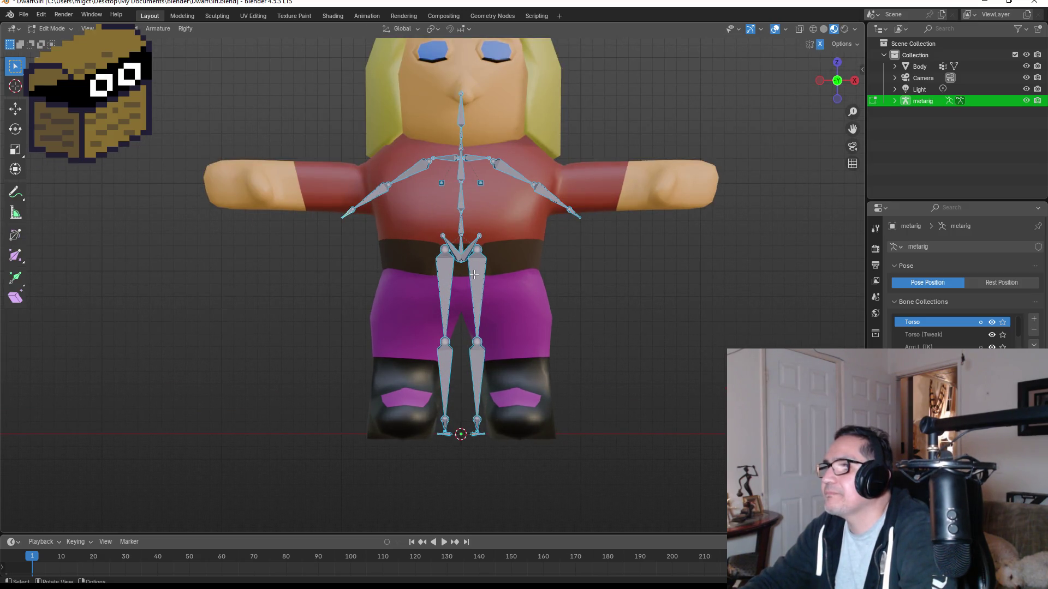
{"action": "left_click", "coordinate": [477, 315]}
{"action": "left_click_drag", "start_coordinate": [463, 308], "coordinate": [525, 459]}
{"action": "key", "text": "g"}
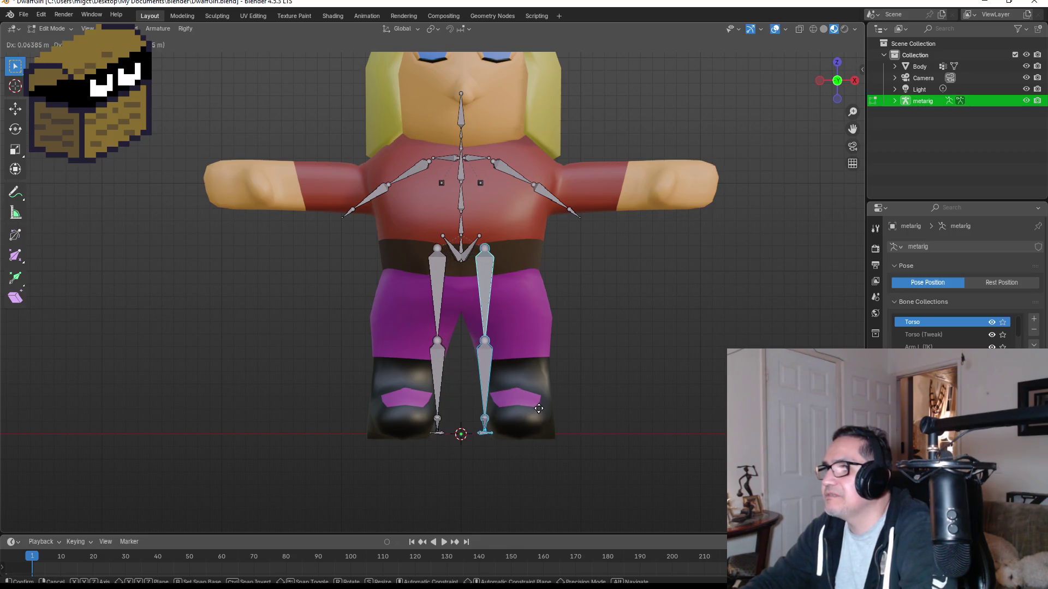
{"action": "key", "text": "x"}
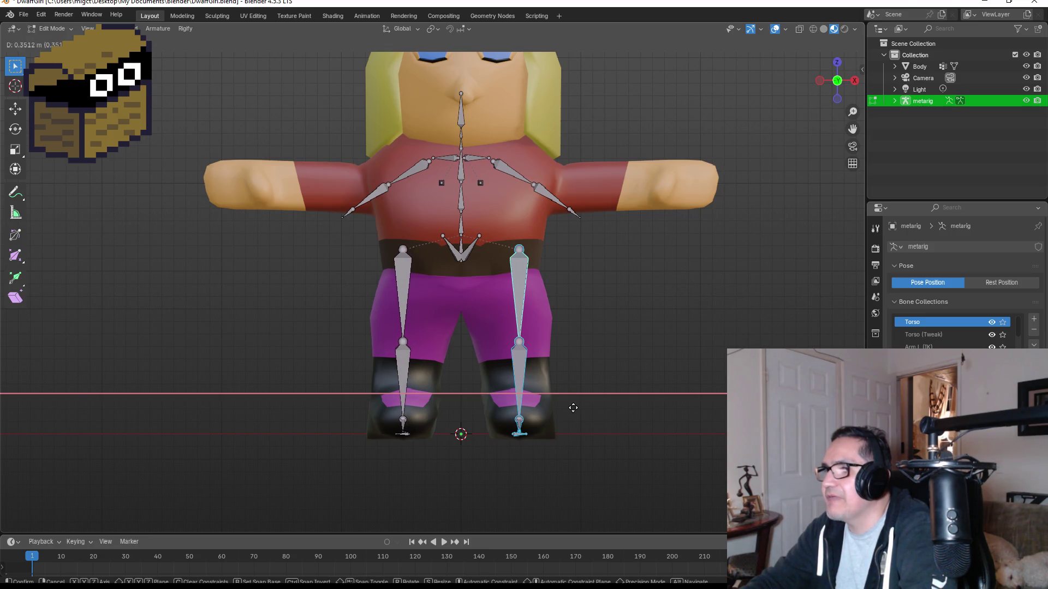
{"action": "left_click", "coordinate": [573, 408]}
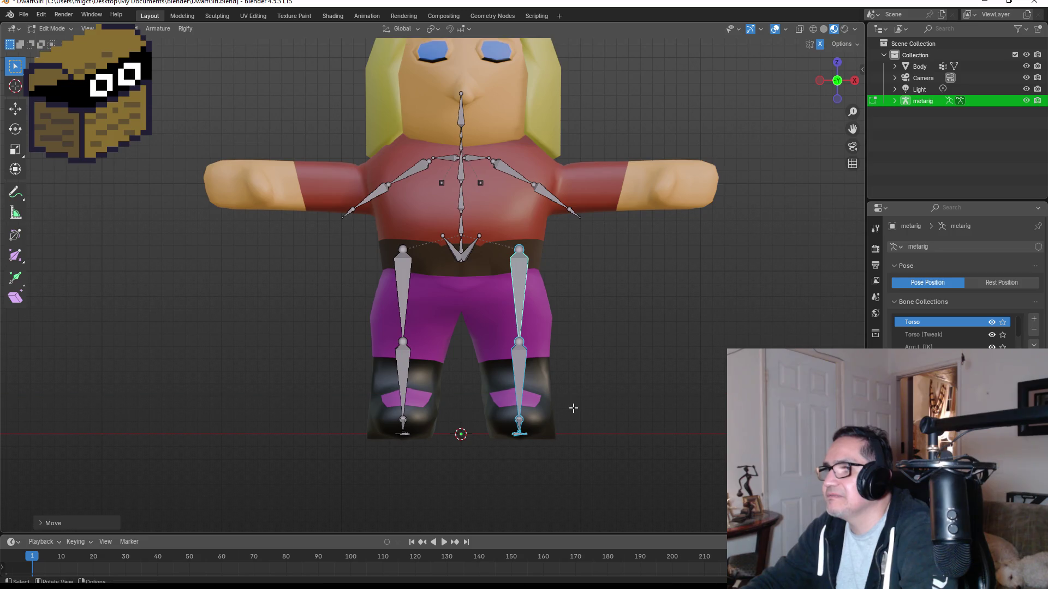
Move the pelvis bones outward and shorten the thigh and shin bones.
{"action": "left_click", "coordinate": [474, 250]}
{"action": "key", "text": "g"}
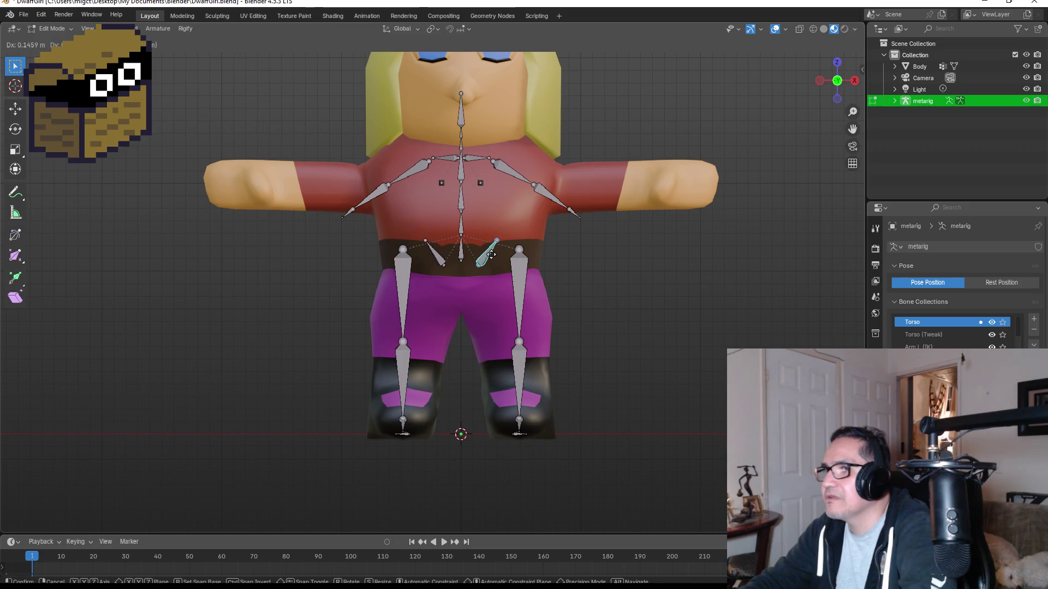
{"action": "left_click", "coordinate": [491, 257]}
{"action": "left_click", "coordinate": [517, 284]}
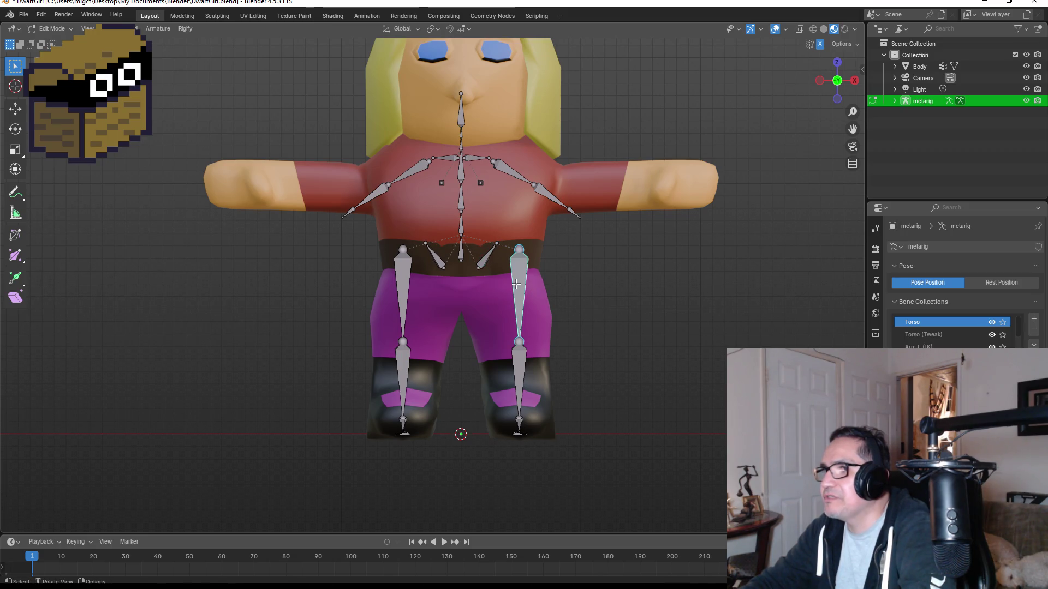
{"action": "key", "text": "s"}
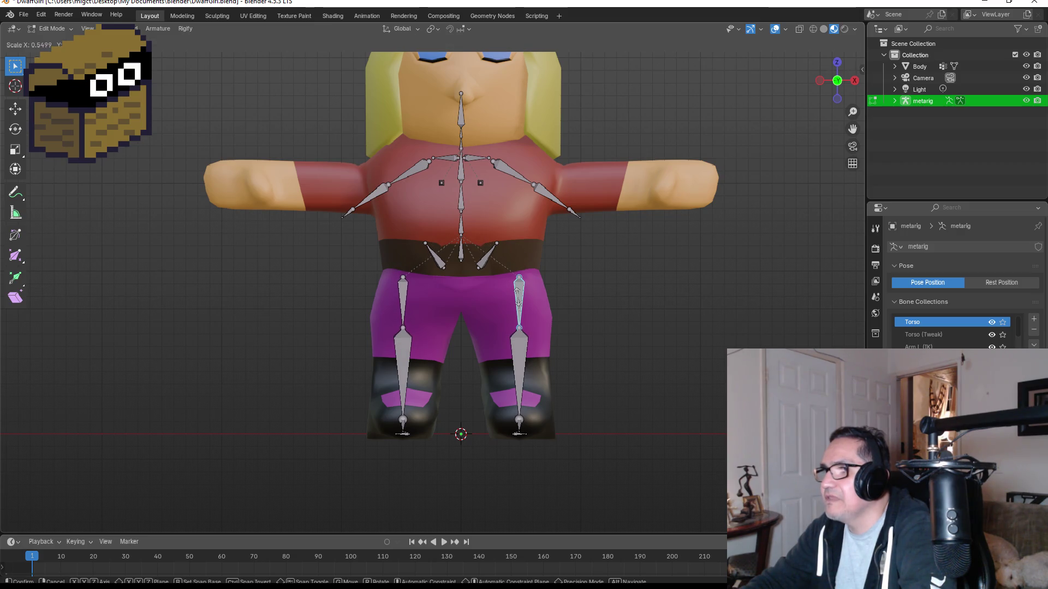
{"action": "left_click", "coordinate": [518, 289]}
{"action": "left_click", "coordinate": [519, 358]}
{"action": "key", "text": "s"}
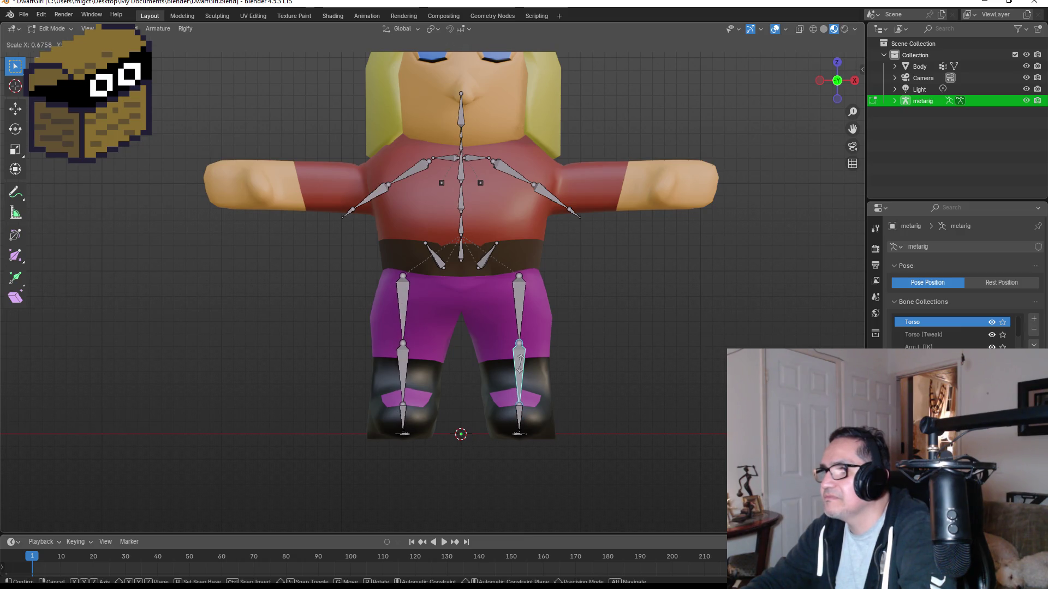
{"action": "left_click", "coordinate": [522, 365]}
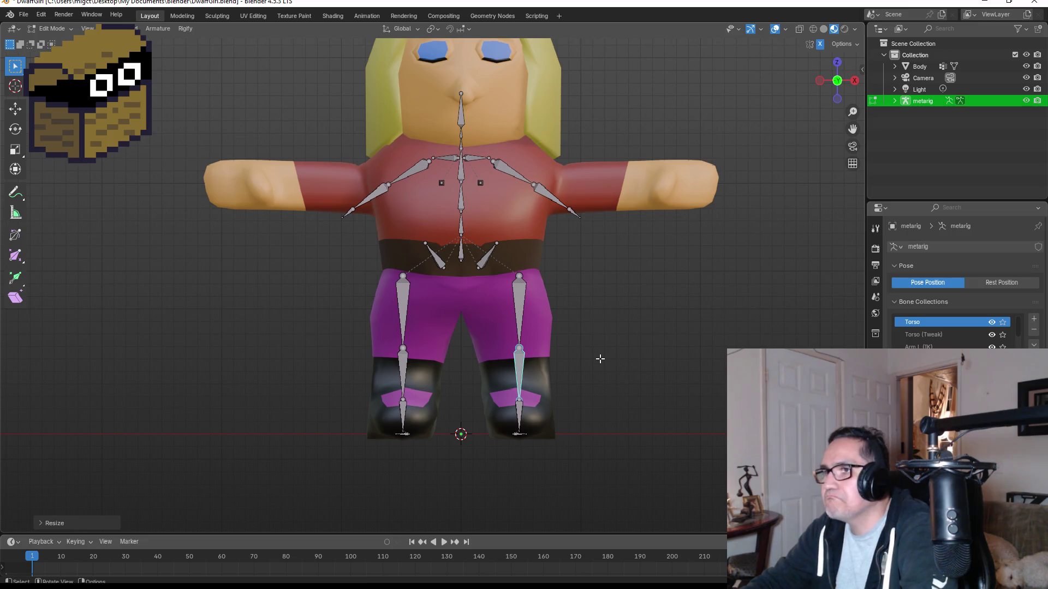
Lower the pelvis bones into the hips and check the rig from the side.
{"action": "mouse_move", "coordinate": [600, 359]}
{"action": "middle_mouse_down"}
{"action": "mouse_move", "coordinate": [540, 337]}
{"action": "mouse_move", "coordinate": [557, 336]}
{"action": "middle_mouse_up"}
{"action": "left_click", "coordinate": [482, 262]}
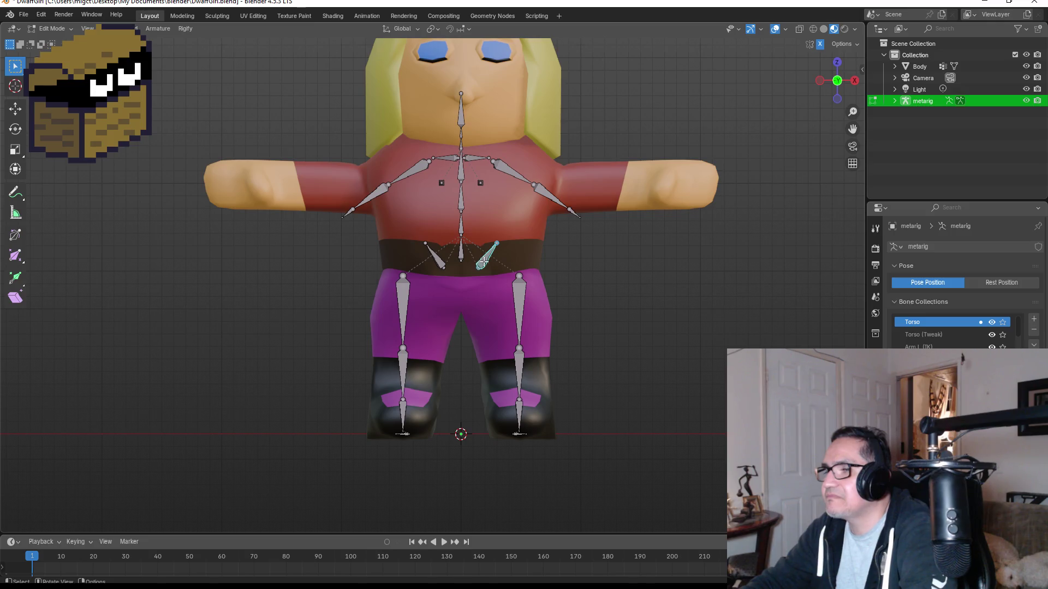
{"action": "key", "text": "g"}
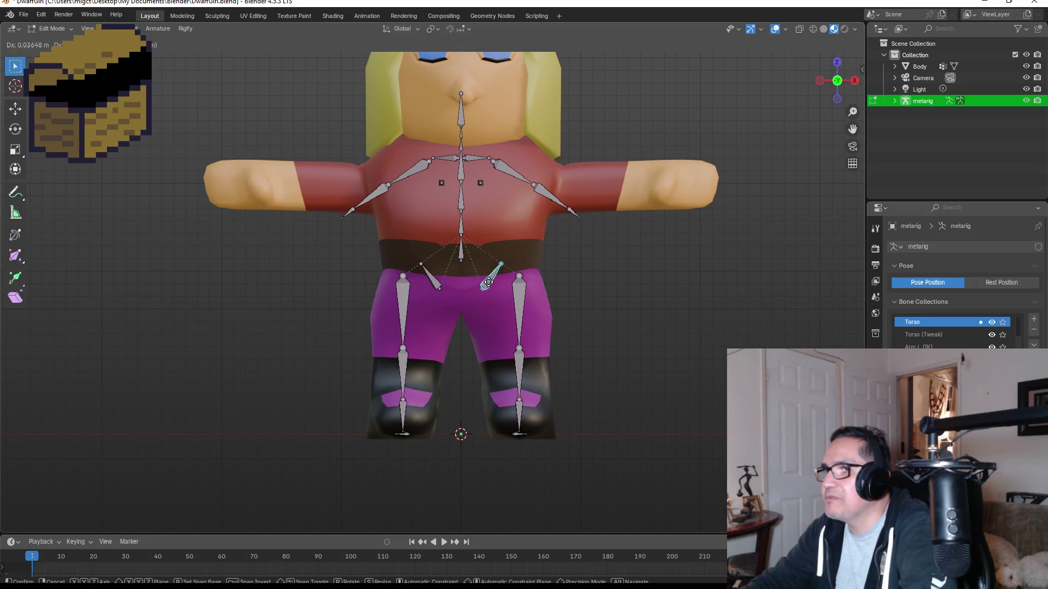
{"action": "left_click", "coordinate": [486, 281]}
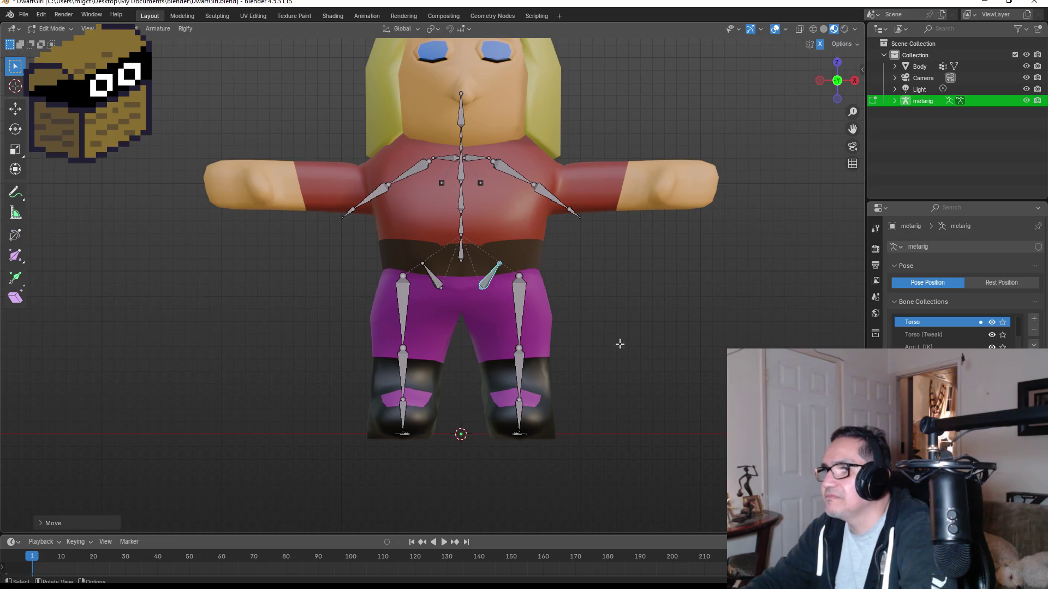
{"action": "mouse_move", "coordinate": [620, 343]}
{"action": "middle_mouse_down"}
{"action": "mouse_move", "coordinate": [483, 327]}
{"action": "mouse_move", "coordinate": [627, 339]}
{"action": "mouse_move", "coordinate": [431, 173]}
{"action": "middle_mouse_up"}
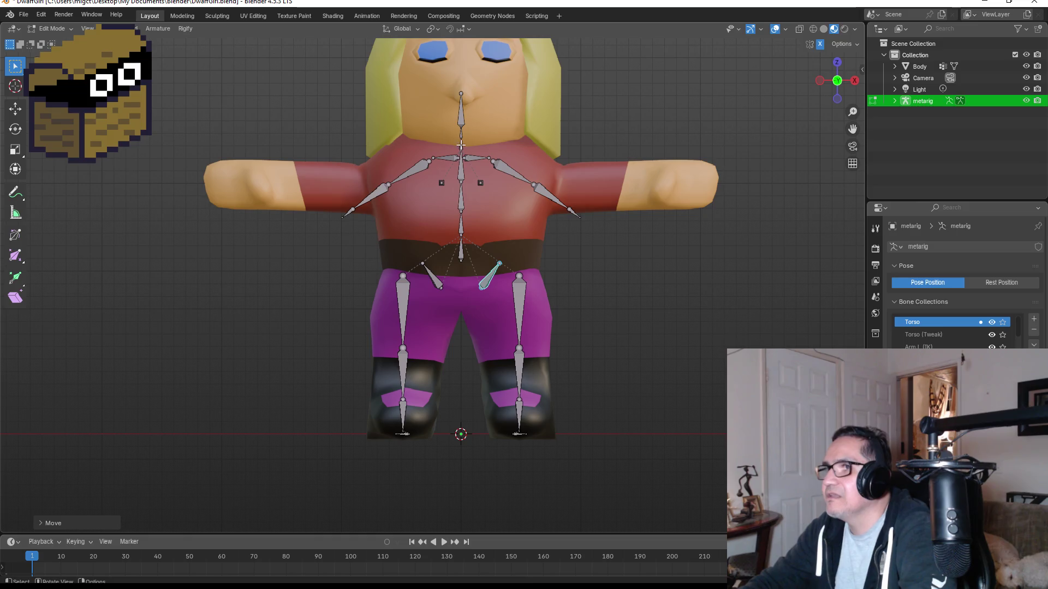
{"action": "left_click", "coordinate": [521, 169]}
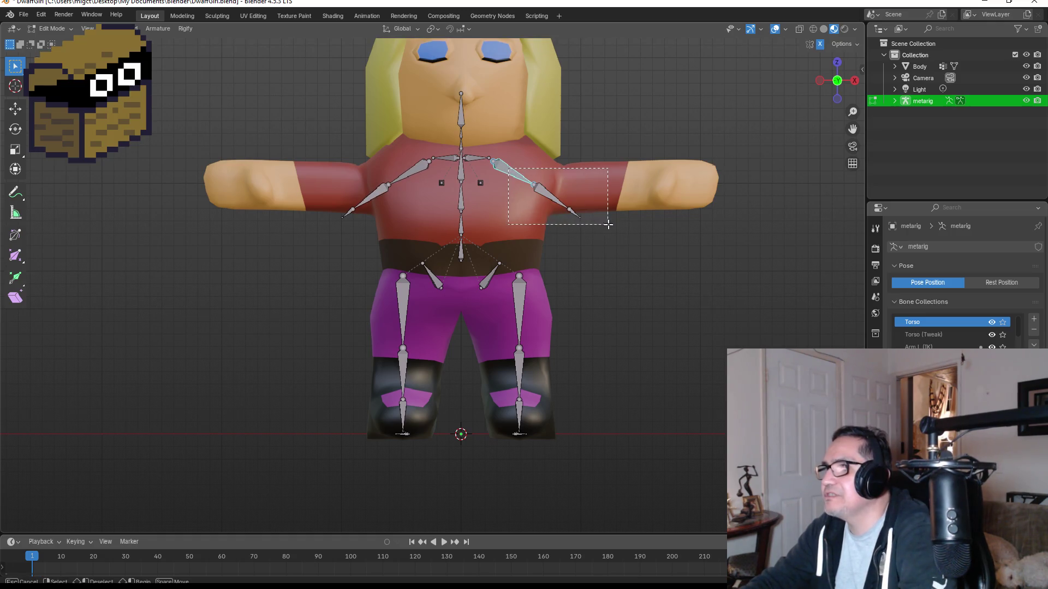
Rotate and move the right arm and shoulder bones level with the outstretched arm.
{"action": "left_click", "coordinate": [580, 217]}
{"action": "left_click", "coordinate": [519, 171], "text": "shift"}
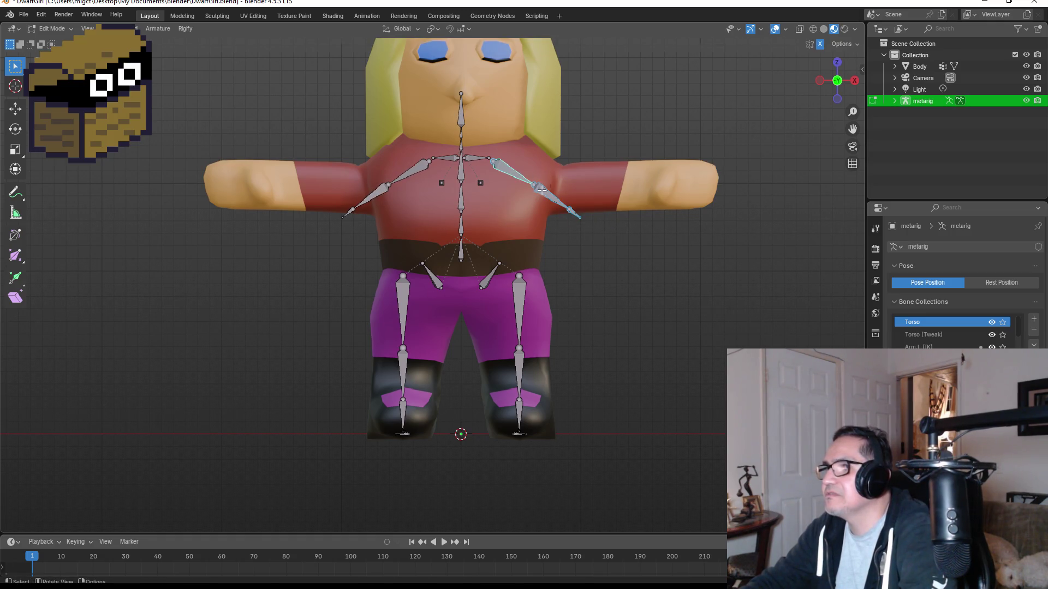
{"action": "key", "text": "r"}
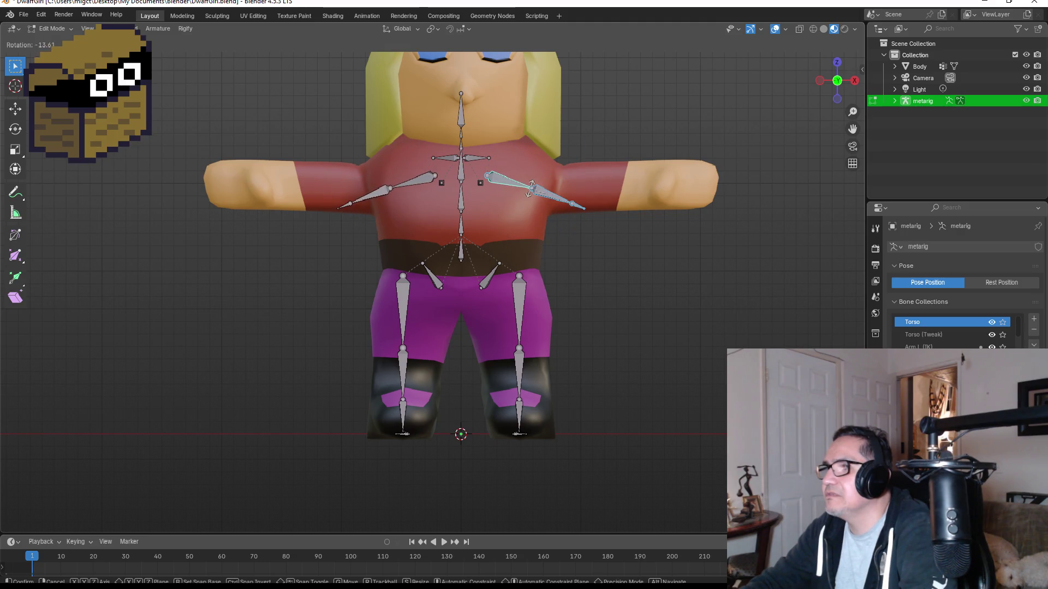
{"action": "left_click", "coordinate": [556, 194]}
{"action": "key", "text": "g"}
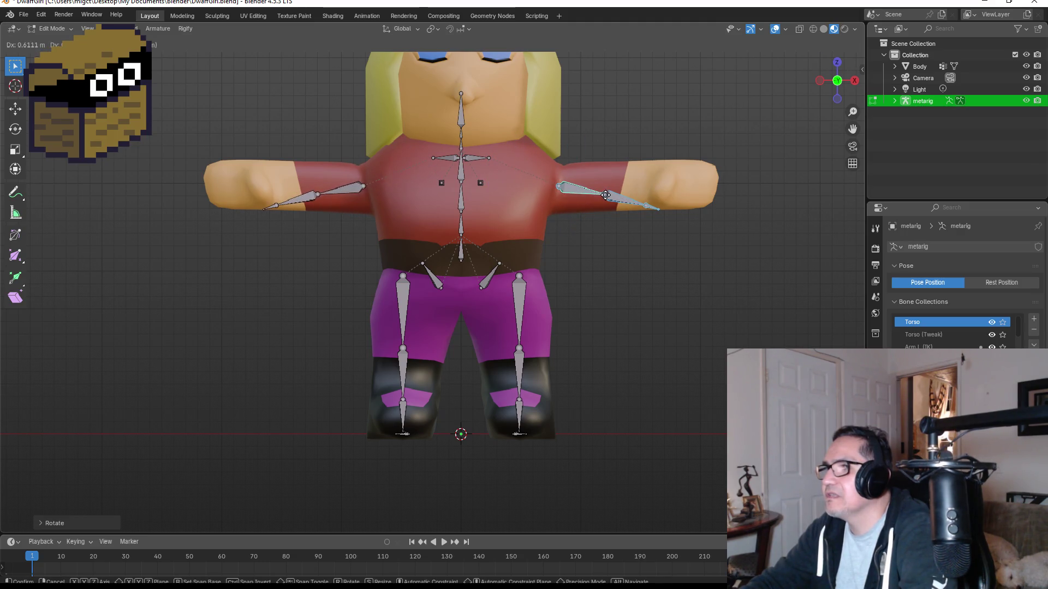
{"action": "left_click", "coordinate": [634, 200]}
{"action": "key", "text": "r"}
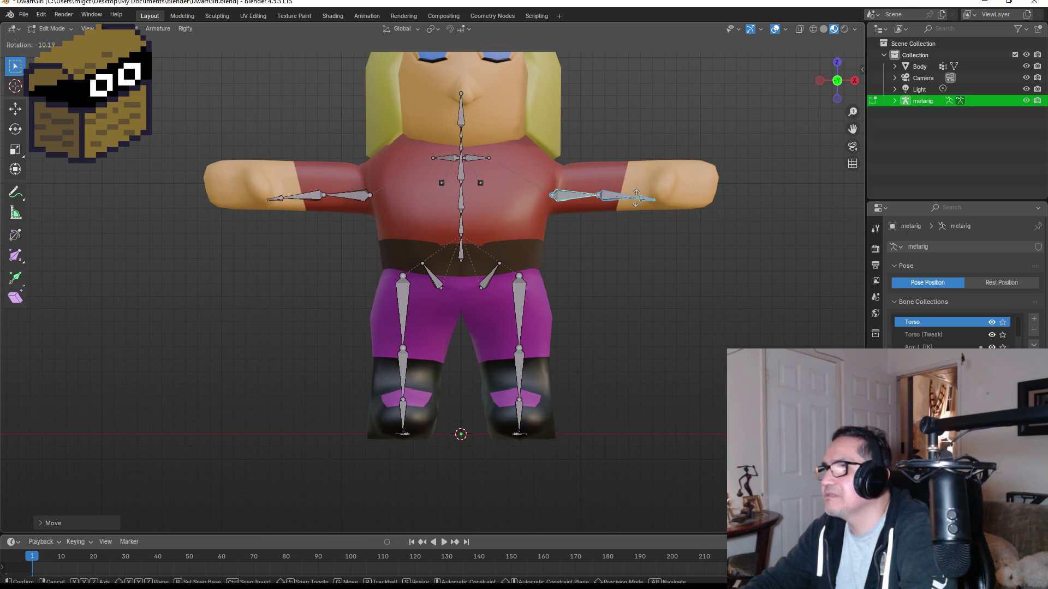
{"action": "left_click", "coordinate": [636, 197]}
{"action": "mouse_move", "coordinate": [636, 197]}
{"action": "middle_mouse_down"}
{"action": "mouse_move", "coordinate": [633, 215]}
{"action": "mouse_move", "coordinate": [627, 203]}
{"action": "middle_mouse_up"}
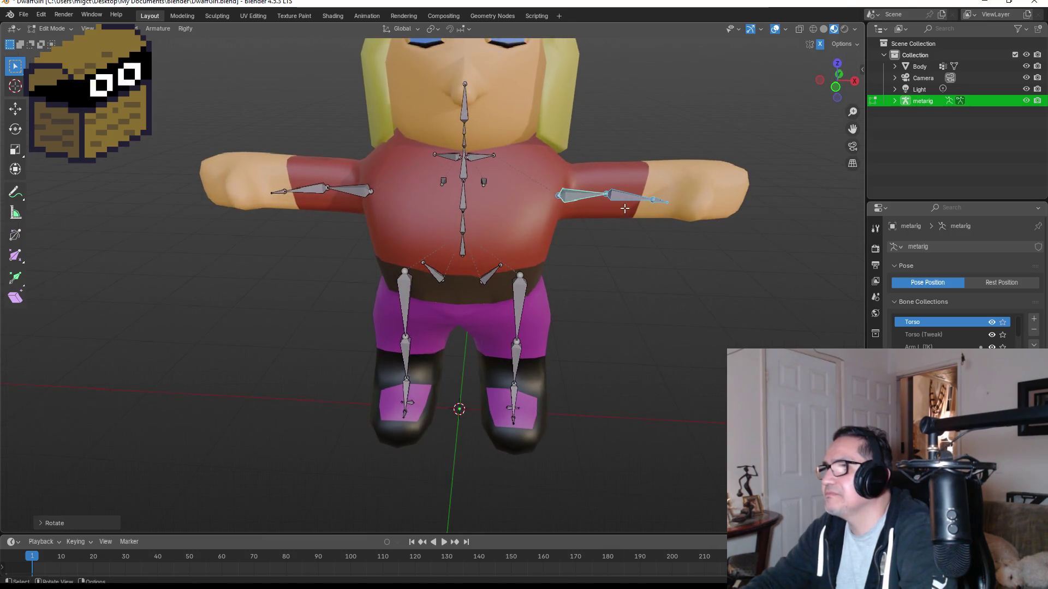
{"action": "key", "text": "g"}
{"action": "left_click", "coordinate": [633, 202]}
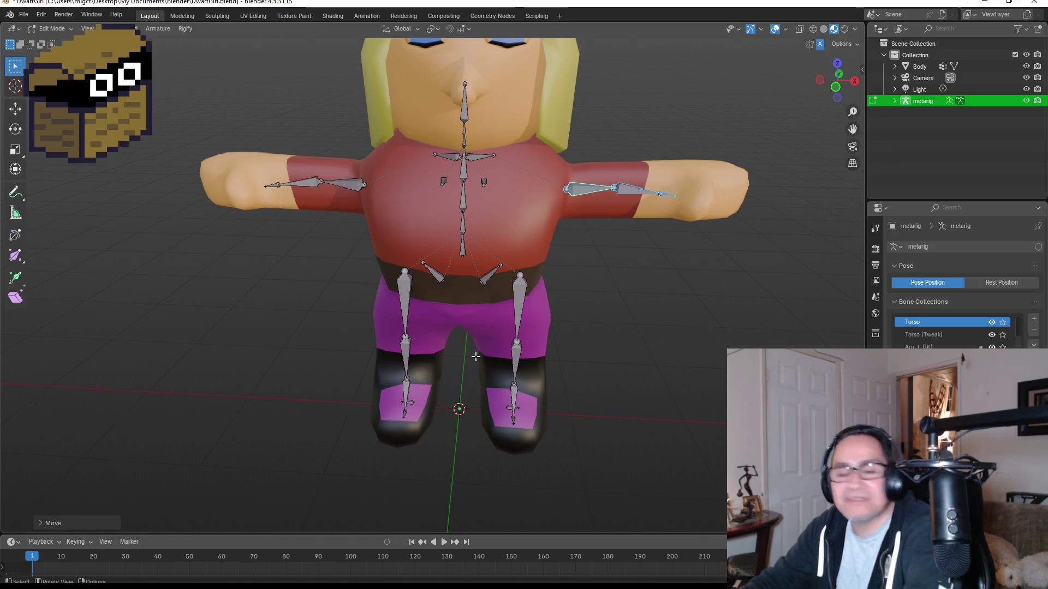
Stretch the arm bones out toward the hand and tuck the hand bone into the arm, viewed from the top.
{"action": "left_click", "coordinate": [636, 192]}
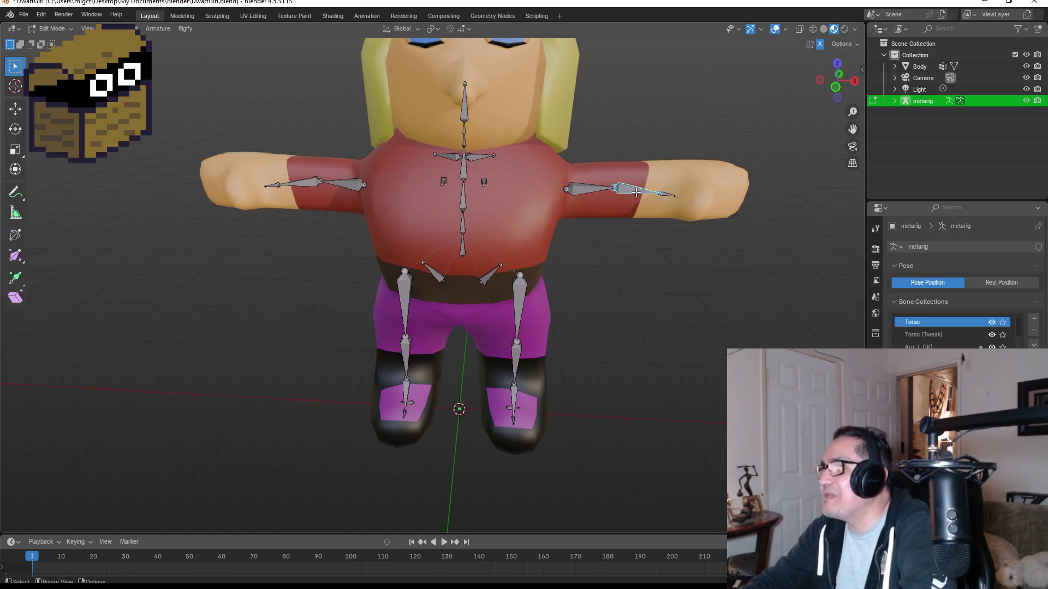
{"action": "key", "text": "g"}
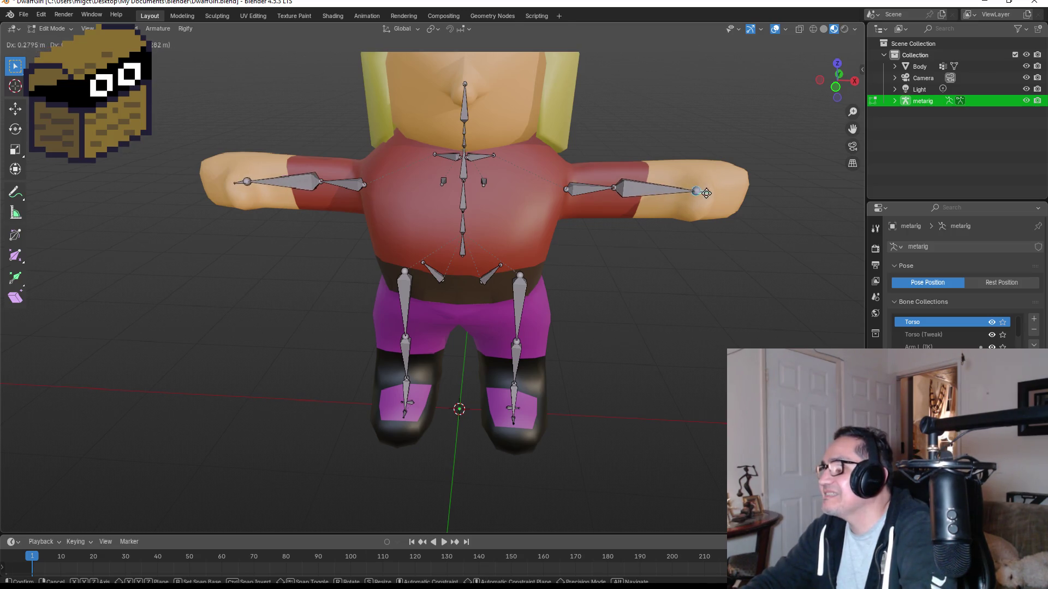
{"action": "left_click", "coordinate": [696, 192]}
{"action": "key", "text": "s"}
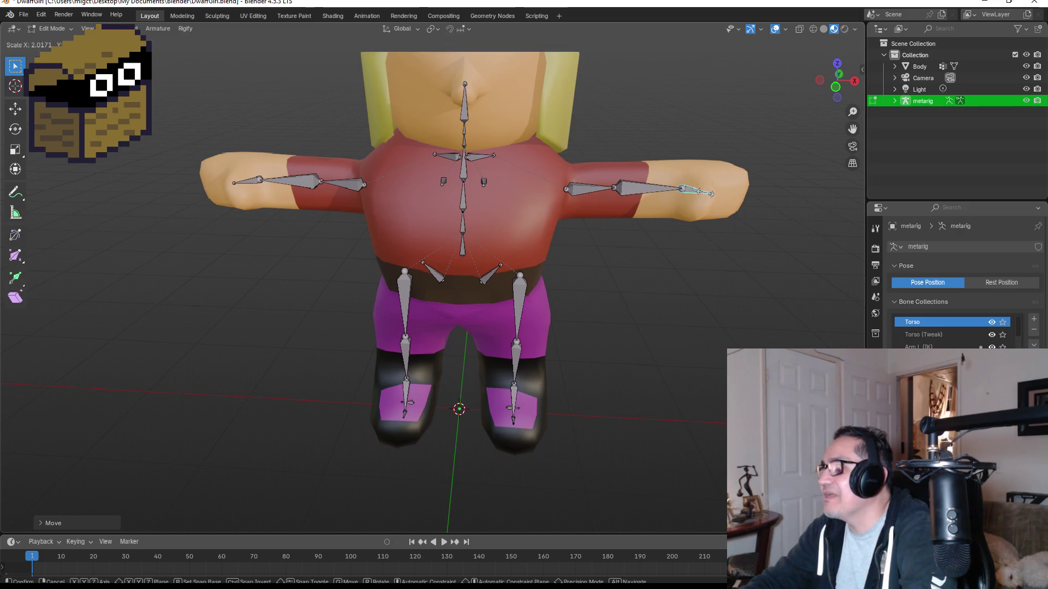
{"action": "left_click", "coordinate": [716, 194]}
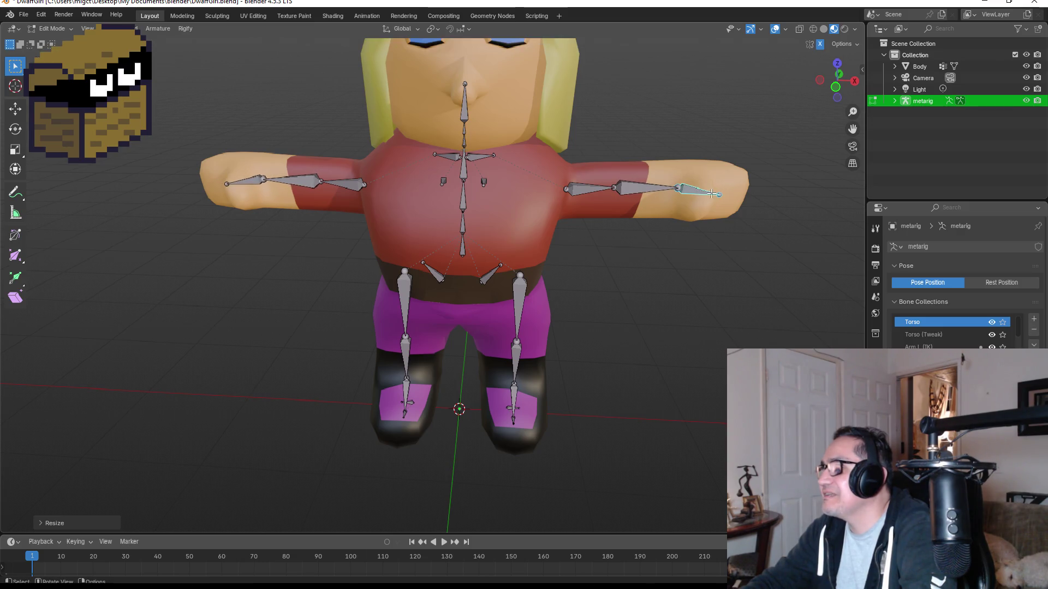
{"action": "left_click", "coordinate": [837, 64]}
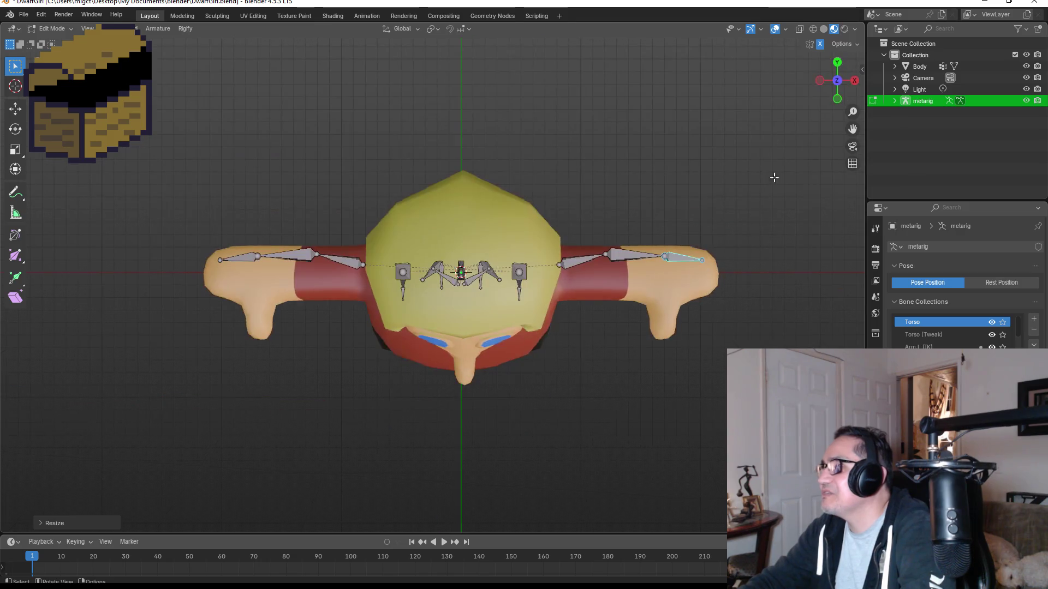
{"action": "key", "text": "g"}
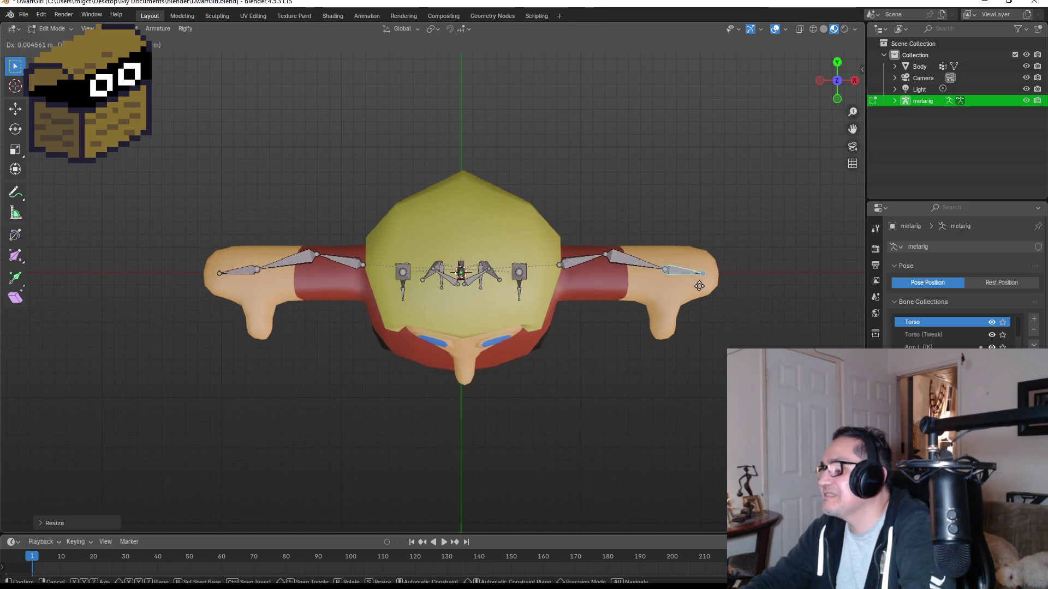
{"action": "left_click", "coordinate": [695, 286]}
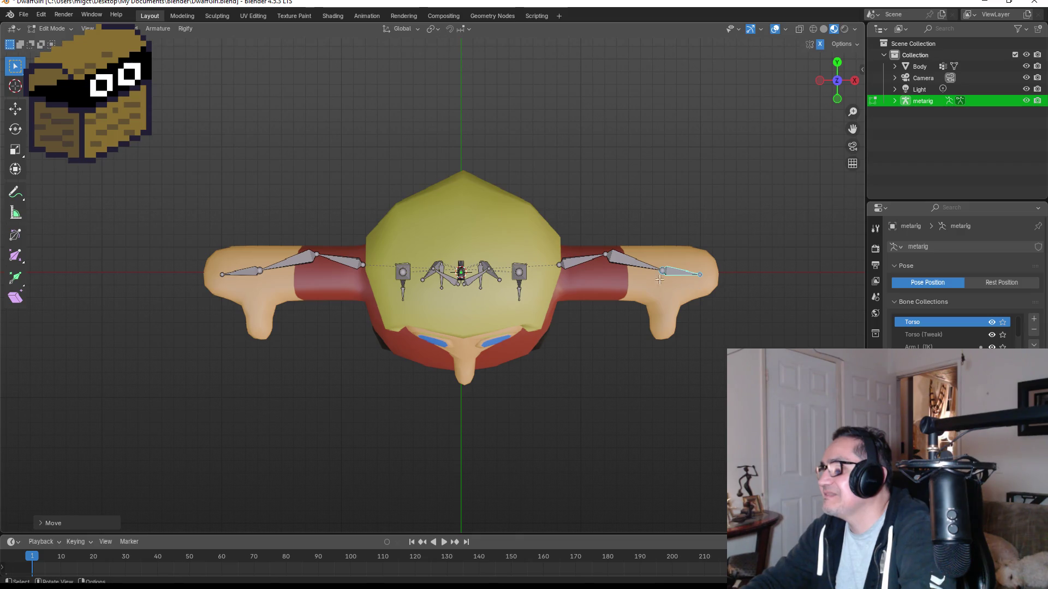
Reposition the forearm bone to fit inside the arm.
{"action": "left_click", "coordinate": [619, 258]}
{"action": "key", "text": "g"}
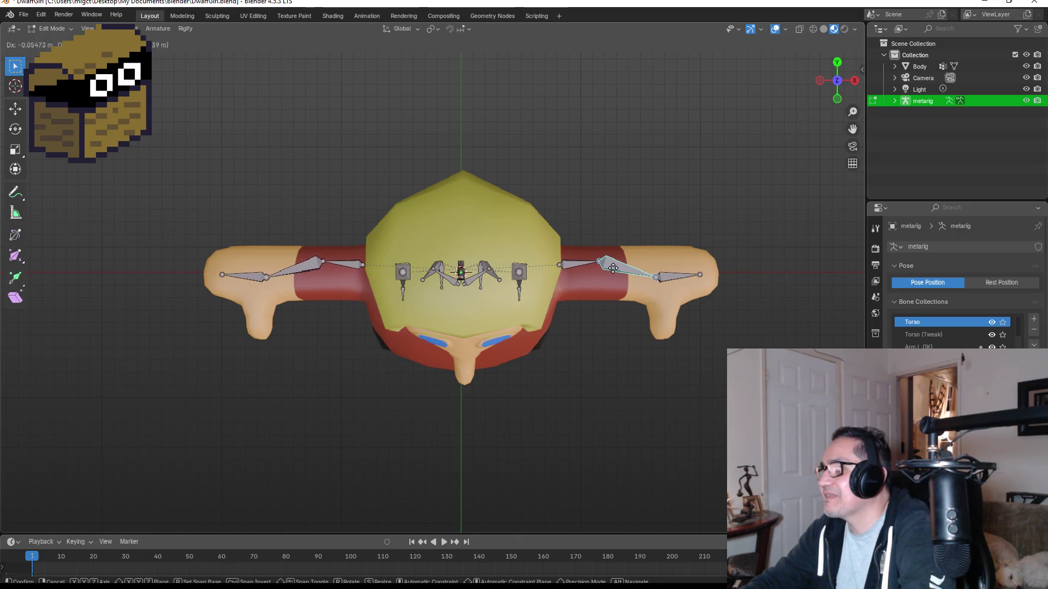
{"action": "left_click", "coordinate": [612, 265]}
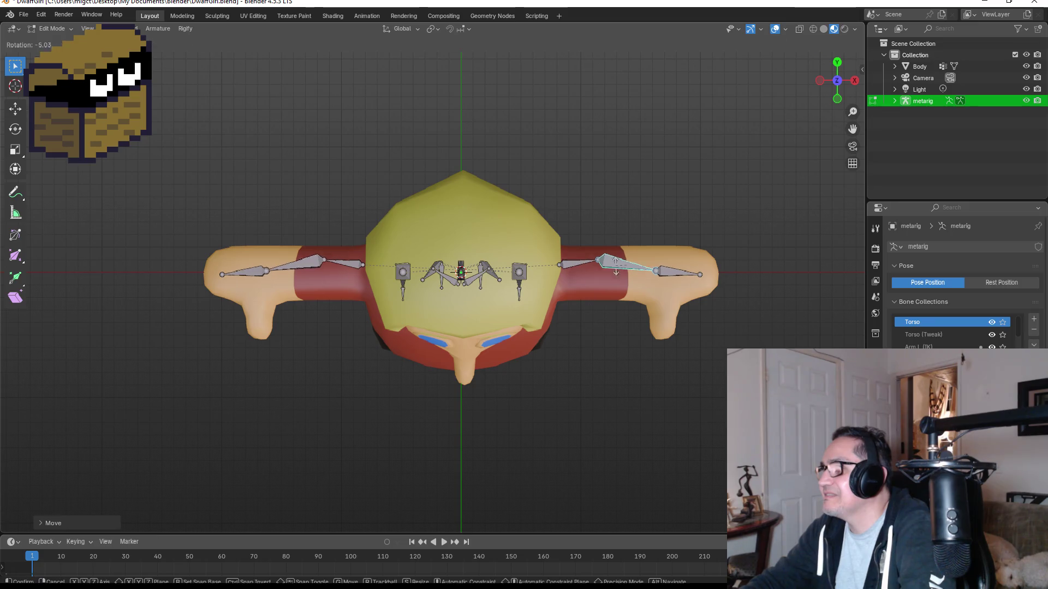
{"action": "key", "text": "g"}
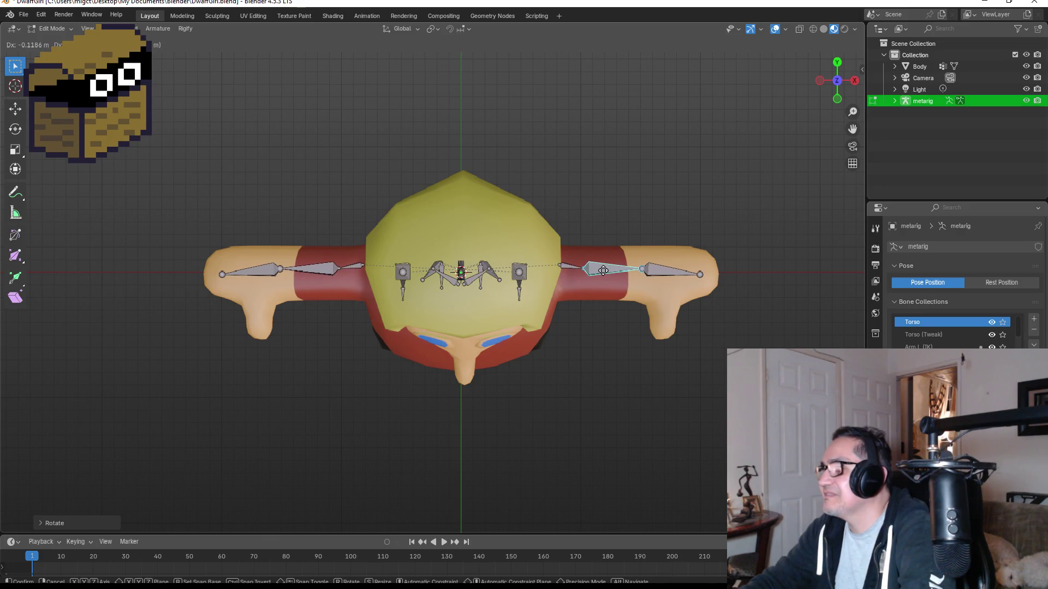
{"action": "left_click", "coordinate": [564, 270]}
{"action": "middle_click_drag", "start_coordinate": [563, 270], "coordinate": [580, 190]}
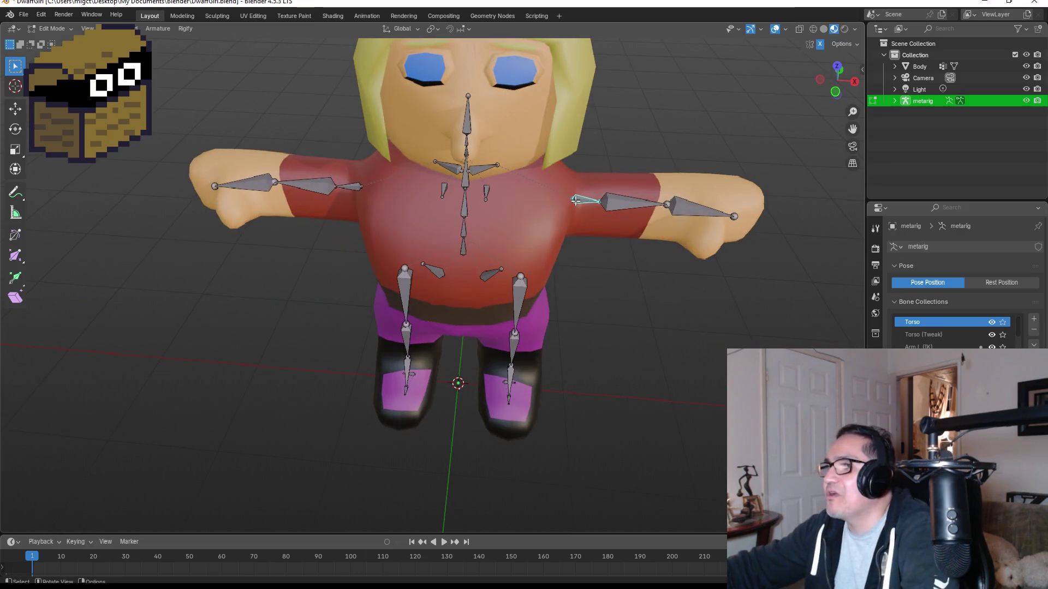
Delete the extra shoulder bones and pull the upper-arm bone inward toward the chest.
{"action": "key", "text": "x"}
{"action": "left_click", "coordinate": [561, 203]}
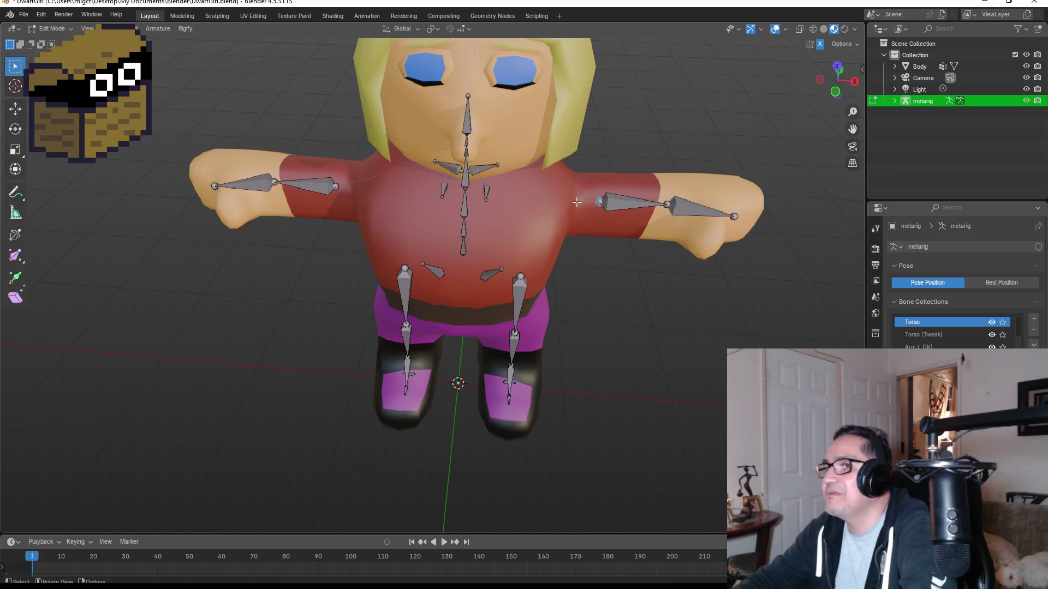
{"action": "left_click", "coordinate": [612, 205]}
{"action": "key", "text": "g"}
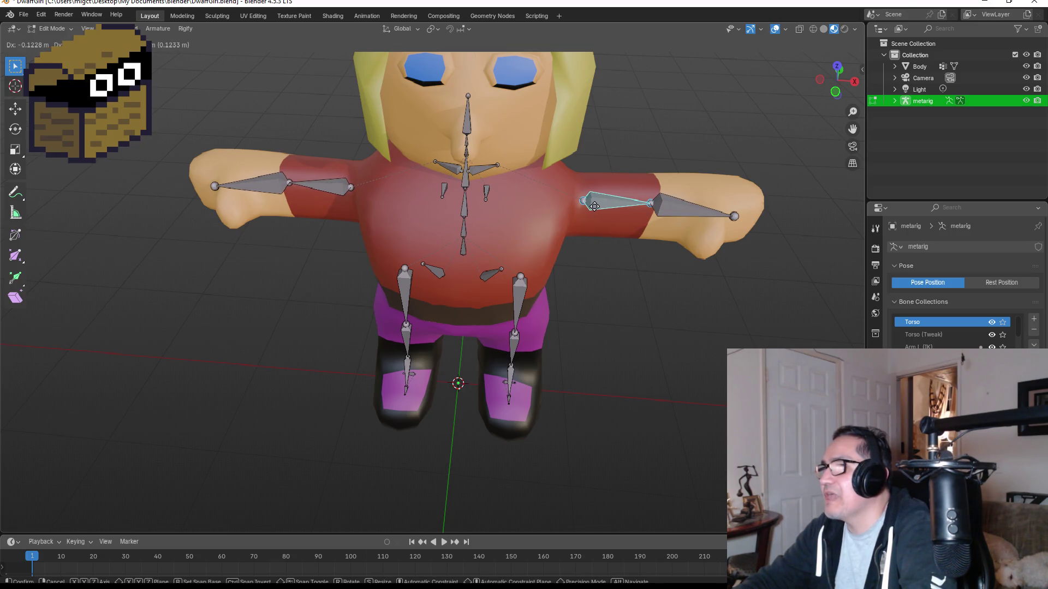
{"action": "left_click", "coordinate": [595, 206]}
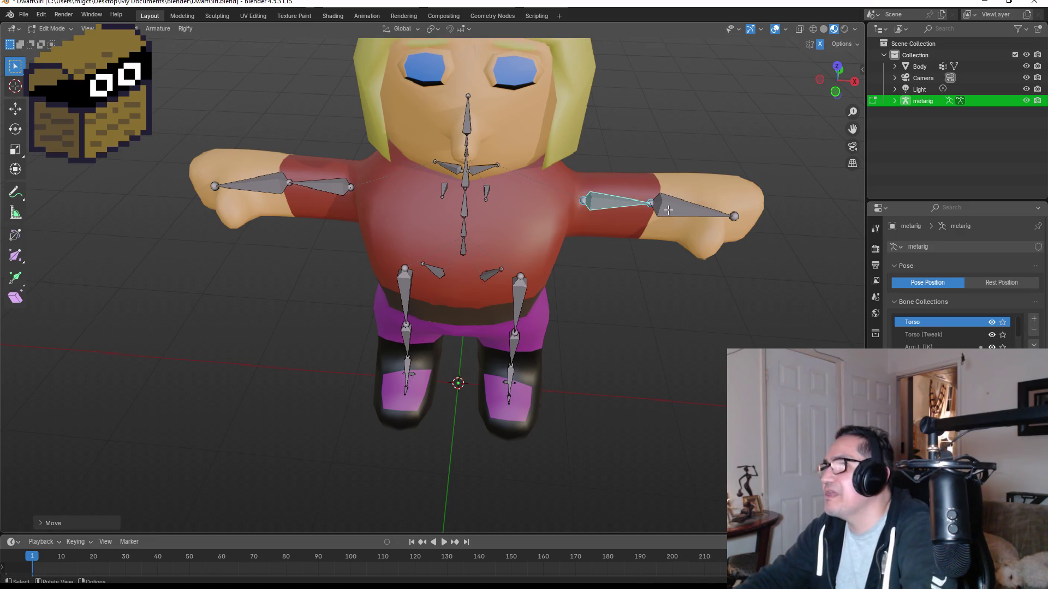
{"action": "mouse_move", "coordinate": [668, 211]}
{"action": "middle_mouse_down"}
{"action": "mouse_move", "coordinate": [662, 157]}
{"action": "mouse_move", "coordinate": [598, 154]}
{"action": "mouse_move", "coordinate": [540, 186]}
{"action": "mouse_move", "coordinate": [557, 163]}
{"action": "mouse_move", "coordinate": [653, 157]}
{"action": "mouse_move", "coordinate": [735, 128]}
{"action": "mouse_move", "coordinate": [715, 136]}
{"action": "mouse_move", "coordinate": [681, 249]}
{"action": "middle_mouse_up"}
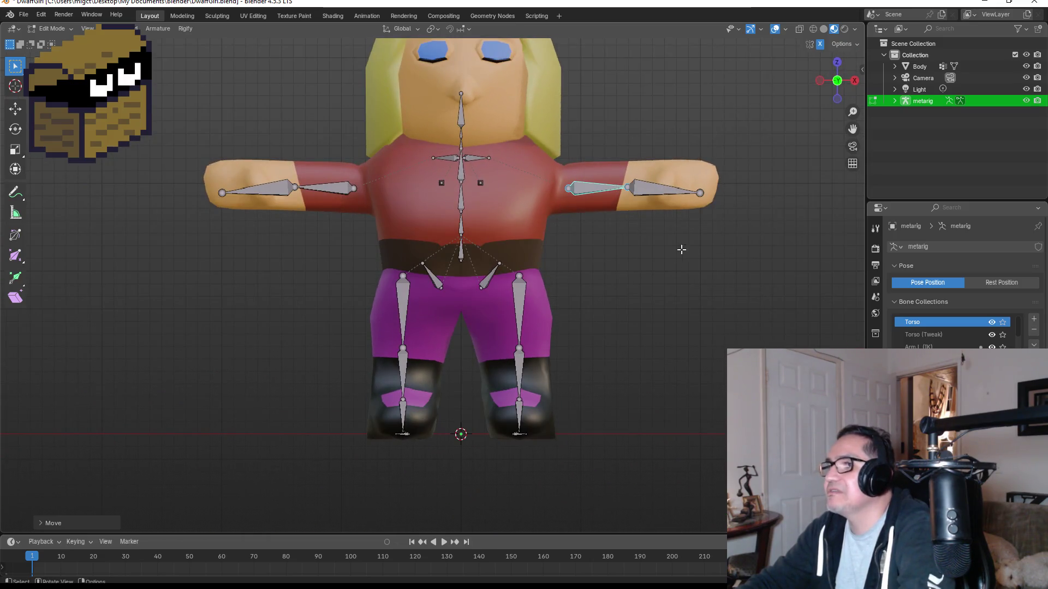
Frame the whole body in a straight front orthographic view.
{"action": "left_click", "coordinate": [350, 183]}
{"action": "middle_click_drag", "start_coordinate": [350, 183], "coordinate": [783, 165]}
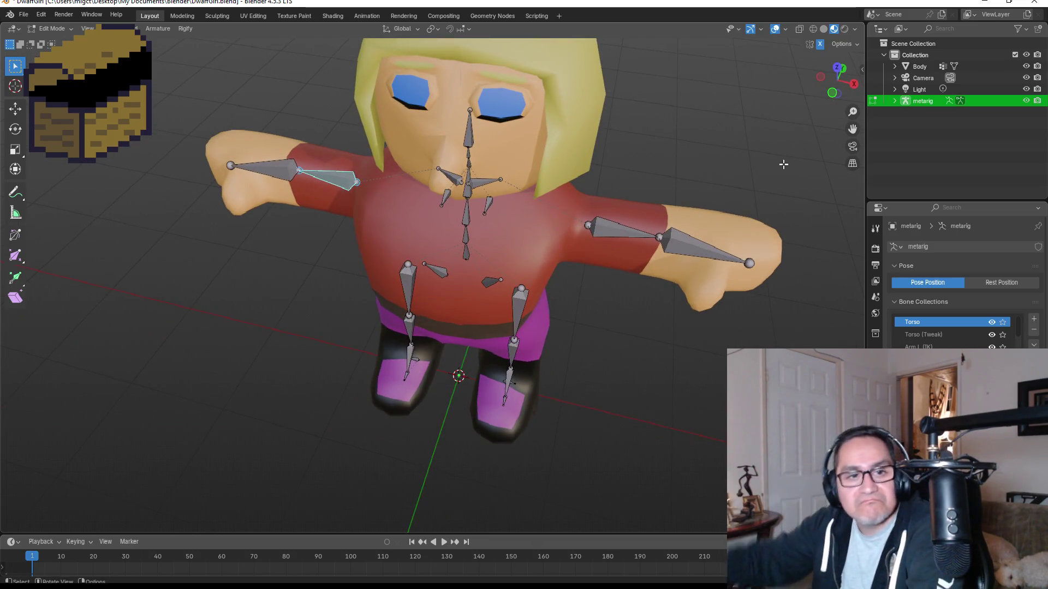
{"action": "mouse_move", "coordinate": [783, 164]}
{"action": "middle_mouse_down"}
{"action": "mouse_move", "coordinate": [615, 299]}
{"action": "mouse_move", "coordinate": [643, 236]}
{"action": "mouse_move", "coordinate": [587, 250]}
{"action": "mouse_move", "coordinate": [615, 265]}
{"action": "mouse_move", "coordinate": [643, 209]}
{"action": "middle_mouse_up"}
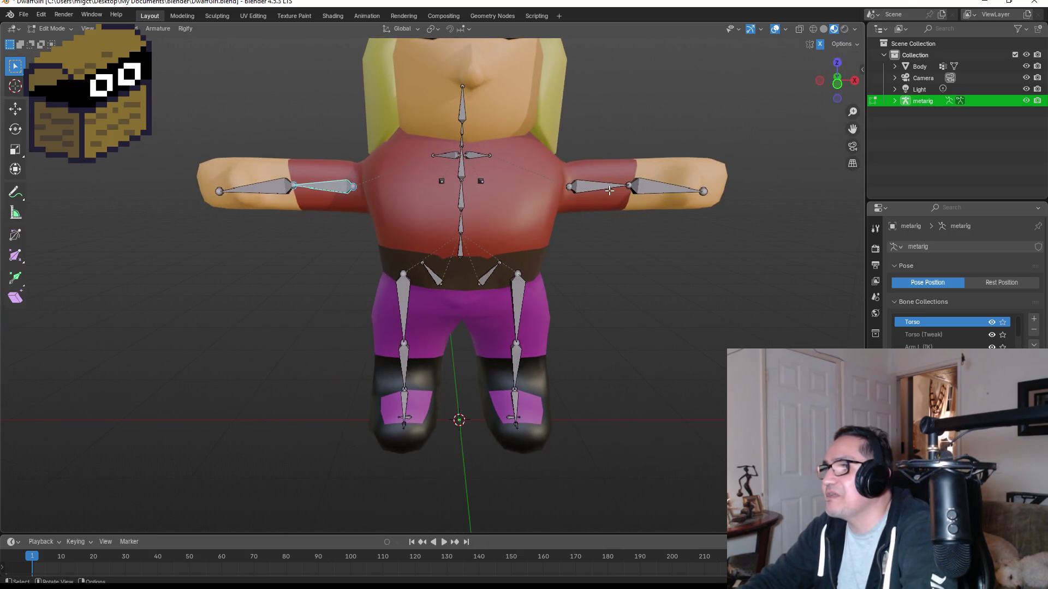
{"action": "scroll", "coordinate": [449, 153], "scroll_direction": "up", "scroll_amount": 2}
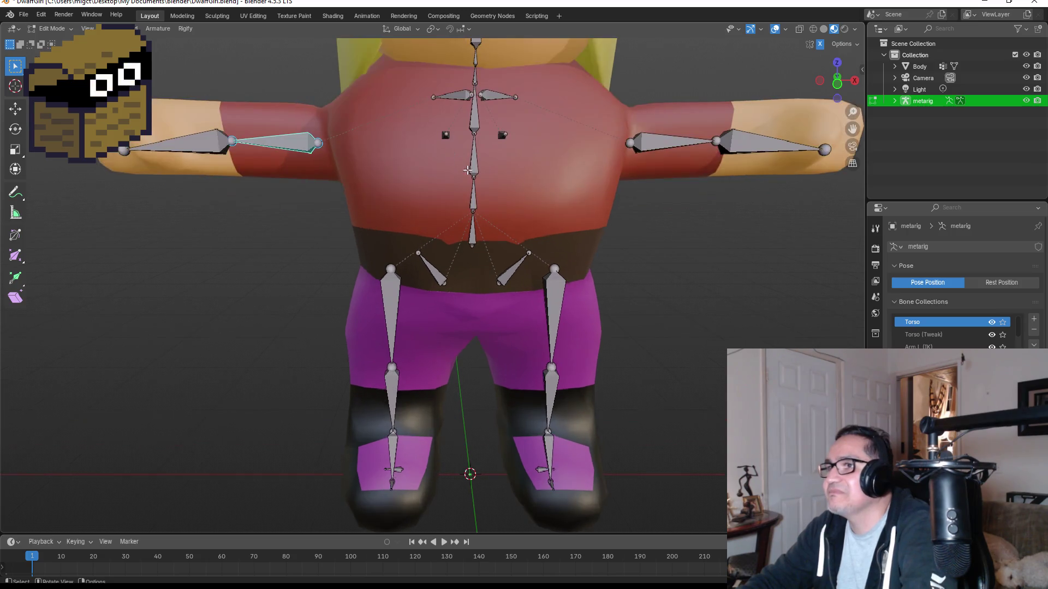
{"action": "scroll", "coordinate": [497, 111], "scroll_direction": "down", "scroll_amount": 3}
{"action": "middle_click_drag", "start_coordinate": [641, 110], "coordinate": [492, 197], "text": "shift"}
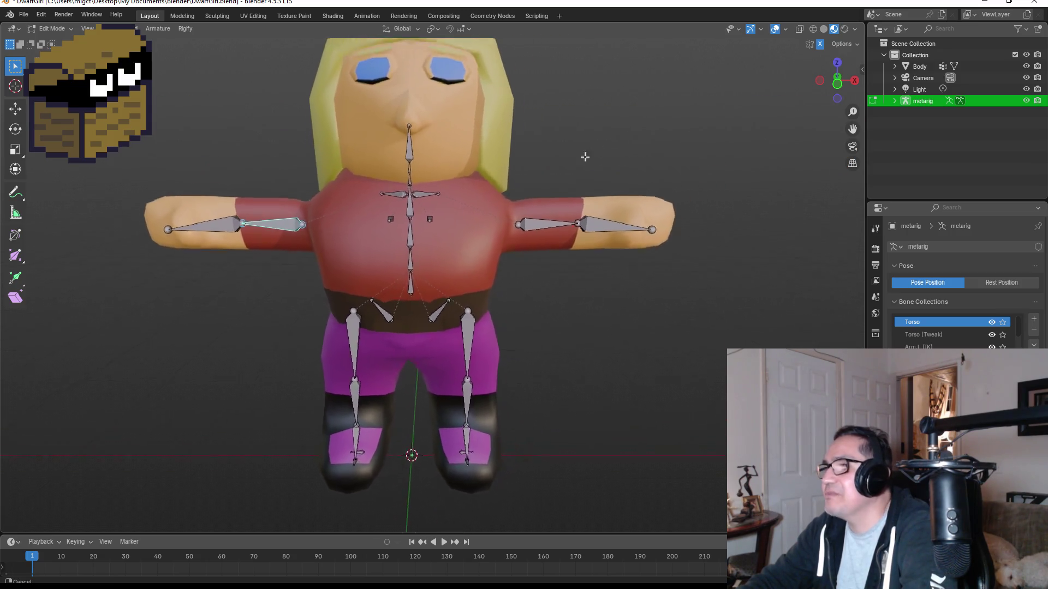
{"action": "scroll", "coordinate": [458, 215], "scroll_direction": "up", "scroll_amount": 1}
{"action": "scroll", "coordinate": [458, 215], "scroll_direction": "up", "scroll_amount": 3}
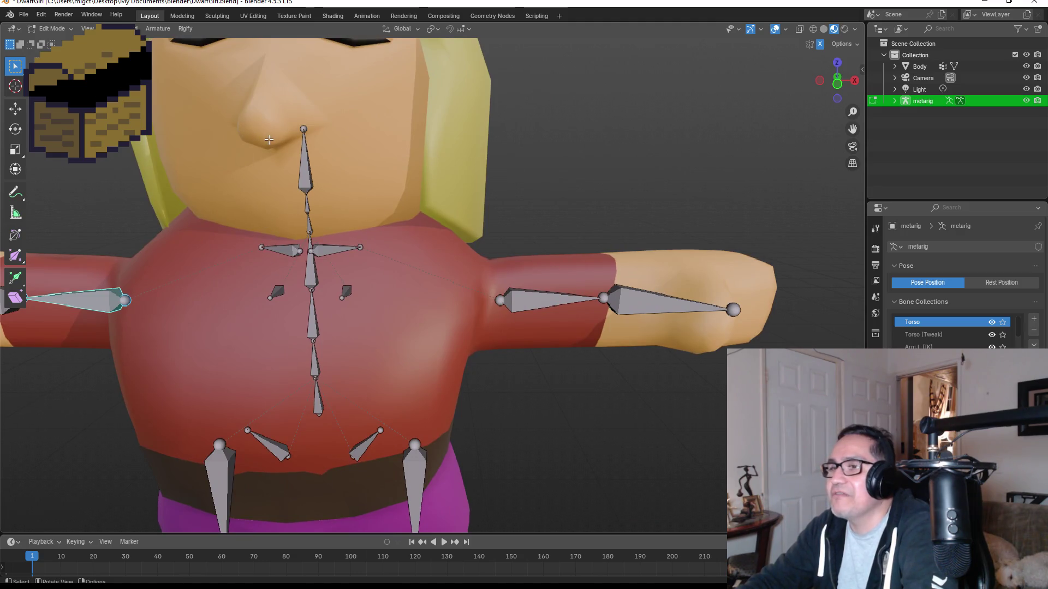
{"action": "key", "text": "KP_1"}
{"action": "scroll", "coordinate": [264, 143], "scroll_direction": "up", "scroll_amount": 1}
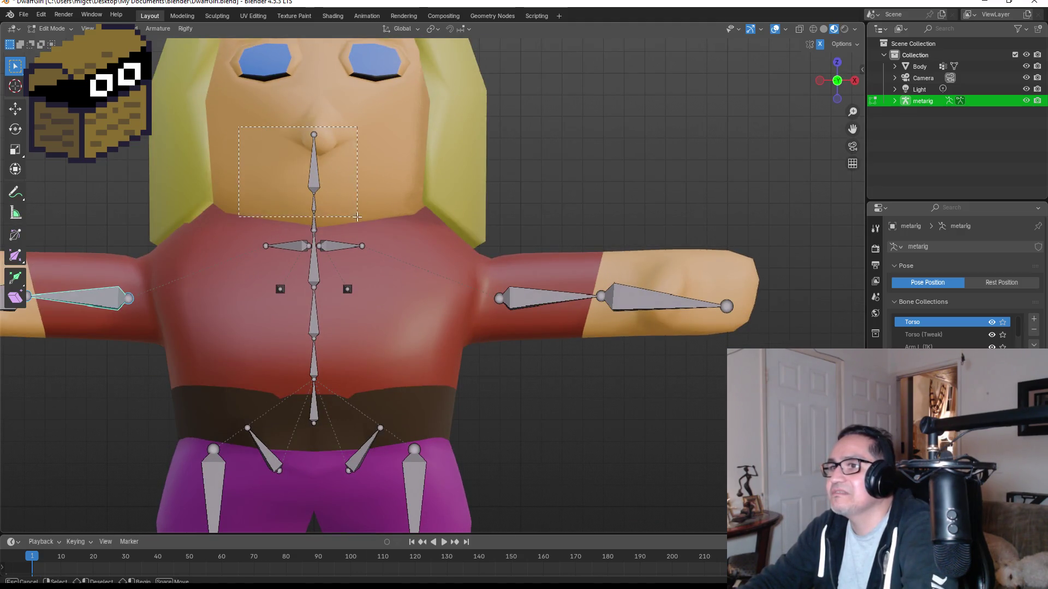
Enlarge the head bone and extrude a new bone straight up along Z from its tip.
{"action": "left_click", "coordinate": [375, 215]}
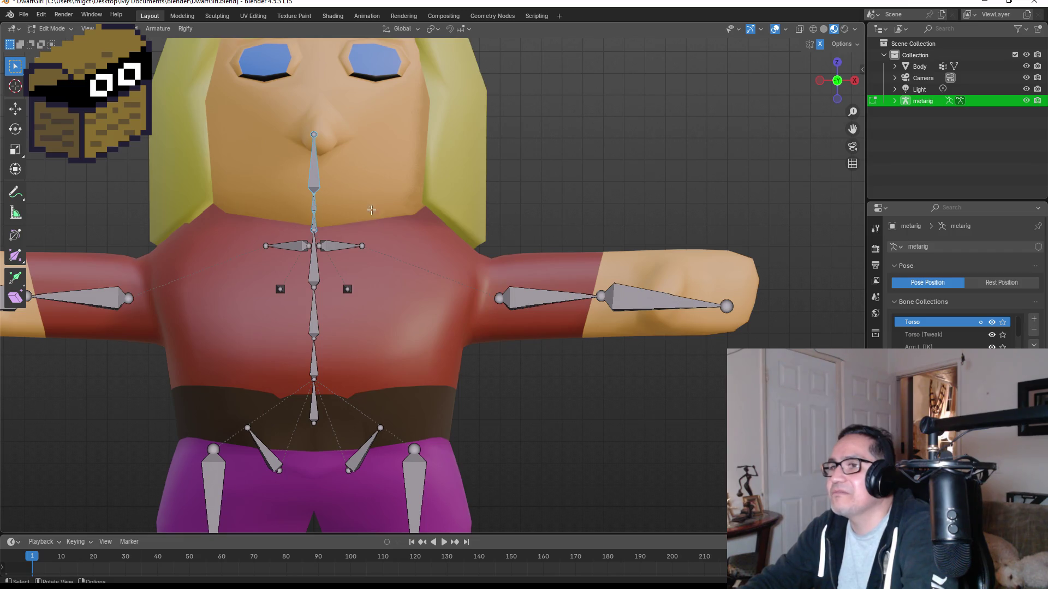
{"action": "left_click", "coordinate": [331, 162]}
{"action": "key", "text": "s"}
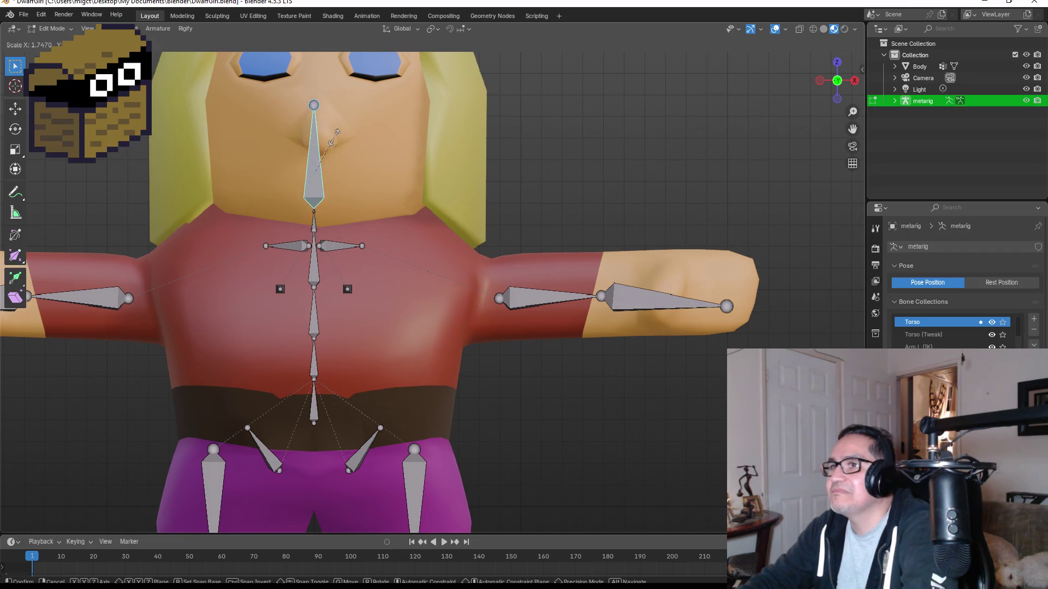
{"action": "left_click", "coordinate": [349, 158]}
{"action": "scroll", "coordinate": [350, 158], "scroll_direction": "down", "scroll_amount": 3}
{"action": "key", "text": "e"}
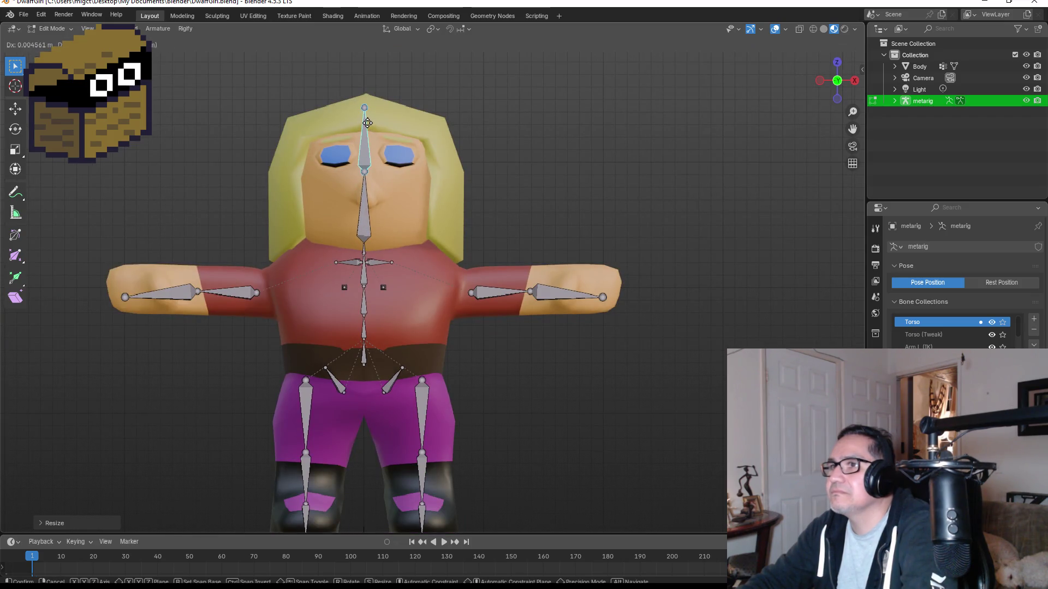
{"action": "key", "text": "z"}
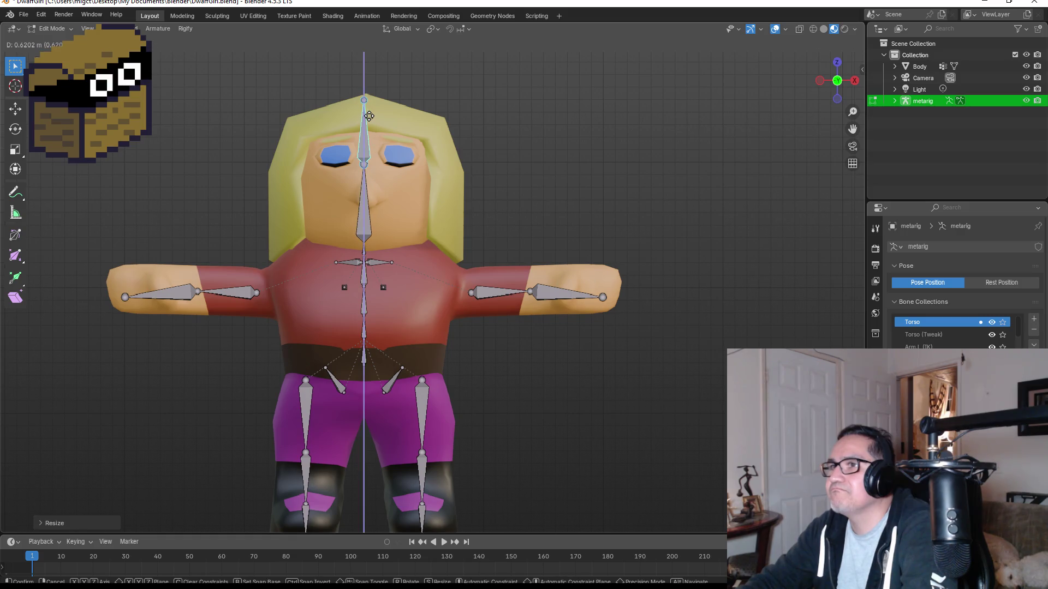
{"action": "left_click", "coordinate": [369, 116]}
Move the neck joint vertically and resize it into a short neck bone.
{"action": "left_click", "coordinate": [360, 210]}
{"action": "key", "text": "g"}
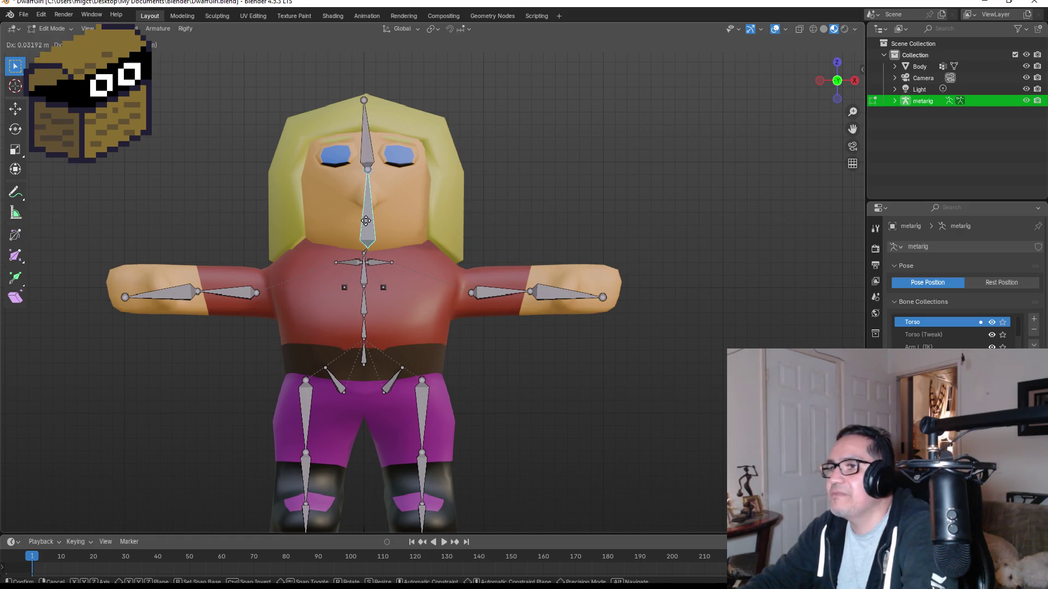
{"action": "key", "text": "z"}
{"action": "left_click", "coordinate": [363, 234]}
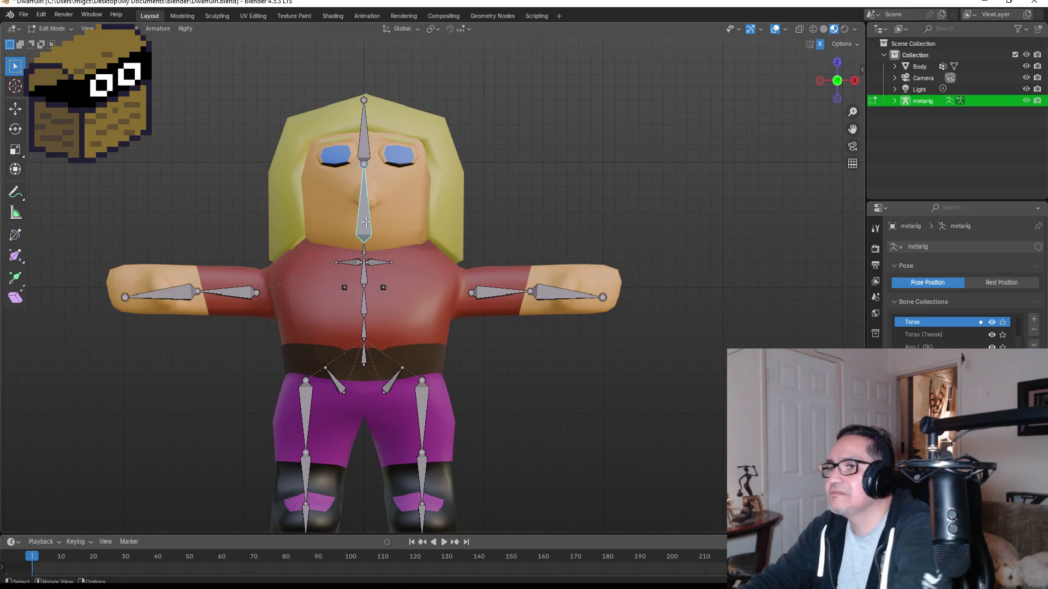
{"action": "key", "text": "s"}
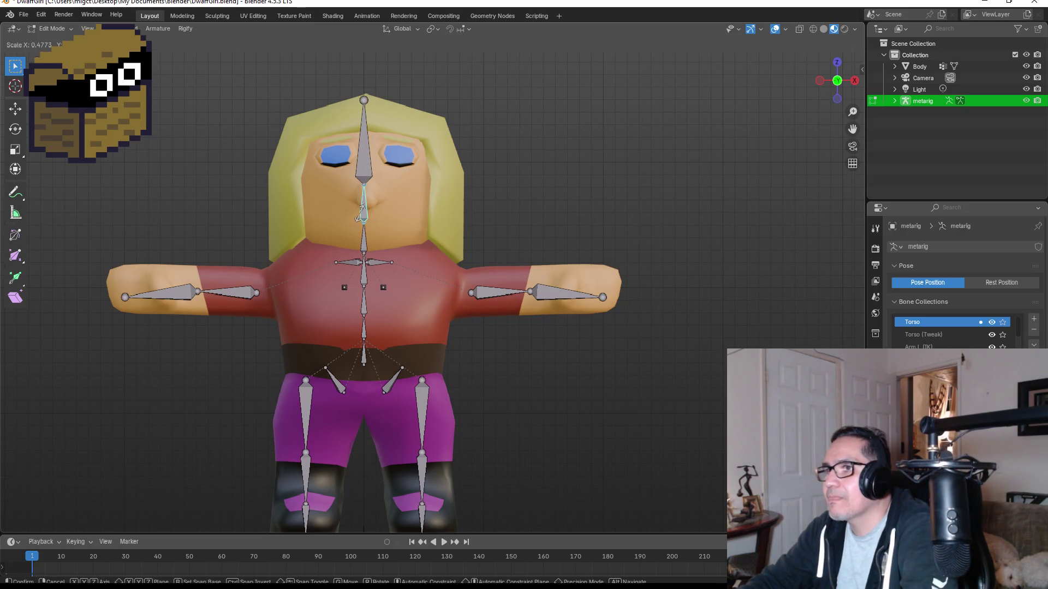
{"action": "left_click", "coordinate": [361, 218]}
{"action": "key", "text": "g"}
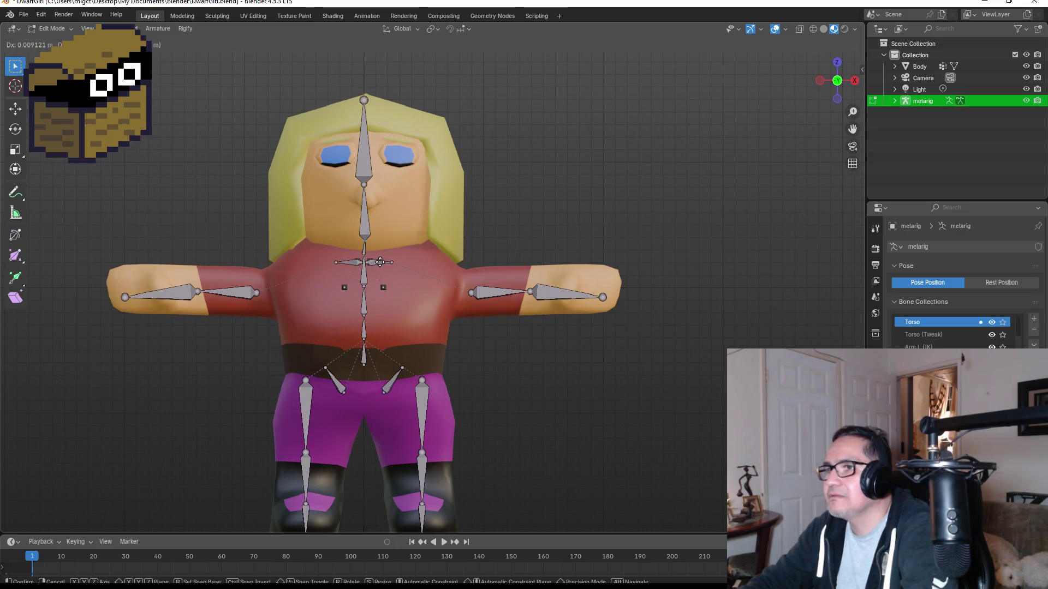
{"action": "key", "text": "s"}
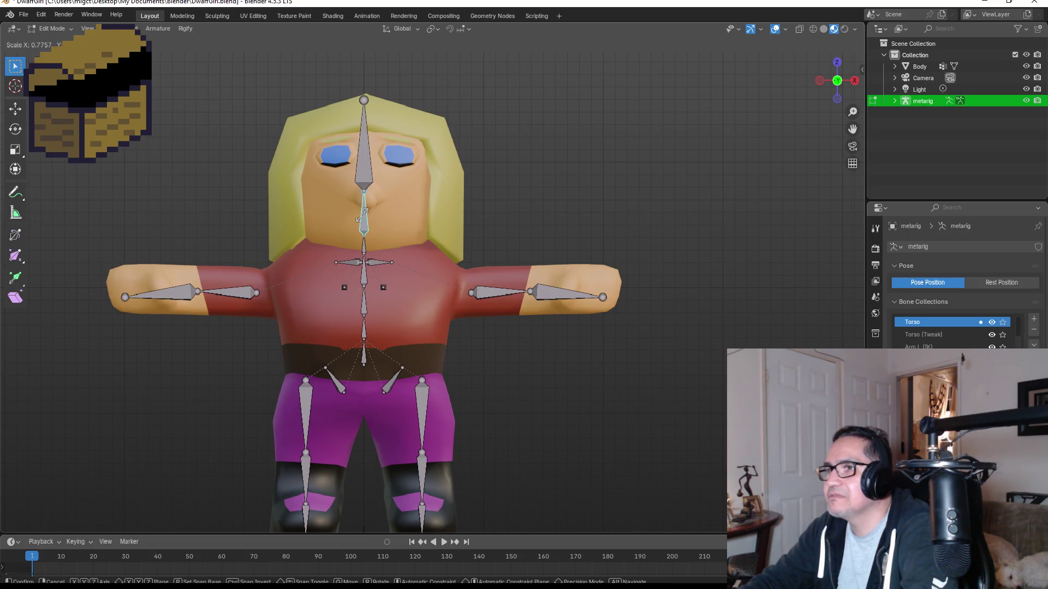
{"action": "left_click", "coordinate": [361, 216]}
Resize the head bone and lower it along Z toward the neck.
{"action": "left_click", "coordinate": [367, 165]}
{"action": "key", "text": "s"}
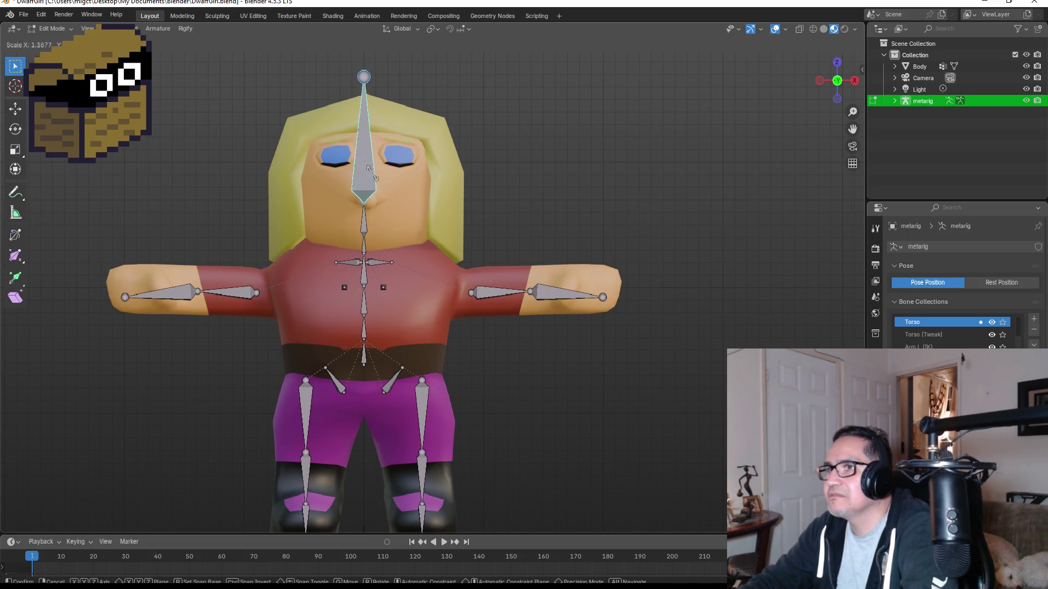
{"action": "left_click", "coordinate": [370, 170]}
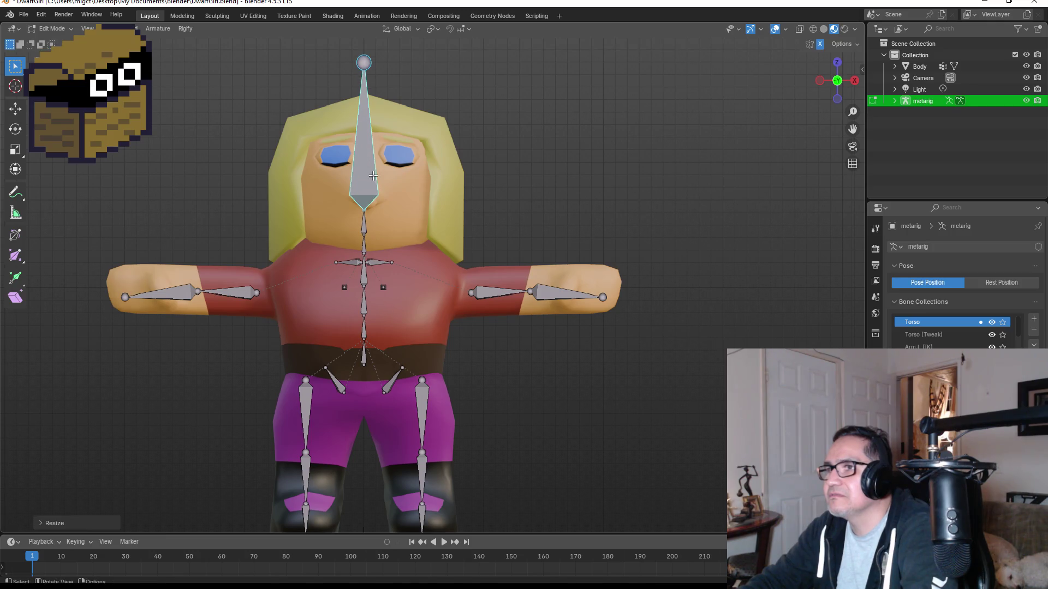
{"action": "key", "text": "g"}
{"action": "key", "text": "z"}
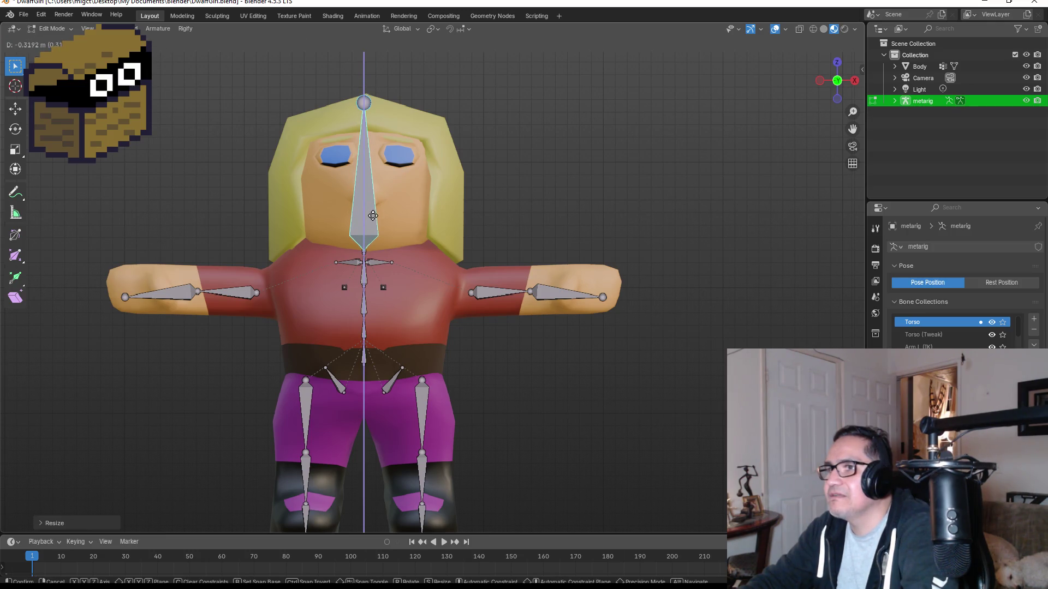
{"action": "left_click", "coordinate": [372, 217]}
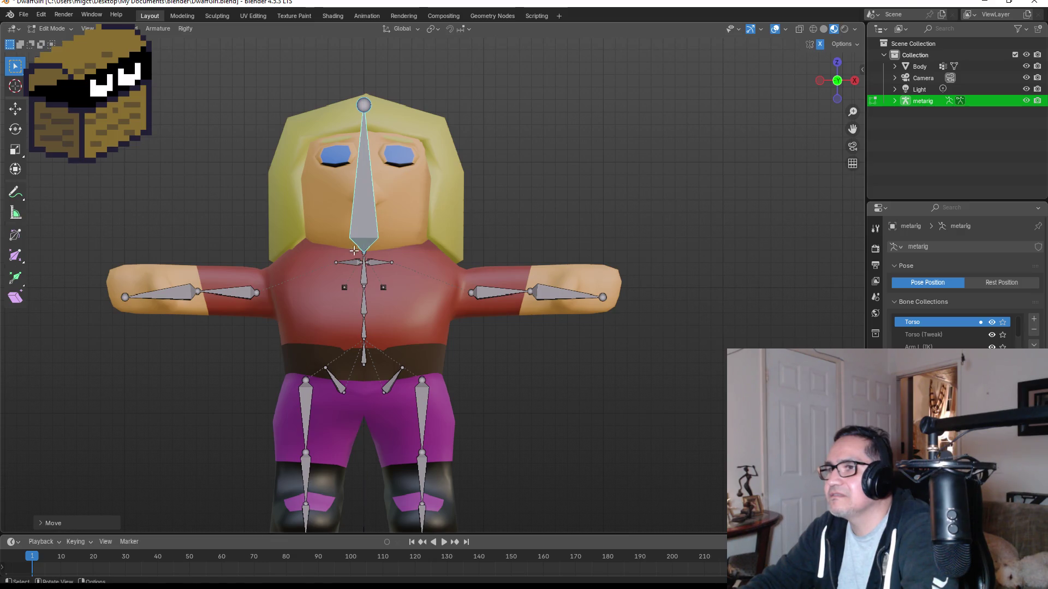
{"action": "scroll", "coordinate": [373, 218], "scroll_direction": "up", "scroll_amount": 4}
{"action": "mouse_move", "coordinate": [372, 218]}
{"action": "middle_mouse_down"}
{"action": "mouse_move", "coordinate": [320, 209]}
{"action": "mouse_move", "coordinate": [360, 224]}
{"action": "middle_mouse_up"}
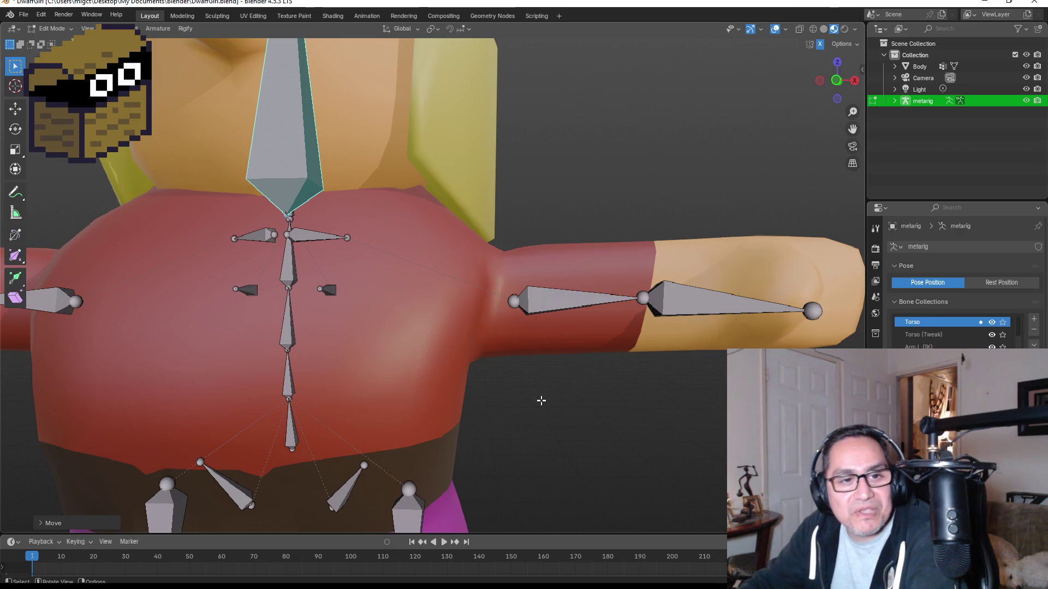
Shorten the head bone and slide it along Z to a new height in front view.
{"action": "scroll", "coordinate": [533, 351], "scroll_direction": "down", "scroll_amount": 3}
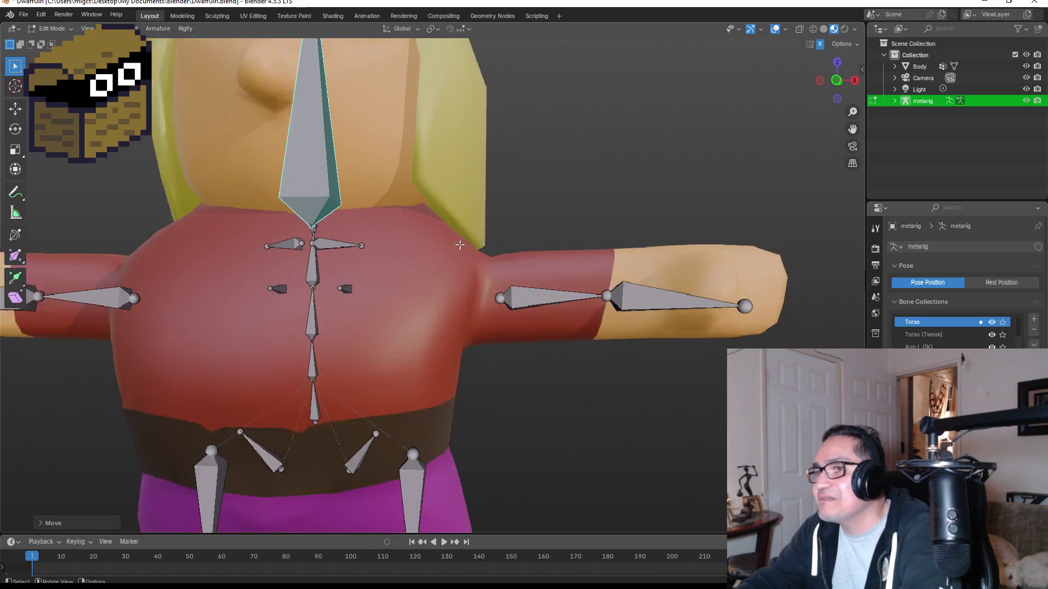
{"action": "key", "text": "s"}
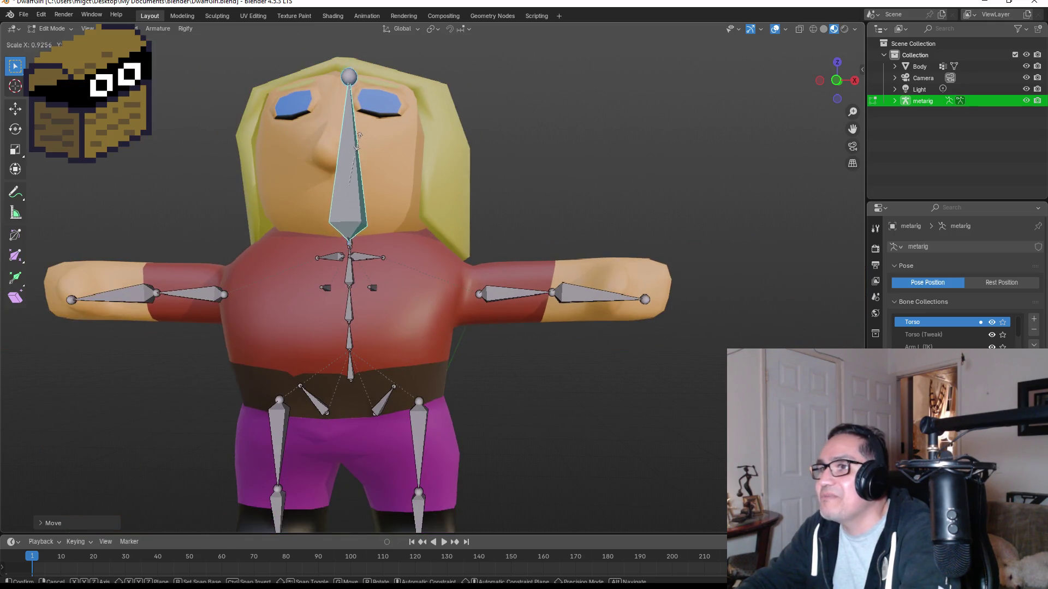
{"action": "left_click", "coordinate": [350, 156]}
{"action": "key", "text": "g"}
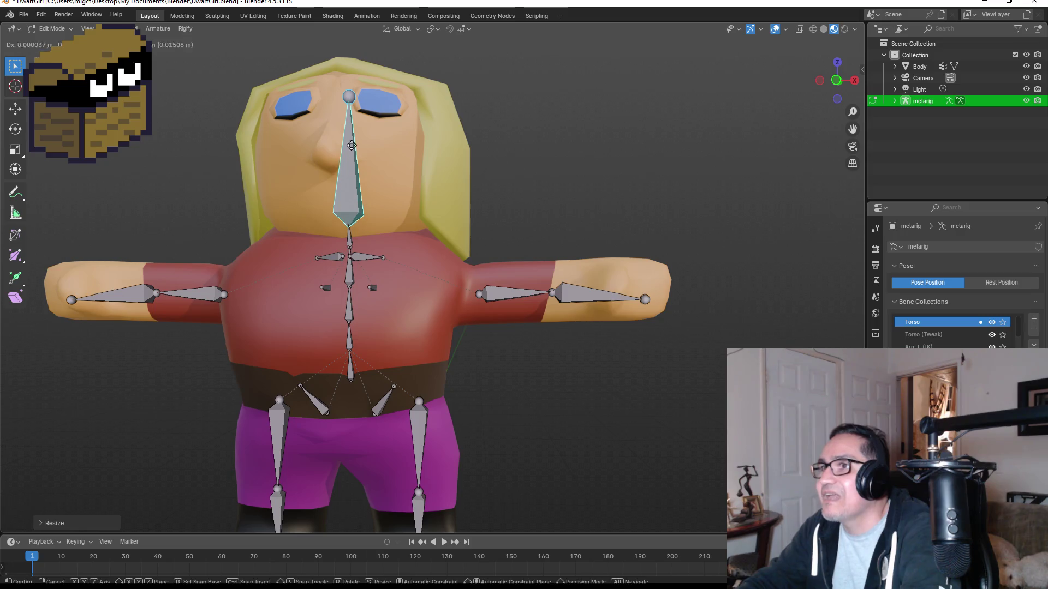
{"action": "key", "text": "z"}
{"action": "left_click", "coordinate": [346, 136]}
{"action": "key", "text": "KP_1"}
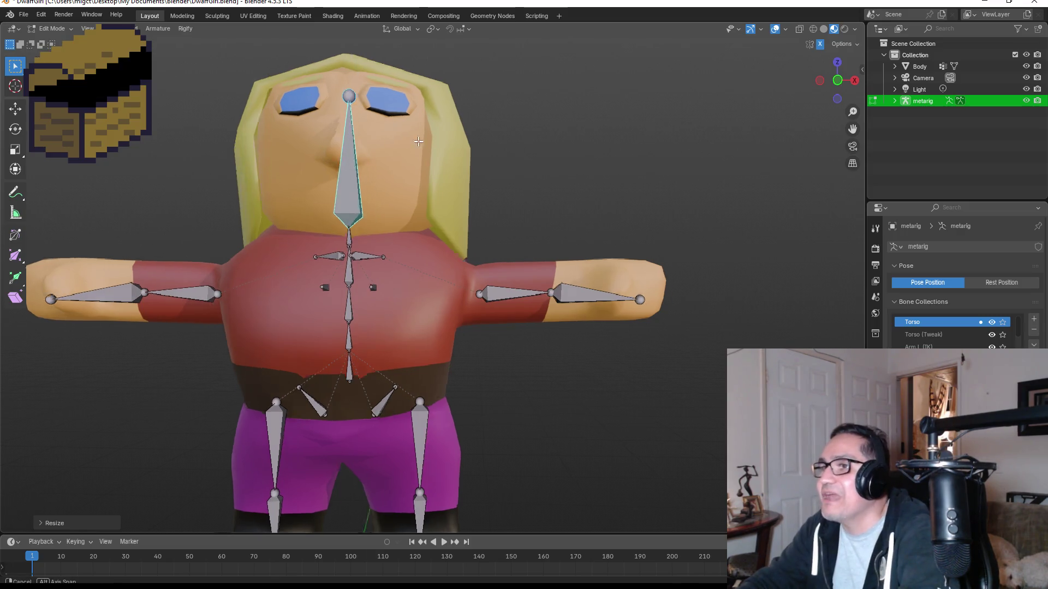
{"action": "key", "text": "g"}
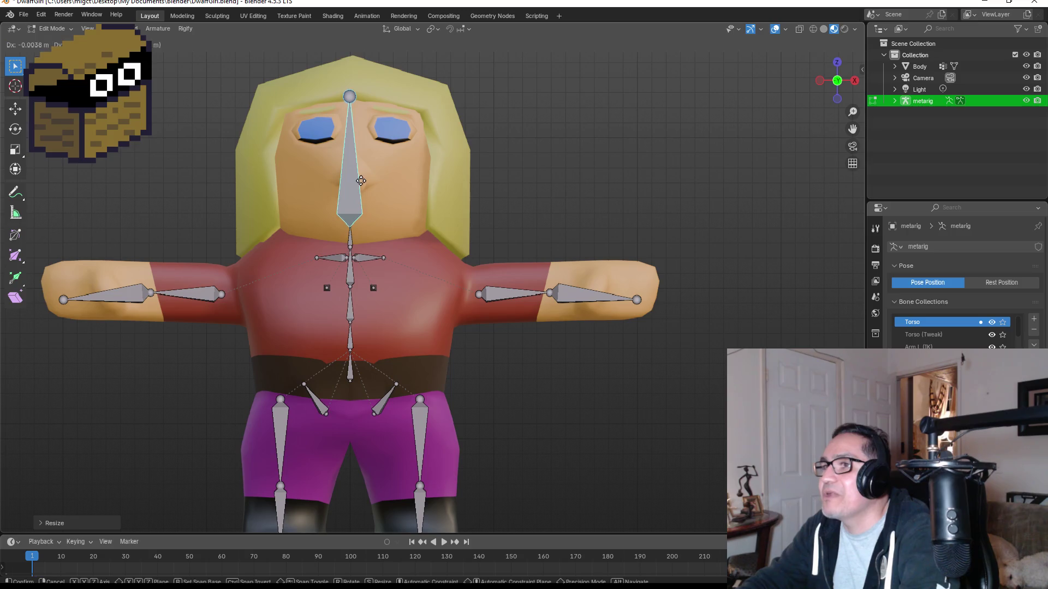
{"action": "key", "text": "z"}
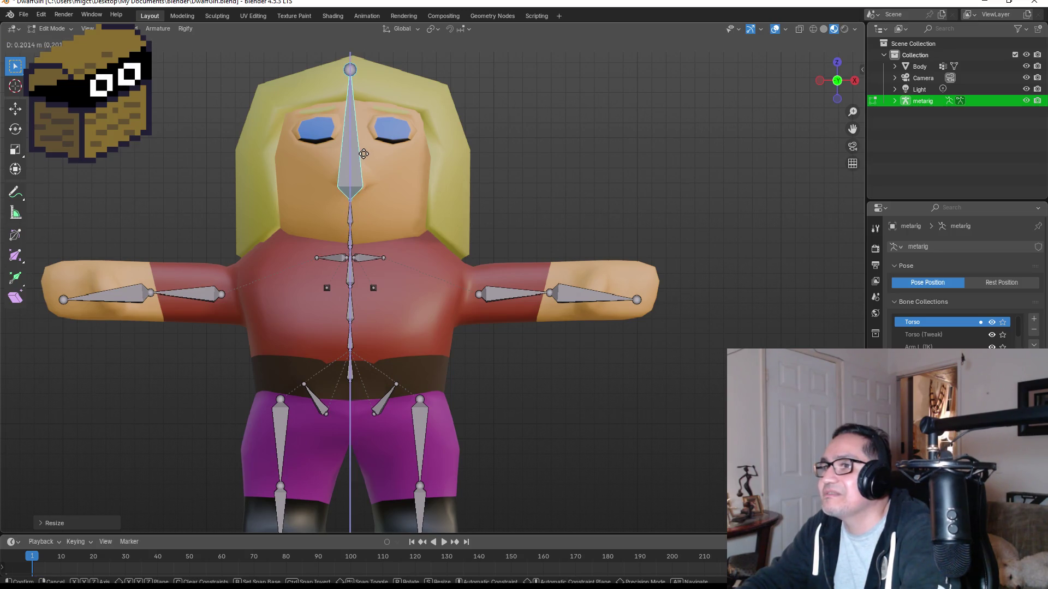
{"action": "left_click", "coordinate": [363, 154]}
{"action": "scroll", "coordinate": [362, 217], "scroll_direction": "up", "scroll_amount": 1}
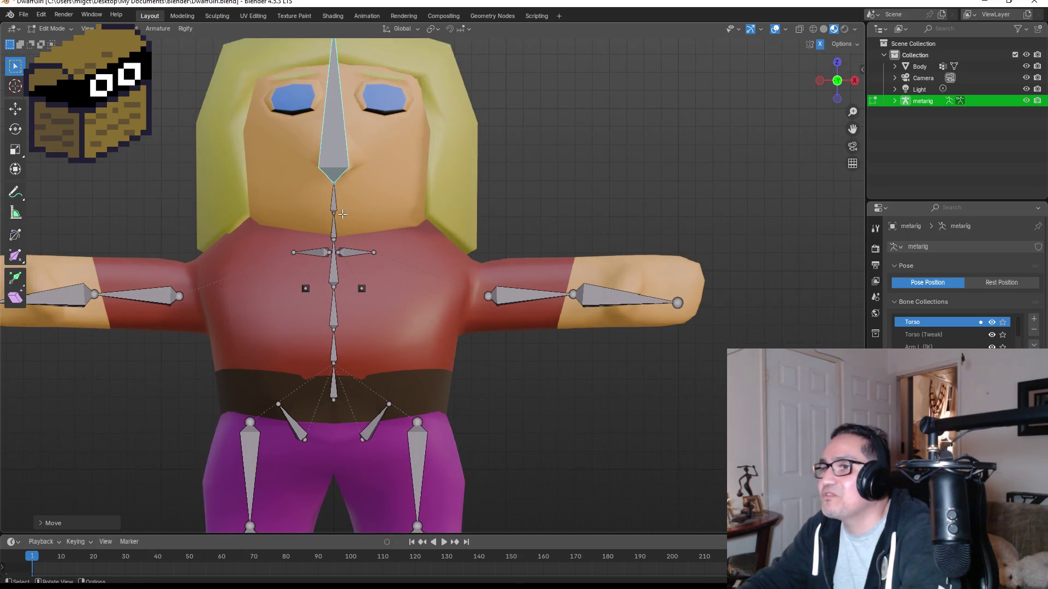
Delete the neck bones and lower the head bone down to the neck.
{"action": "left_click", "coordinate": [334, 209]}
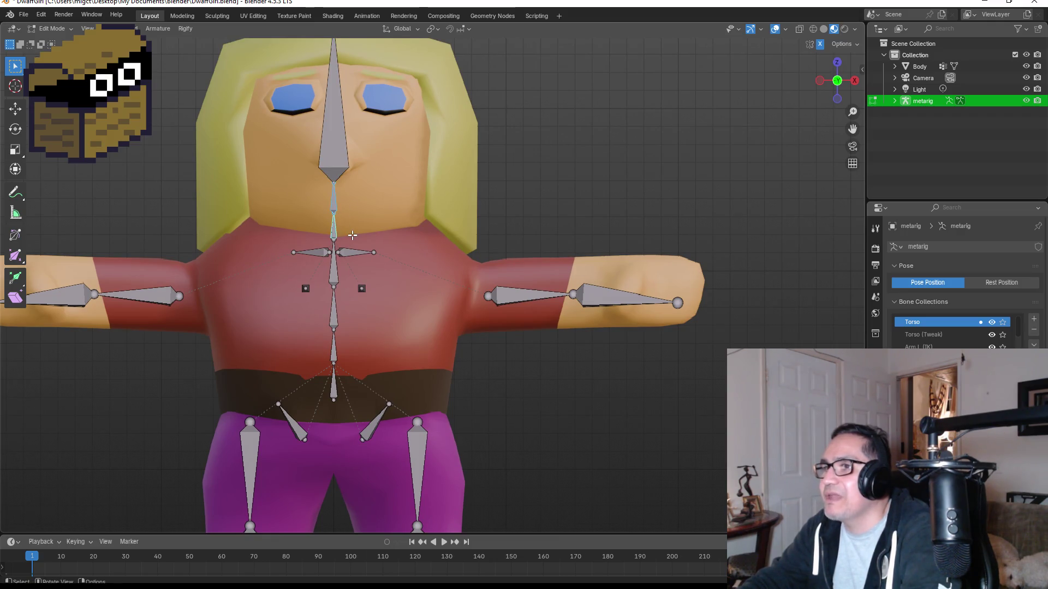
{"action": "key", "text": "x"}
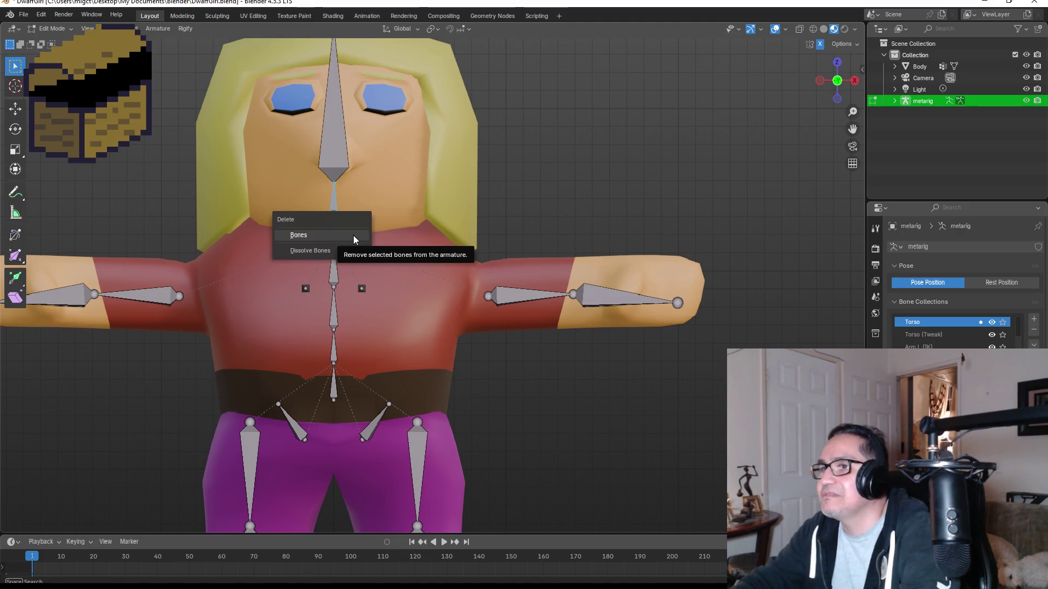
{"action": "left_click", "coordinate": [353, 235]}
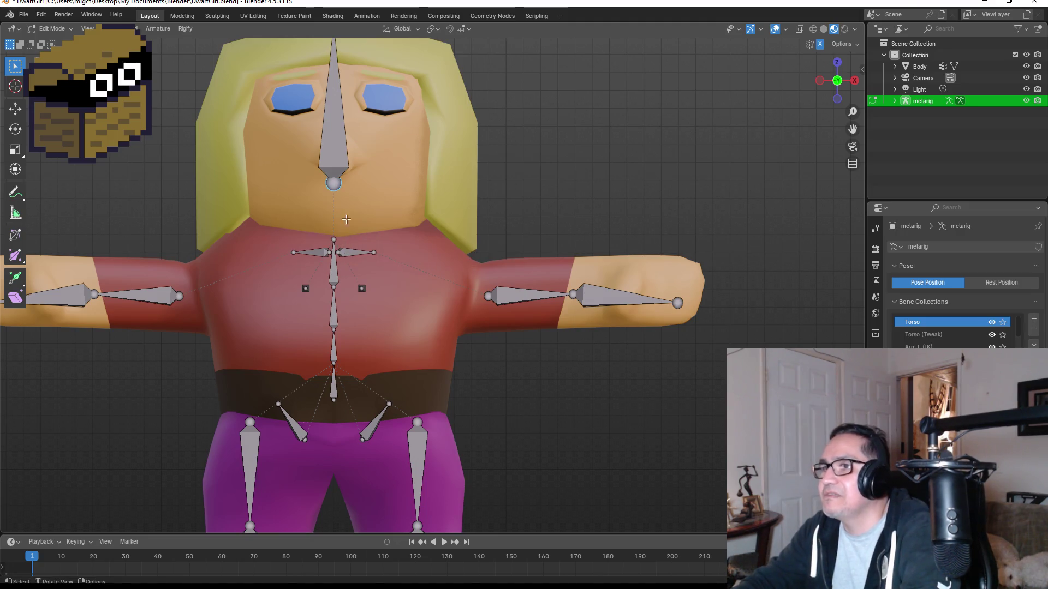
{"action": "left_click", "coordinate": [331, 140]}
{"action": "key", "text": "g"}
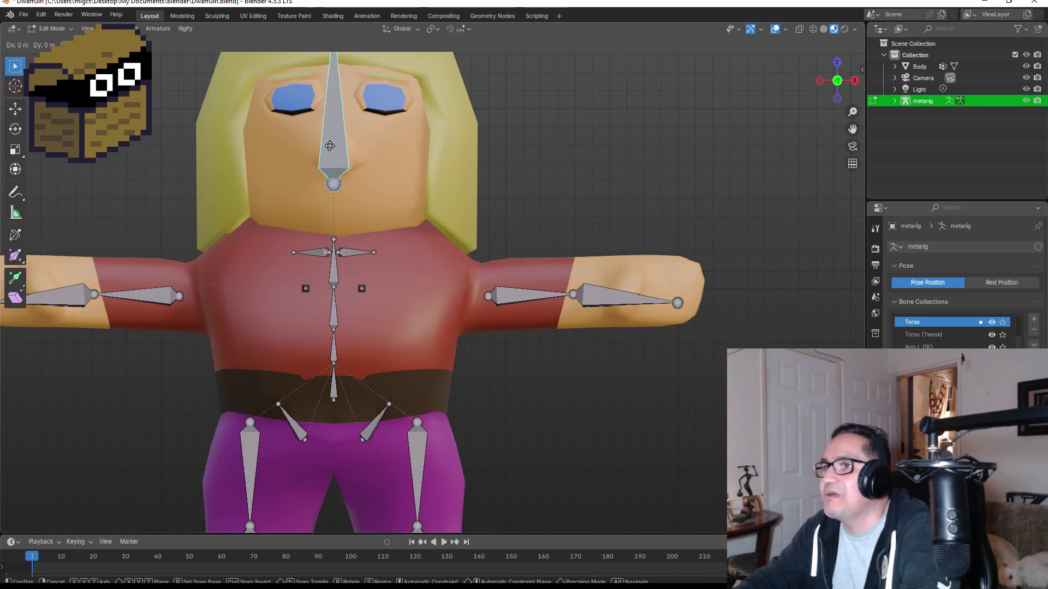
{"action": "left_click", "coordinate": [335, 188]}
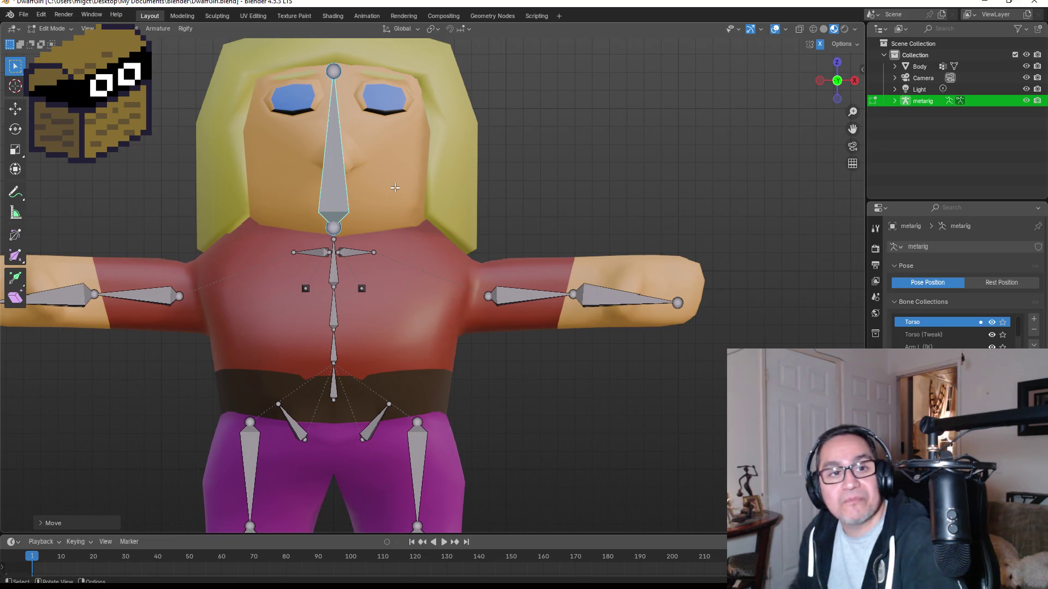
{"action": "scroll", "coordinate": [529, 212], "scroll_direction": "down", "scroll_amount": 3}
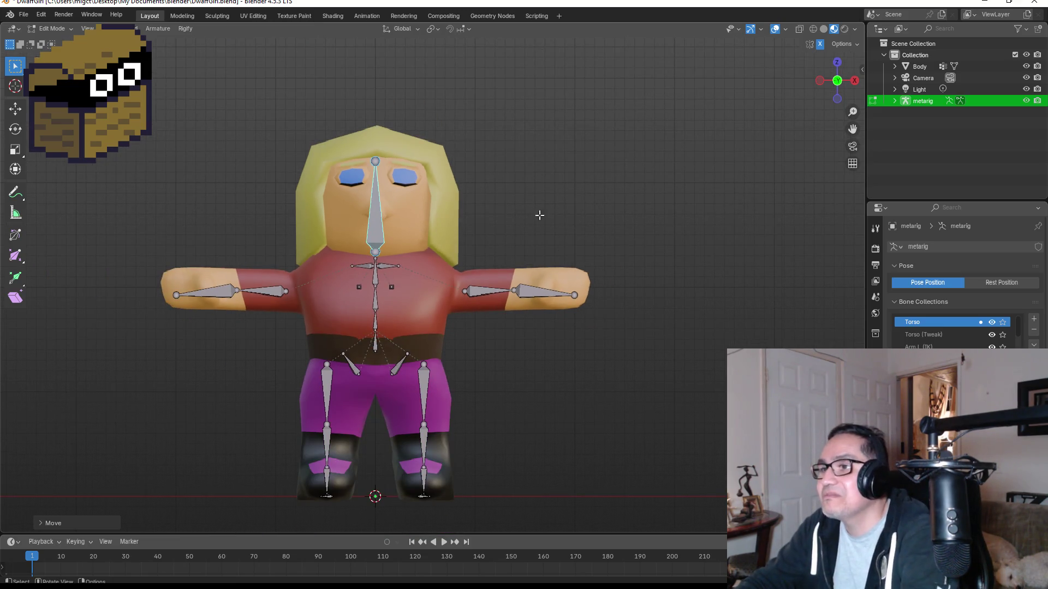
{"action": "mouse_move", "coordinate": [539, 215]}
{"action": "middle_mouse_down"}
{"action": "mouse_move", "coordinate": [578, 224]}
{"action": "mouse_move", "coordinate": [483, 226]}
{"action": "mouse_move", "coordinate": [633, 229]}
{"action": "mouse_move", "coordinate": [404, 274]}
{"action": "middle_mouse_up"}
{"action": "scroll", "coordinate": [404, 274], "scroll_direction": "up", "scroll_amount": 4}
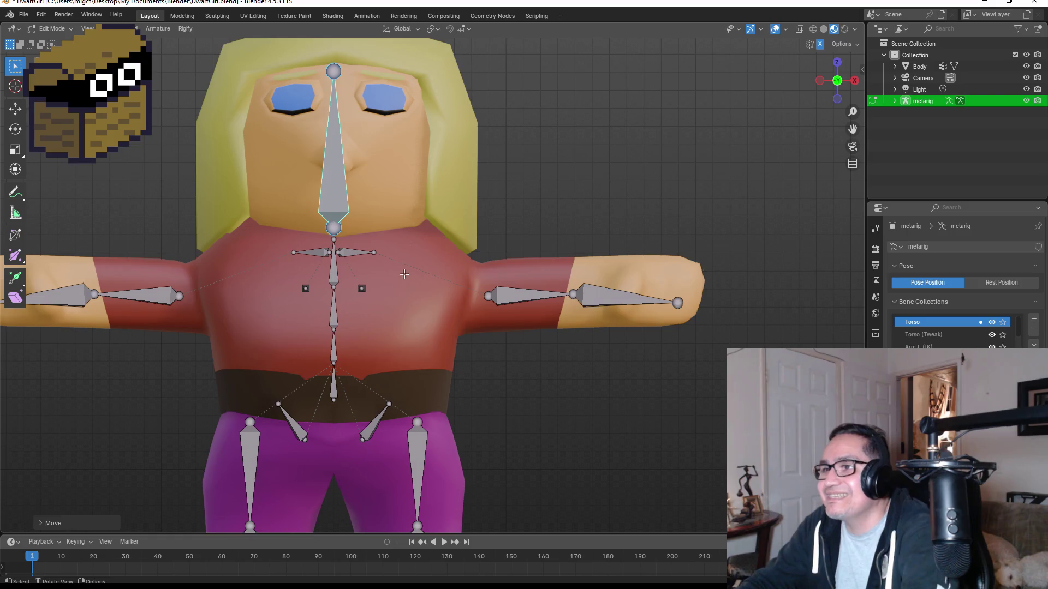
{"action": "scroll", "coordinate": [531, 229], "scroll_direction": "up", "scroll_amount": 1}
{"action": "left_click", "coordinate": [543, 296]}
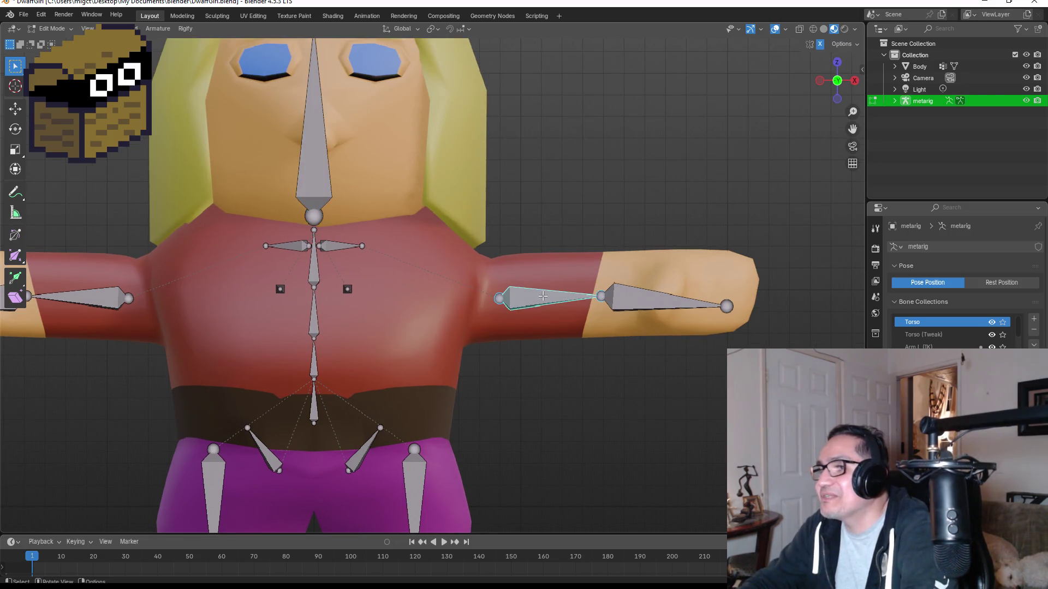
Lengthen the upper-arm bone along X and rotate the forearm bone to follow the arm.
{"action": "key", "text": "s"}
{"action": "key", "text": "x"}
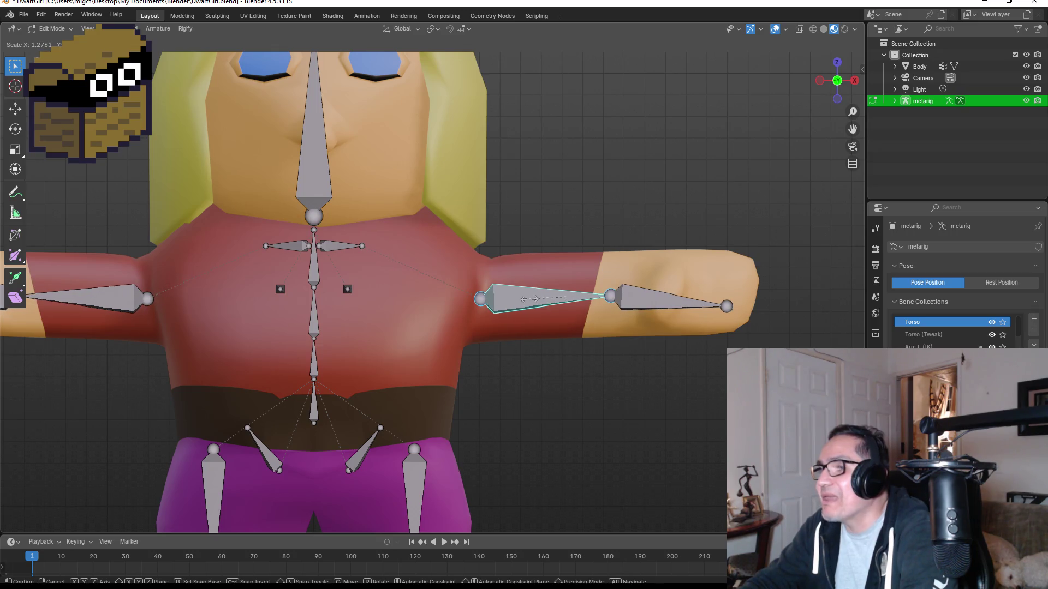
{"action": "left_click", "coordinate": [532, 299]}
{"action": "left_click", "coordinate": [659, 304]}
{"action": "key", "text": "r"}
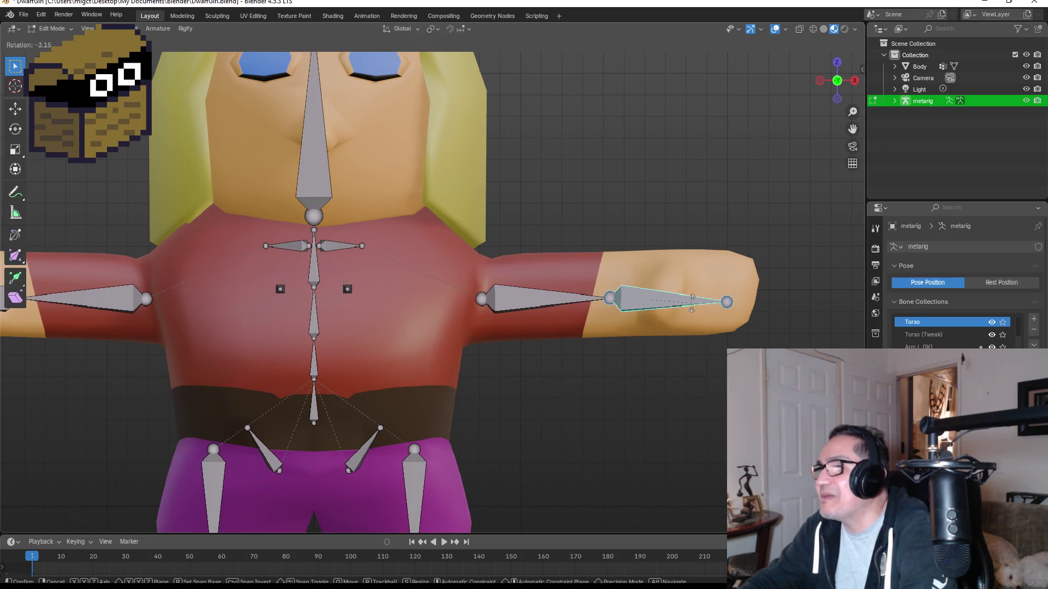
{"action": "left_click", "coordinate": [693, 306]}
{"action": "key", "text": "g"}
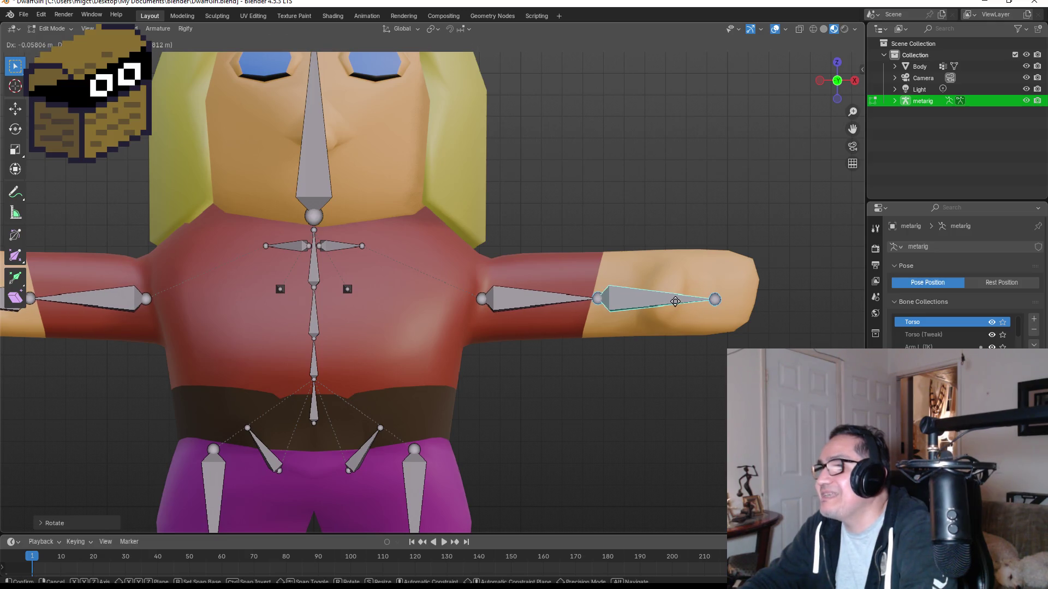
{"action": "left_click", "coordinate": [675, 301]}
In top view, reposition and lengthen the forearm bone, then return to Object Mode.
{"action": "middle_click_drag", "start_coordinate": [675, 302], "coordinate": [778, 265]}
{"action": "left_click", "coordinate": [838, 73]}
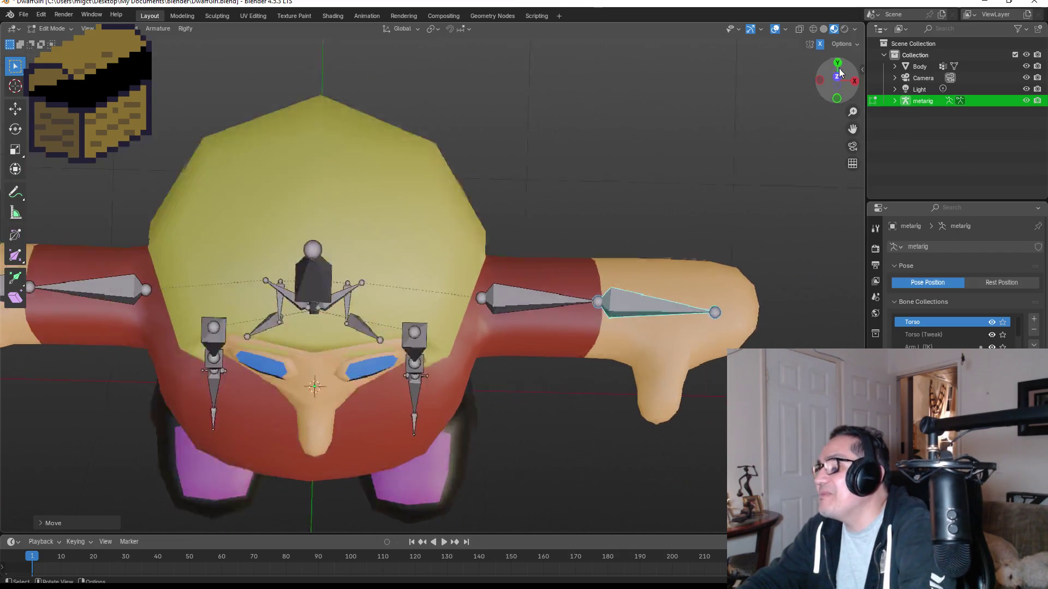
{"action": "key", "text": "s"}
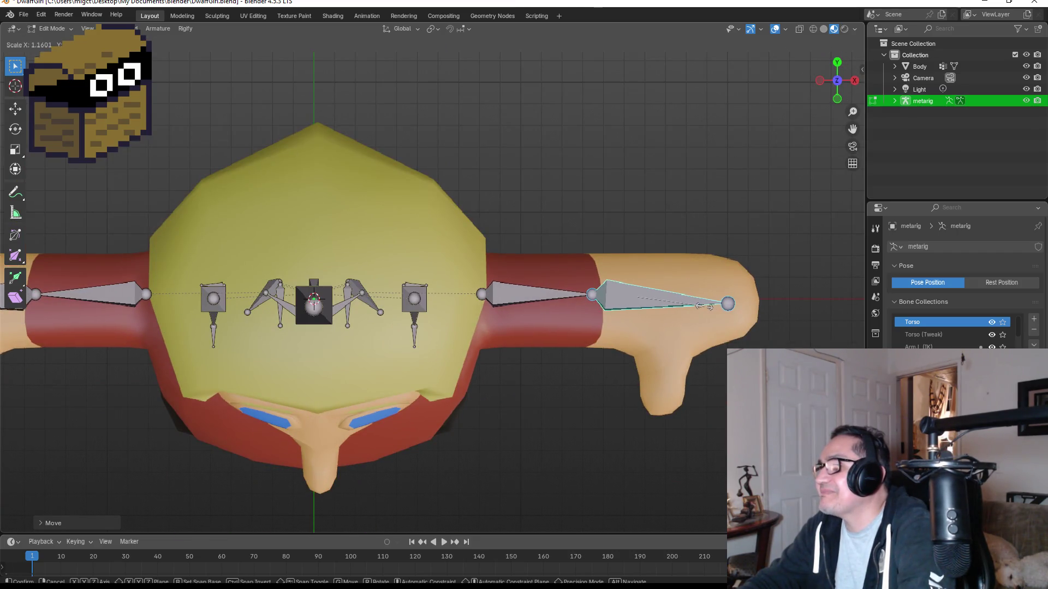
{"action": "key", "text": "g"}
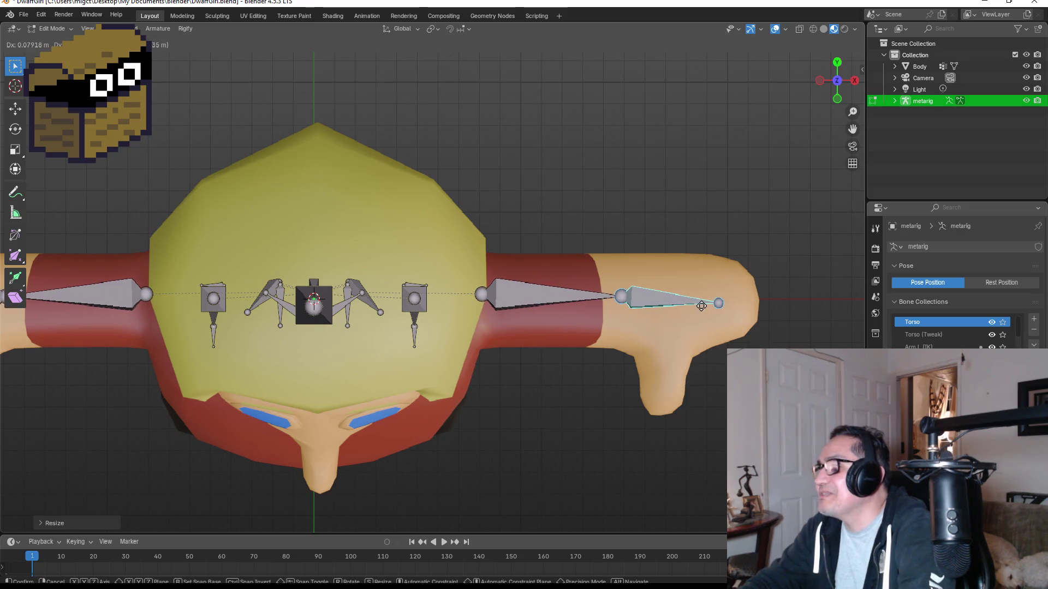
{"action": "left_click", "coordinate": [692, 305]}
{"action": "key", "text": "s"}
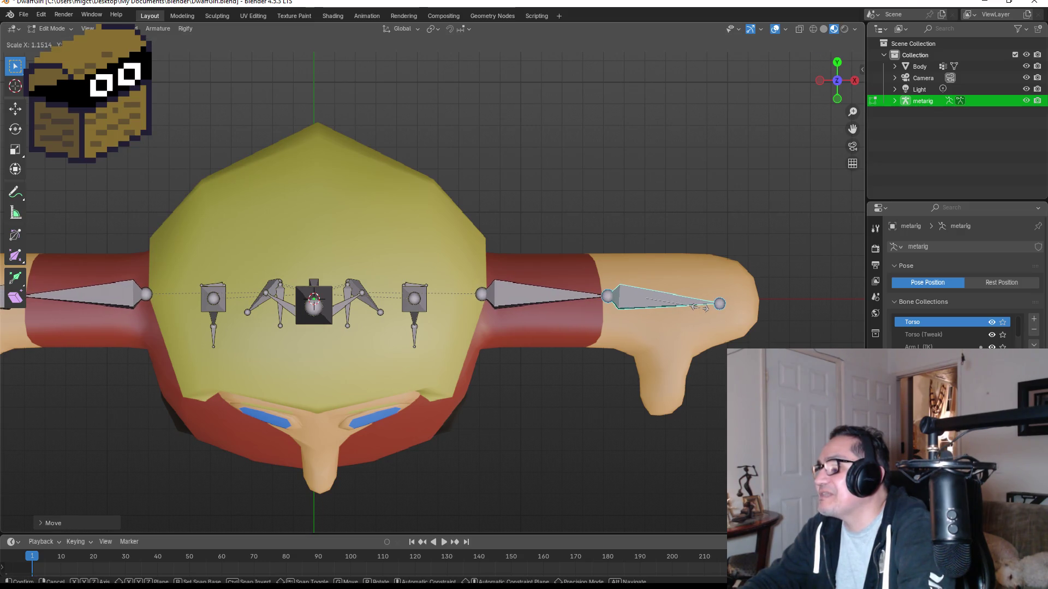
{"action": "left_click", "coordinate": [699, 307]}
{"action": "key", "text": "KP_1"}
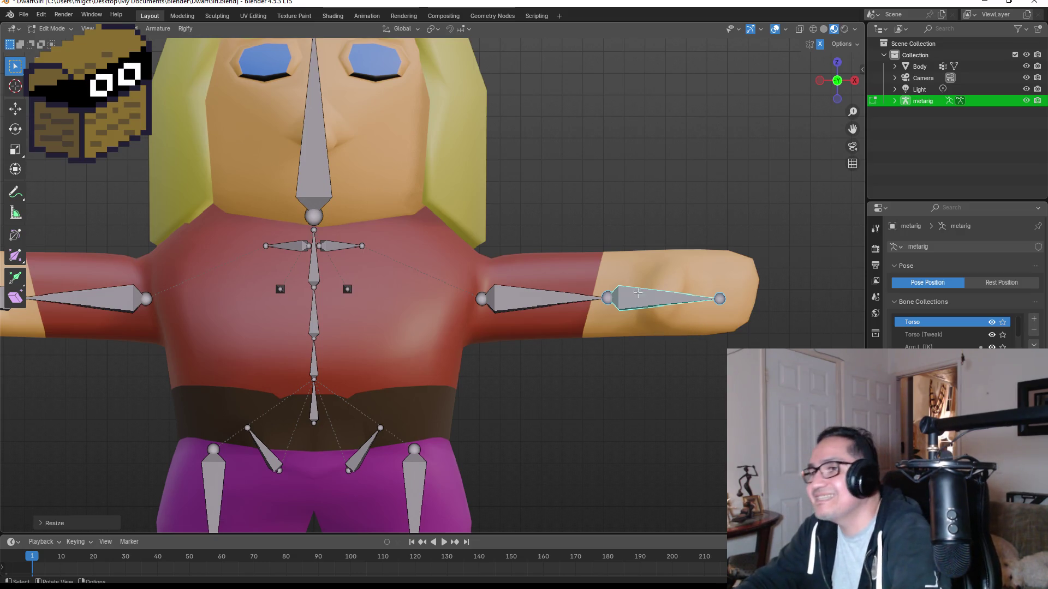
{"action": "scroll", "coordinate": [526, 323], "scroll_direction": "down", "scroll_amount": 3}
{"action": "key", "text": "Tab"}
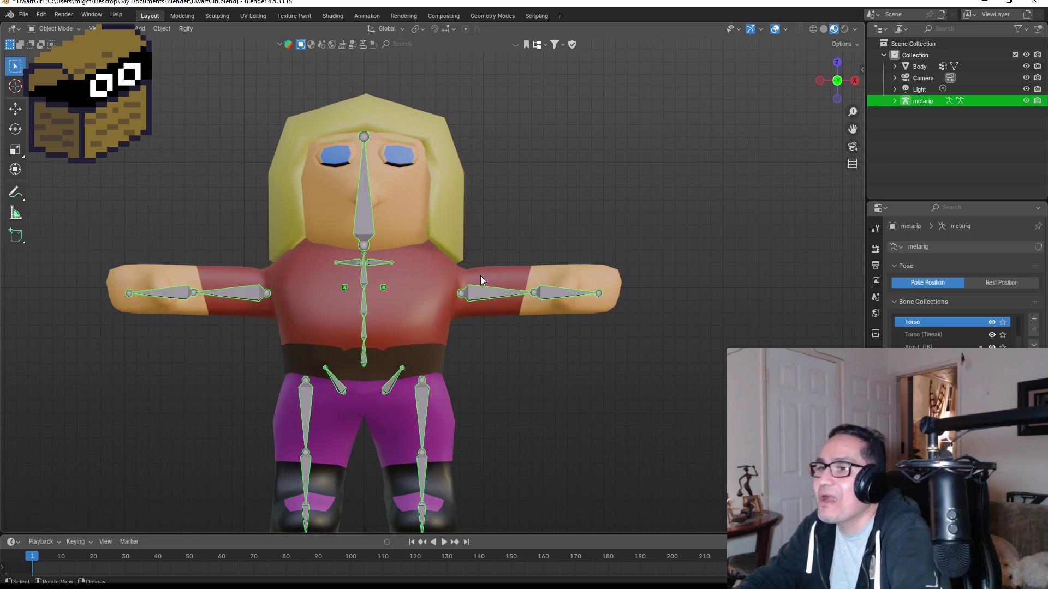
Frame the dwarf girl in the viewport and select her Body mesh.
{"action": "mouse_move", "coordinate": [486, 227]}
{"action": "middle_mouse_down"}
{"action": "mouse_move", "coordinate": [597, 230]}
{"action": "mouse_move", "coordinate": [344, 237]}
{"action": "mouse_move", "coordinate": [520, 235]}
{"action": "mouse_move", "coordinate": [436, 239]}
{"action": "mouse_move", "coordinate": [529, 254]}
{"action": "middle_mouse_up"}
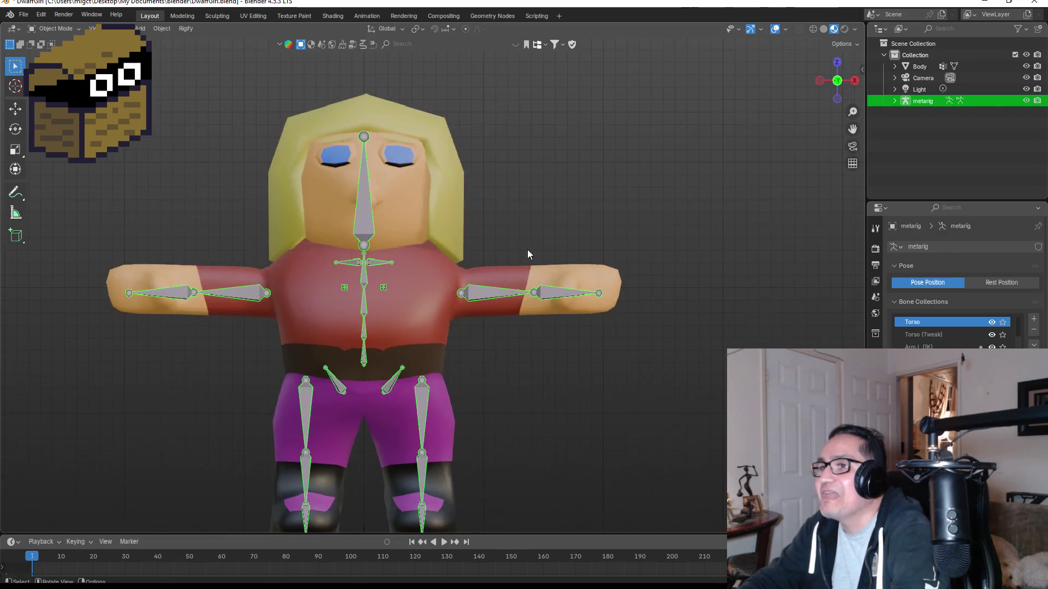
{"action": "scroll", "coordinate": [505, 385], "scroll_direction": "down", "scroll_amount": 2}
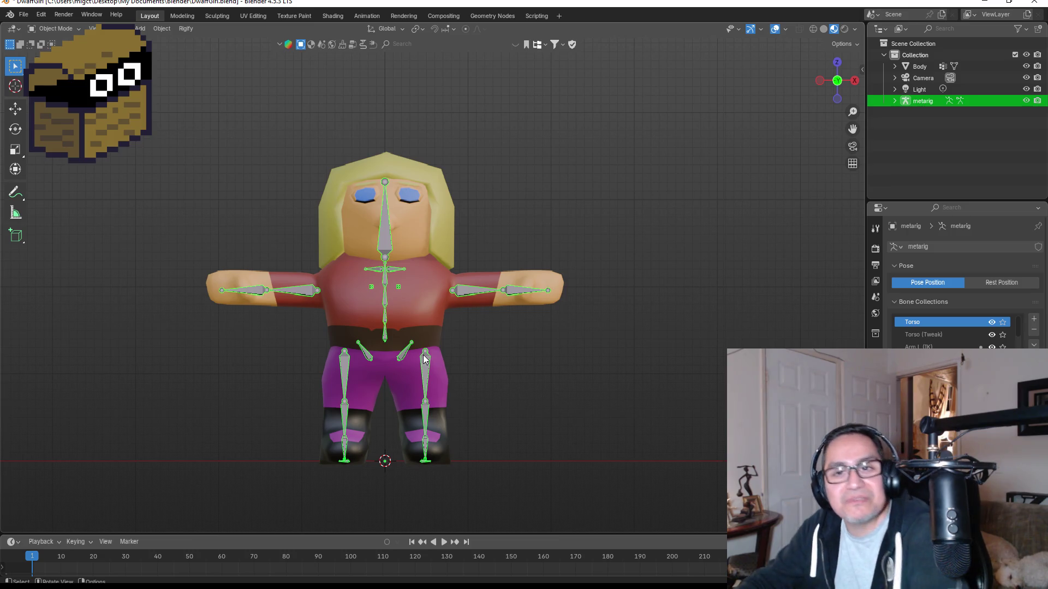
{"action": "scroll", "coordinate": [428, 210], "scroll_direction": "up", "scroll_amount": 3}
{"action": "left_click", "coordinate": [462, 159]}
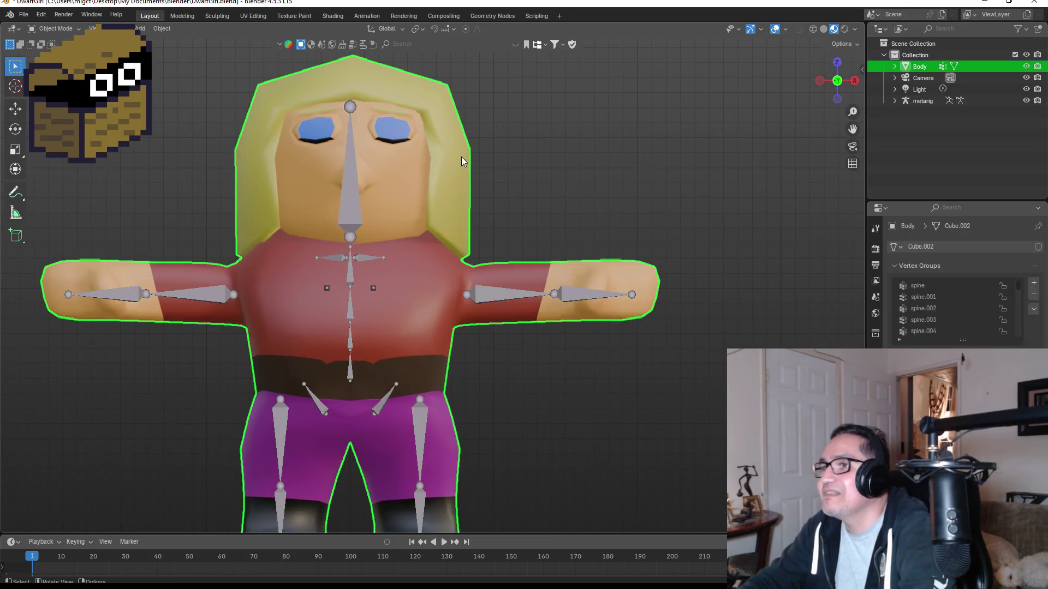
Lower the Blonde material's Base Color value to darken the hair, then orbit to check it.
{"action": "key", "text": "Tab"}
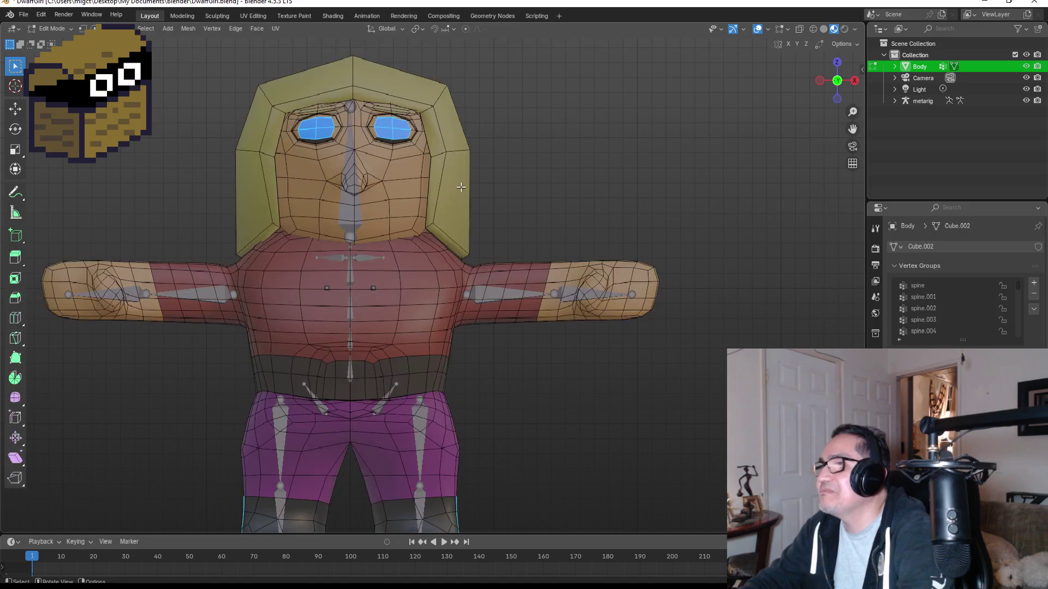
{"action": "key", "text": "Tab"}
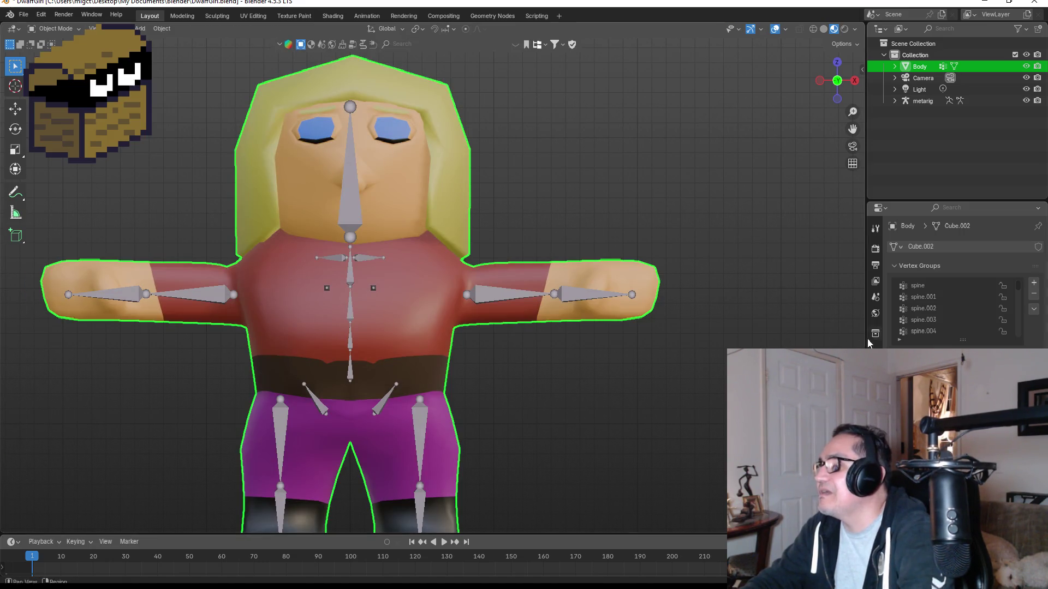
{"action": "left_click", "coordinate": [875, 449]}
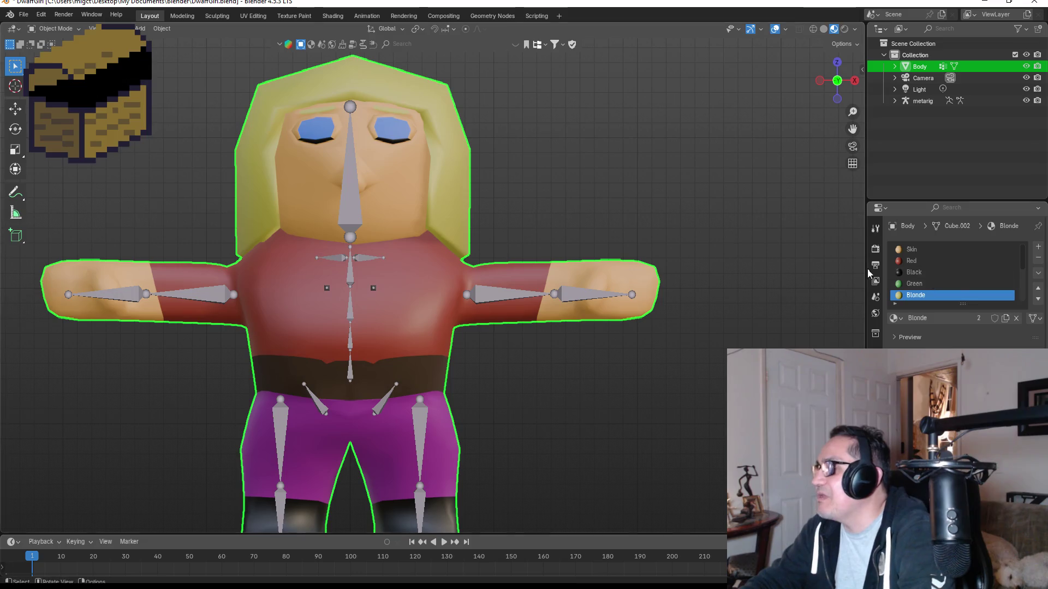
{"action": "left_click", "coordinate": [1007, 258]}
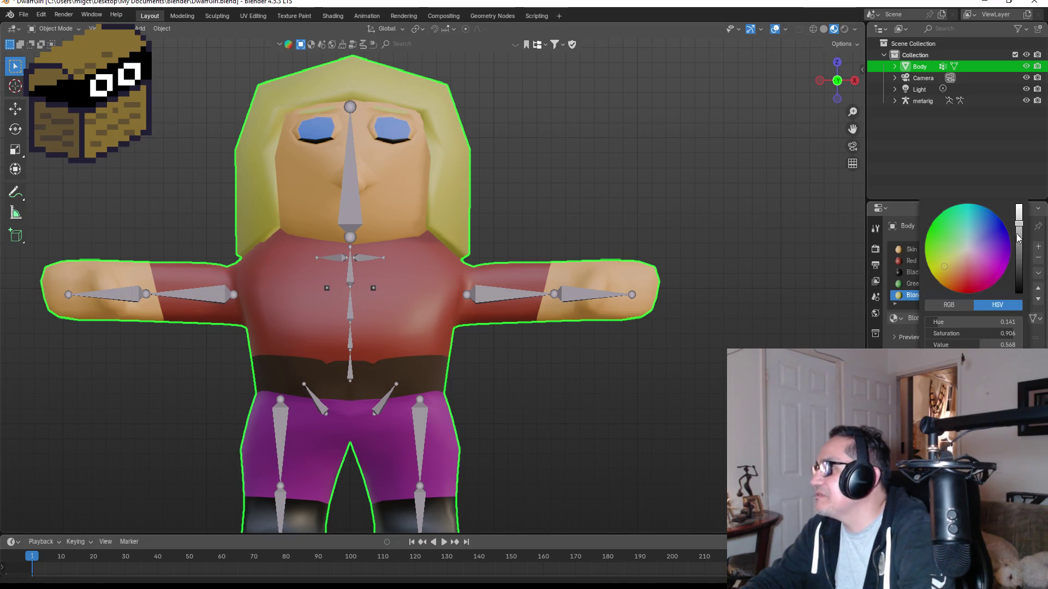
{"action": "left_click_drag", "start_coordinate": [1018, 236], "coordinate": [1019, 237]}
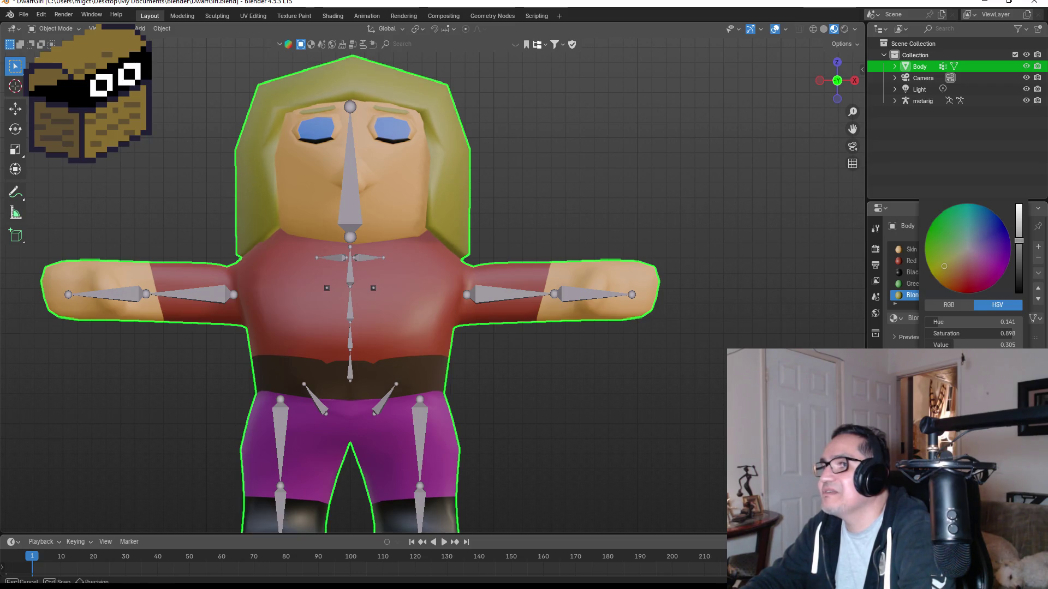
{"action": "left_click_drag", "start_coordinate": [1019, 237], "coordinate": [1018, 240]}
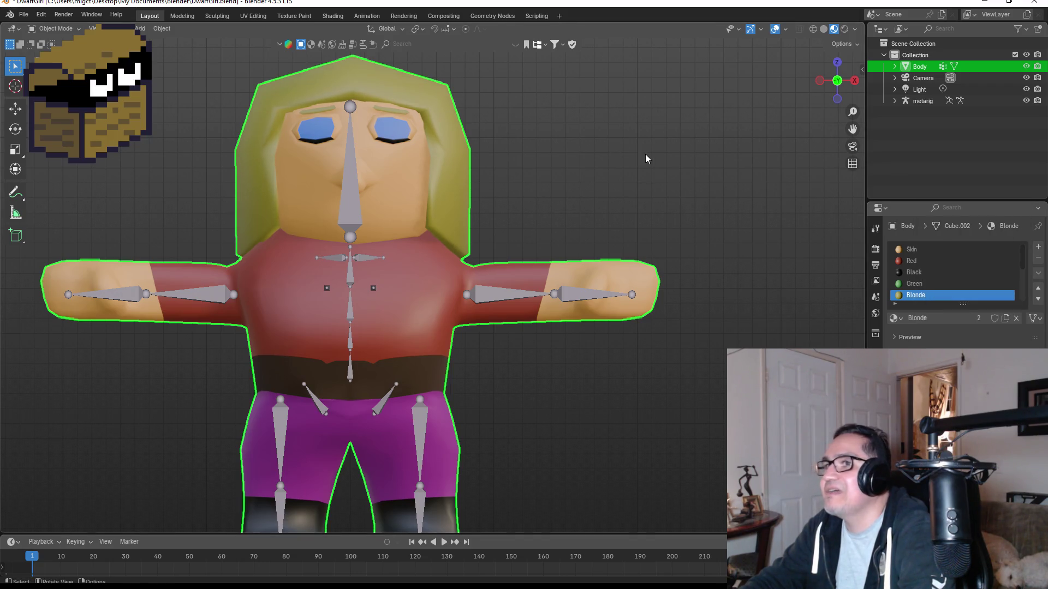
{"action": "mouse_move", "coordinate": [645, 154]}
{"action": "middle_mouse_down"}
{"action": "mouse_move", "coordinate": [561, 203]}
{"action": "mouse_move", "coordinate": [624, 202]}
{"action": "mouse_move", "coordinate": [532, 206]}
{"action": "mouse_move", "coordinate": [498, 224]}
{"action": "mouse_move", "coordinate": [626, 248]}
{"action": "mouse_move", "coordinate": [623, 270]}
{"action": "middle_mouse_up"}
{"action": "key", "text": "KP_1"}
Toggle Edit Mode on the Body and select the Skin material slot.
{"action": "key", "text": "Tab"}
{"action": "key", "text": "Tab"}
{"action": "key", "text": "Tab"}
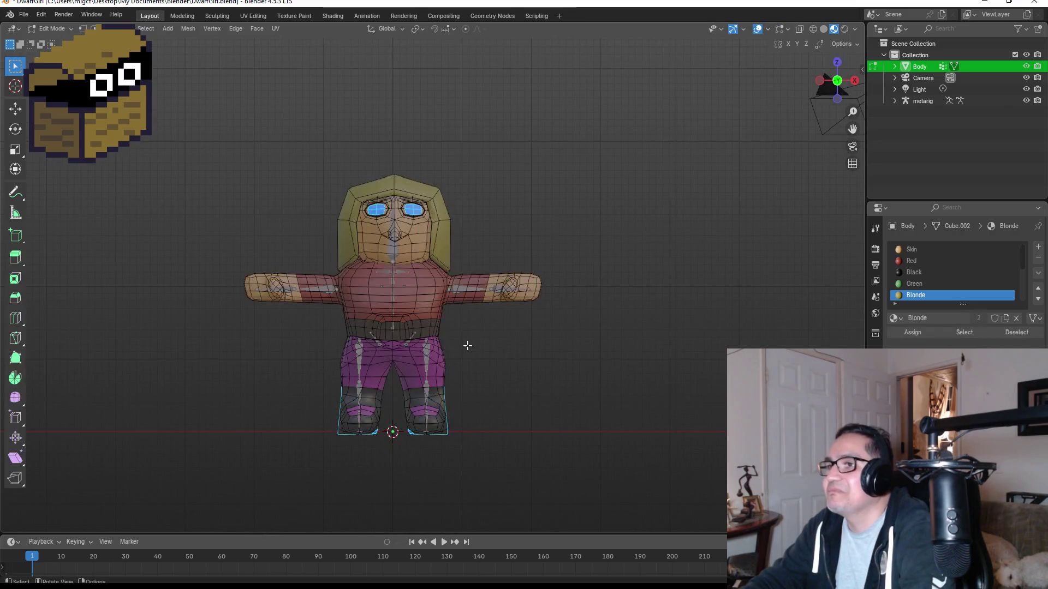
{"action": "key", "text": "Tab"}
{"action": "scroll", "coordinate": [453, 329], "scroll_direction": "up", "scroll_amount": 3}
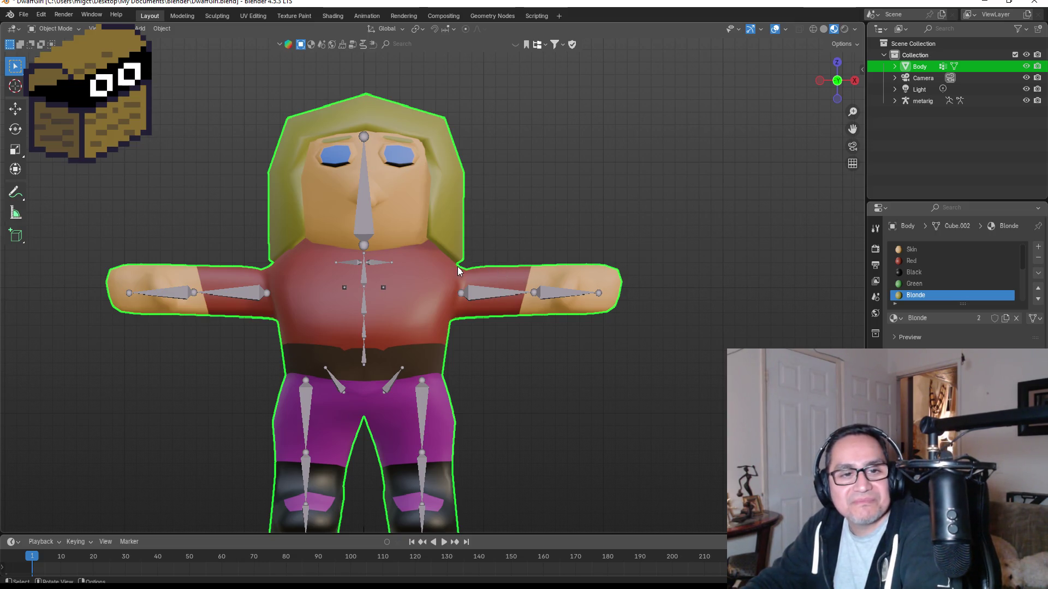
{"action": "left_click", "coordinate": [918, 250]}
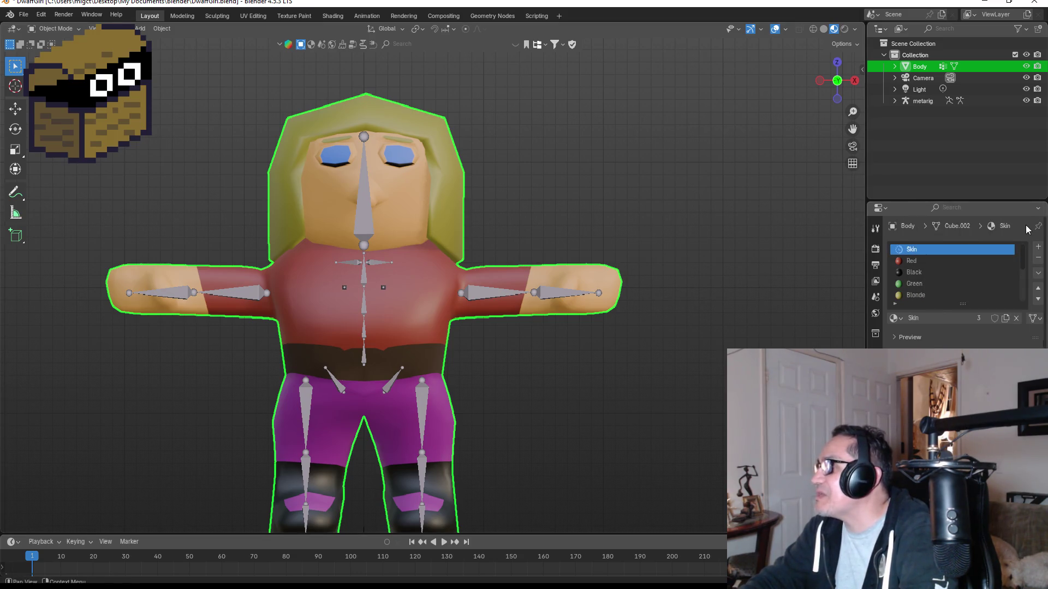
Lower the Skin material's Base Color value to about 0.600 for a deeper tan.
{"action": "left_click", "coordinate": [972, 377]}
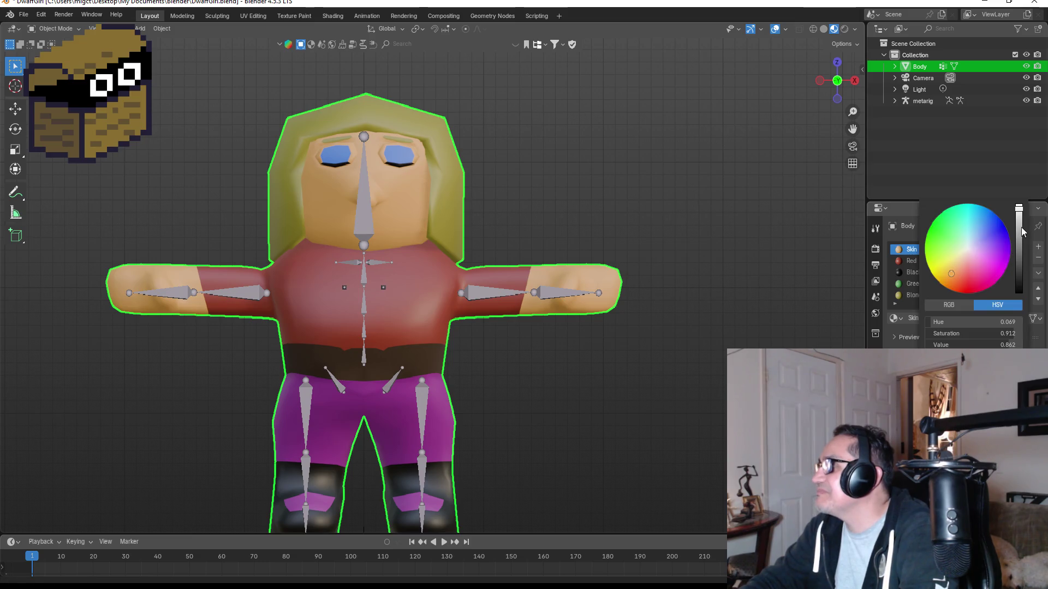
{"action": "mouse_move", "coordinate": [1019, 229]}
{"action": "left_mouse_down"}
{"action": "mouse_move", "coordinate": [1019, 243]}
{"action": "mouse_move", "coordinate": [1019, 222]}
{"action": "left_mouse_up"}
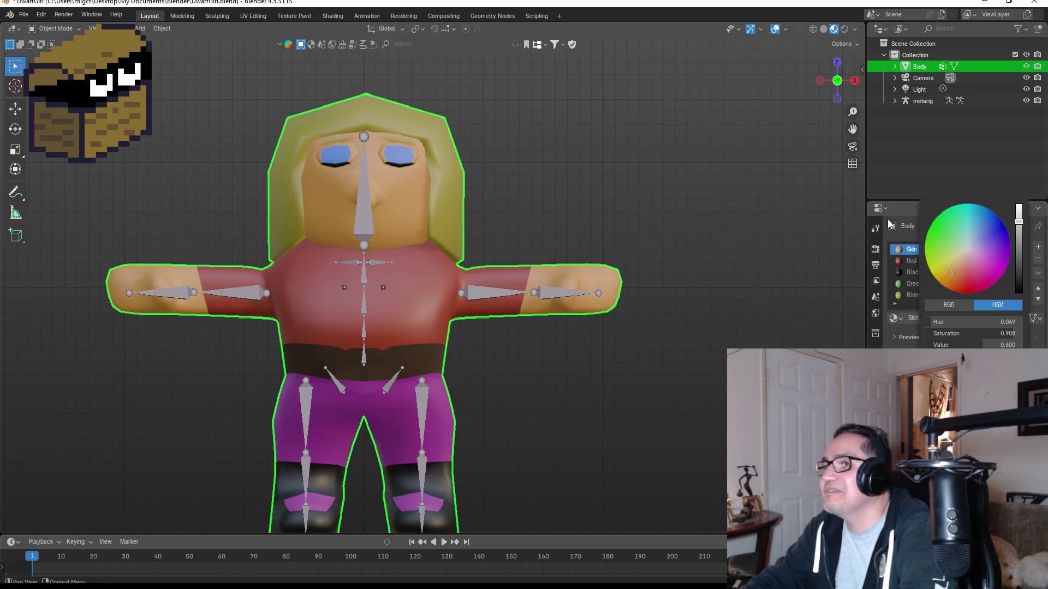
{"action": "left_click", "coordinate": [616, 185]}
{"action": "mouse_move", "coordinate": [616, 184]}
{"action": "middle_mouse_down"}
{"action": "mouse_move", "coordinate": [545, 205]}
{"action": "mouse_move", "coordinate": [718, 211]}
{"action": "mouse_move", "coordinate": [693, 208]}
{"action": "mouse_move", "coordinate": [643, 233]}
{"action": "middle_mouse_up"}
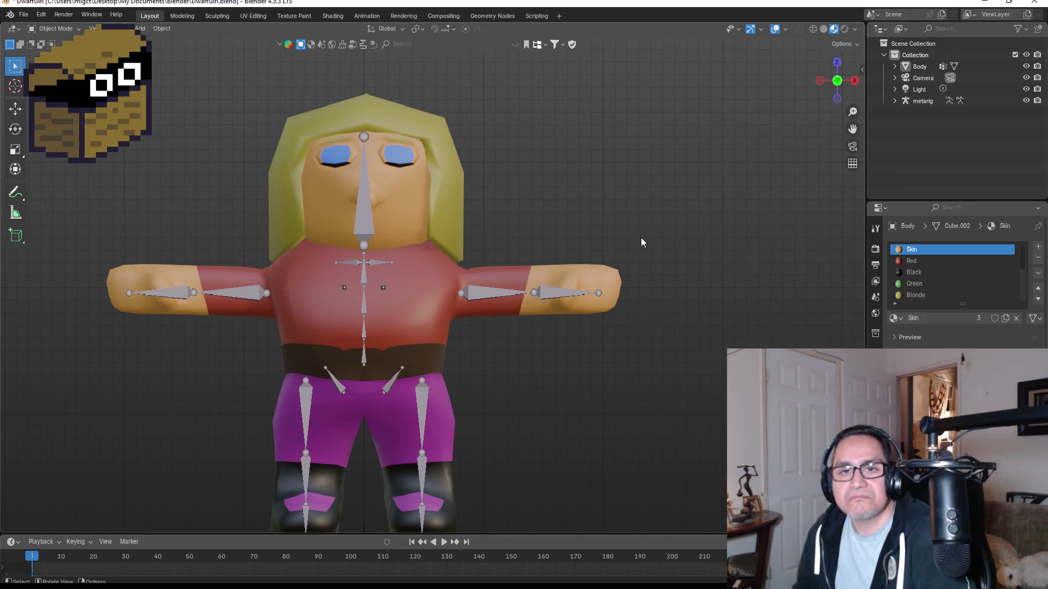
Inspect the recoloured dwarf from angled, front, three-quarter and back views, then select the metarig.
{"action": "mouse_move", "coordinate": [556, 219]}
{"action": "middle_mouse_down"}
{"action": "mouse_move", "coordinate": [635, 226]}
{"action": "mouse_move", "coordinate": [625, 241]}
{"action": "mouse_move", "coordinate": [401, 242]}
{"action": "mouse_move", "coordinate": [677, 241]}
{"action": "mouse_move", "coordinate": [575, 245]}
{"action": "middle_mouse_up"}
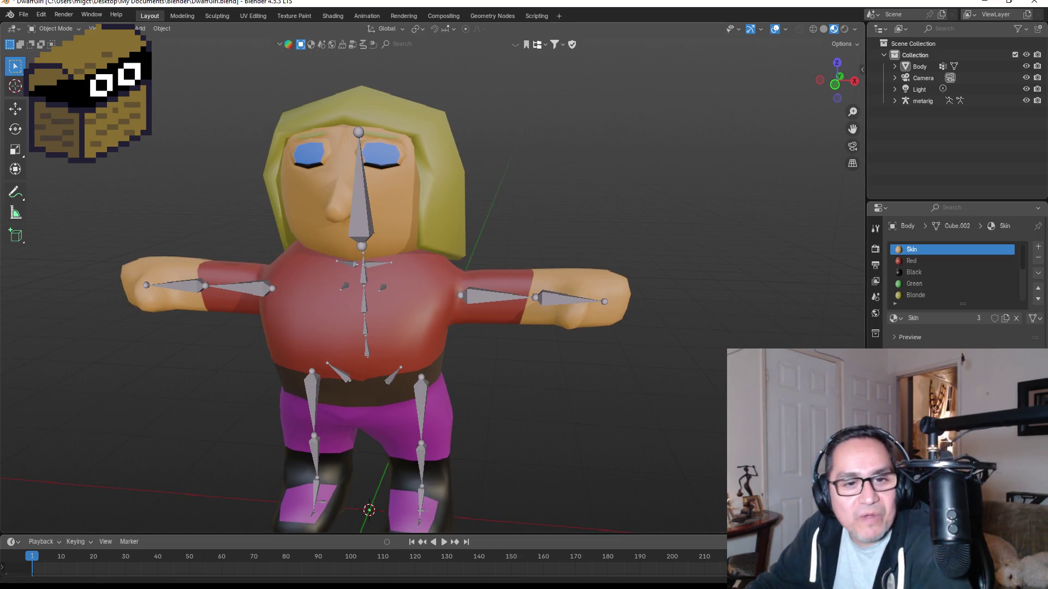
{"action": "key", "text": "KP_1"}
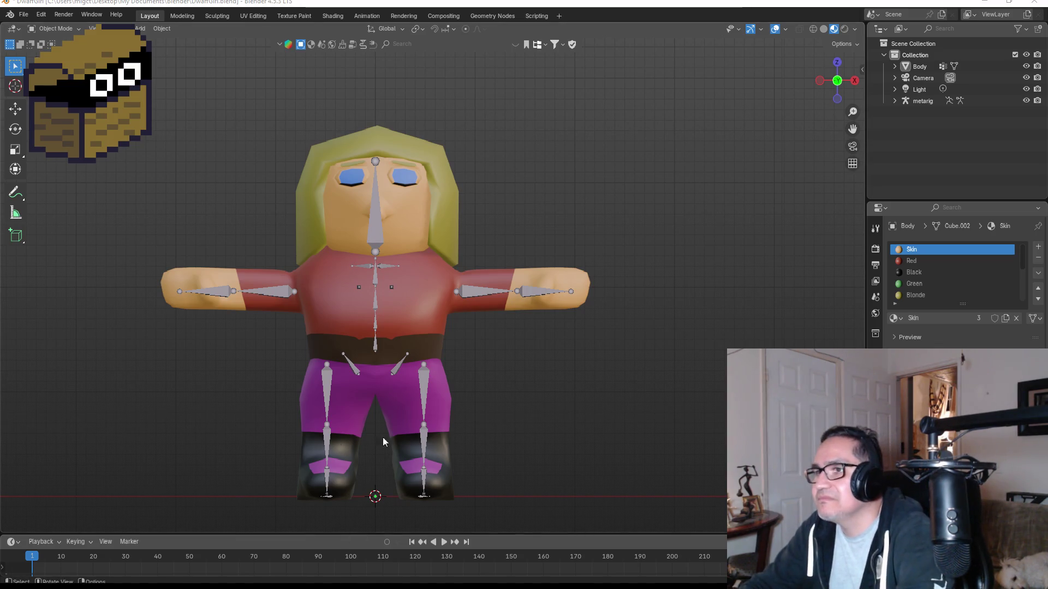
{"action": "mouse_move", "coordinate": [652, 238]}
{"action": "middle_mouse_down"}
{"action": "mouse_move", "coordinate": [547, 253]}
{"action": "mouse_move", "coordinate": [693, 244]}
{"action": "mouse_move", "coordinate": [598, 255]}
{"action": "middle_mouse_up"}
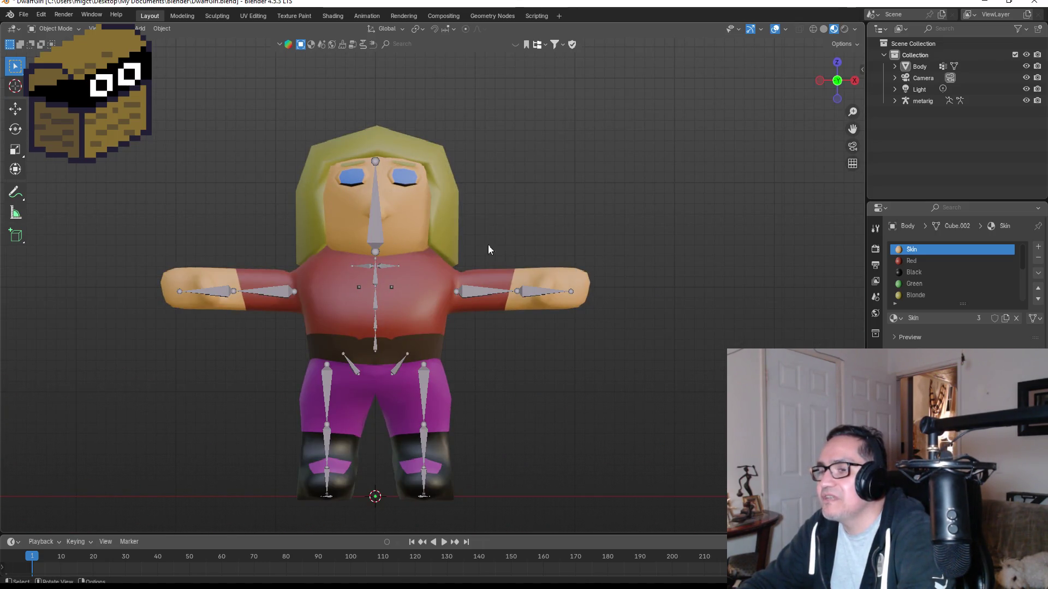
{"action": "mouse_move", "coordinate": [693, 257]}
{"action": "middle_mouse_down"}
{"action": "mouse_move", "coordinate": [428, 250]}
{"action": "mouse_move", "coordinate": [686, 248]}
{"action": "mouse_move", "coordinate": [676, 257]}
{"action": "middle_mouse_up"}
{"action": "left_click", "coordinate": [427, 382]}
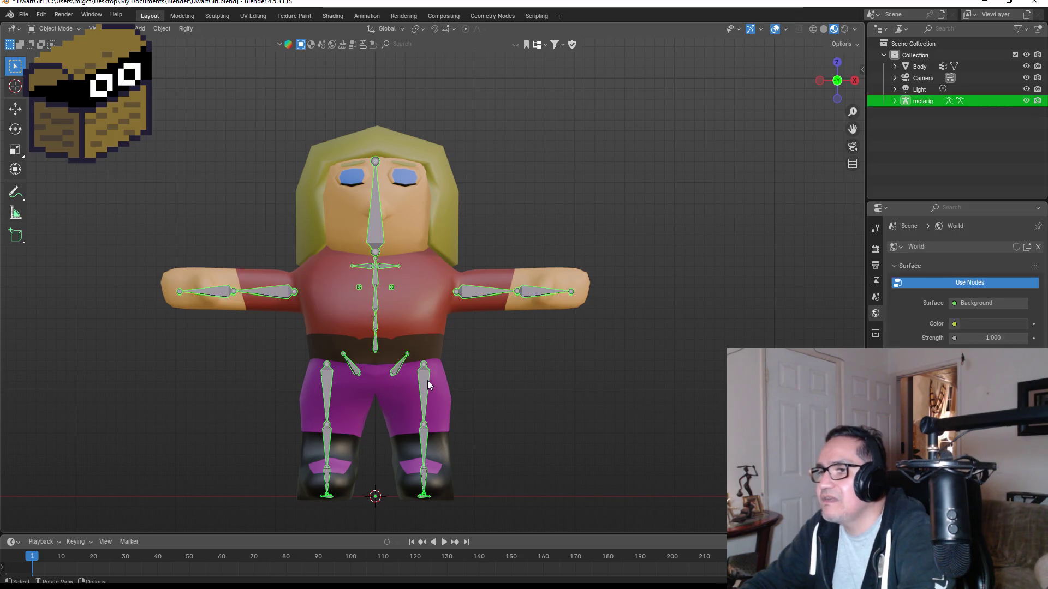
In Edit Mode, scale the right-hand leg's thigh bone shorter and nudge it into place.
{"action": "key", "text": "Tab"}
{"action": "left_click", "coordinate": [424, 384]}
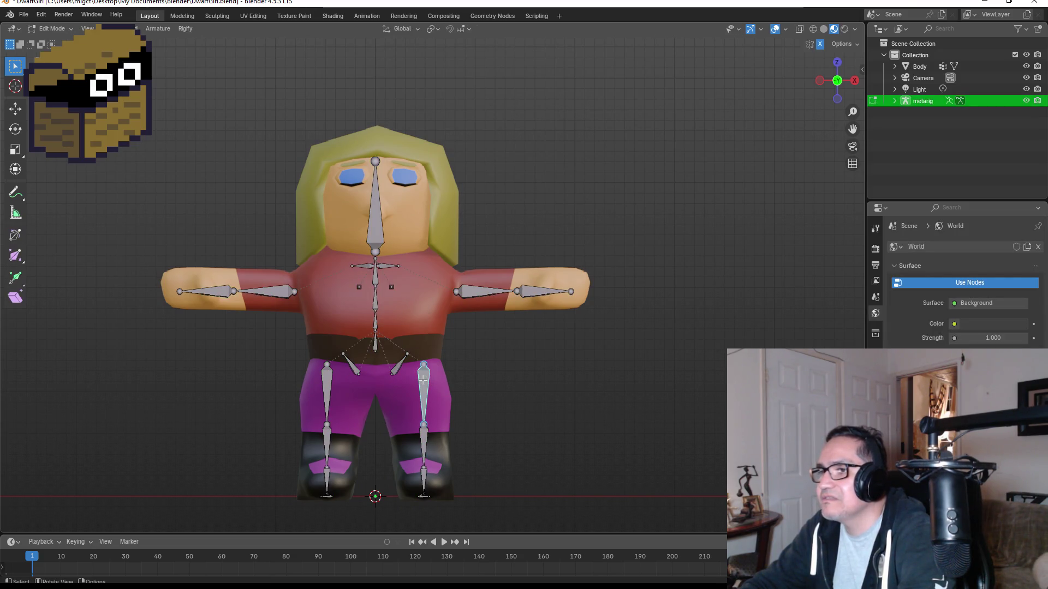
{"action": "key", "text": "g"}
{"action": "key", "text": "s"}
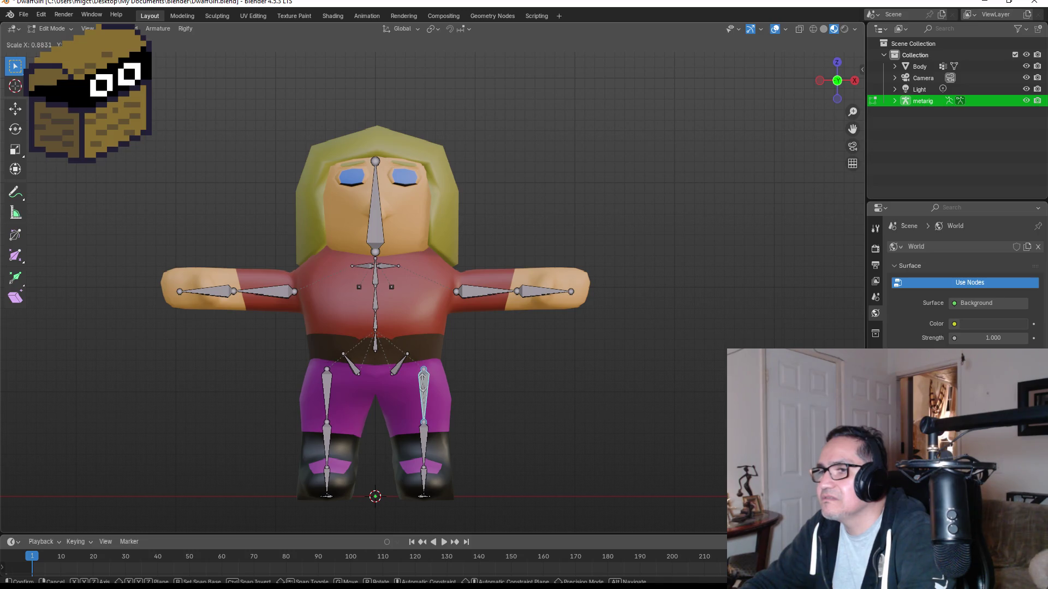
{"action": "left_click", "coordinate": [423, 382]}
{"action": "key", "text": "g"}
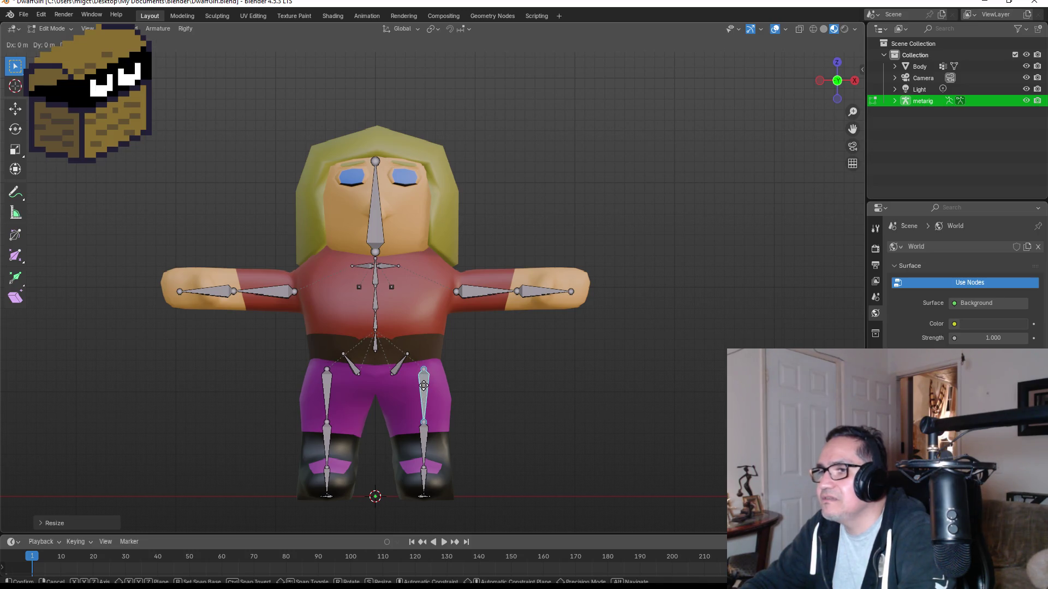
{"action": "left_click", "coordinate": [423, 386]}
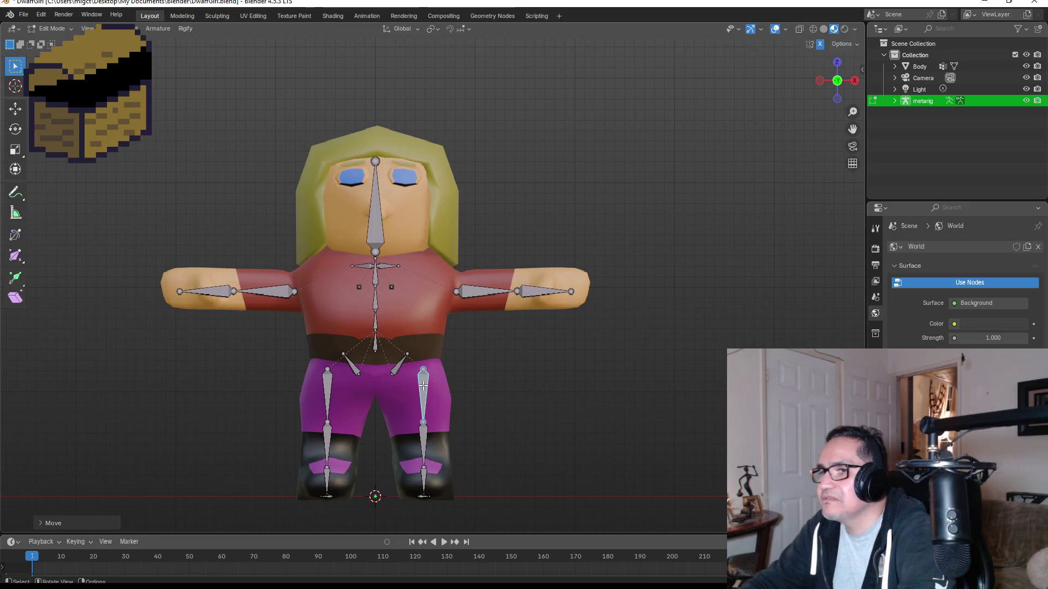
{"action": "key", "text": "Tab"}
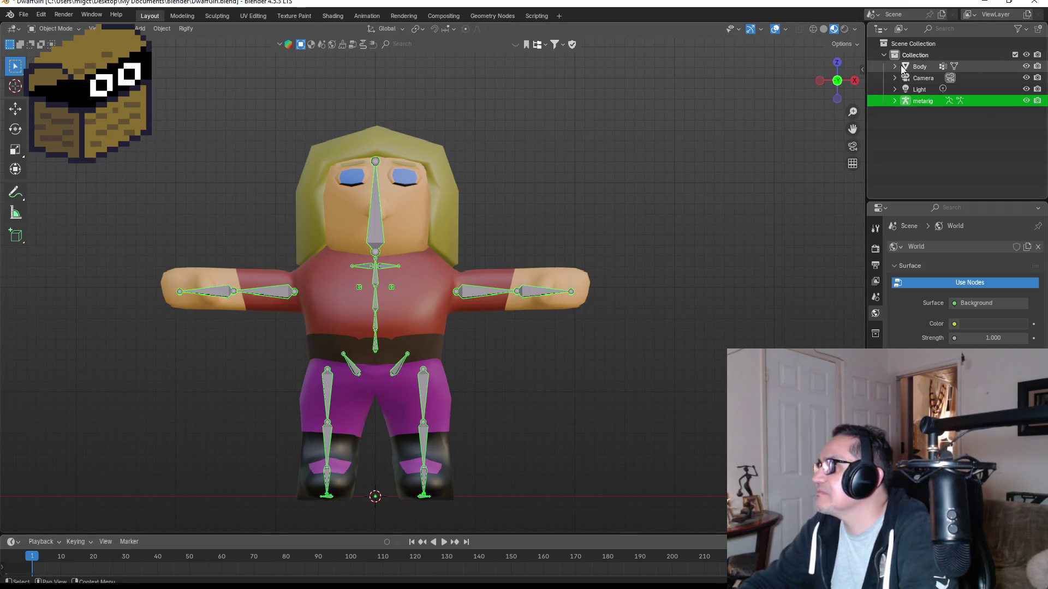
{"action": "left_click", "coordinate": [920, 67]}
Parent the Body mesh to the metarig with automatic weights.
{"action": "left_click", "coordinate": [917, 101], "text": "ctrl"}
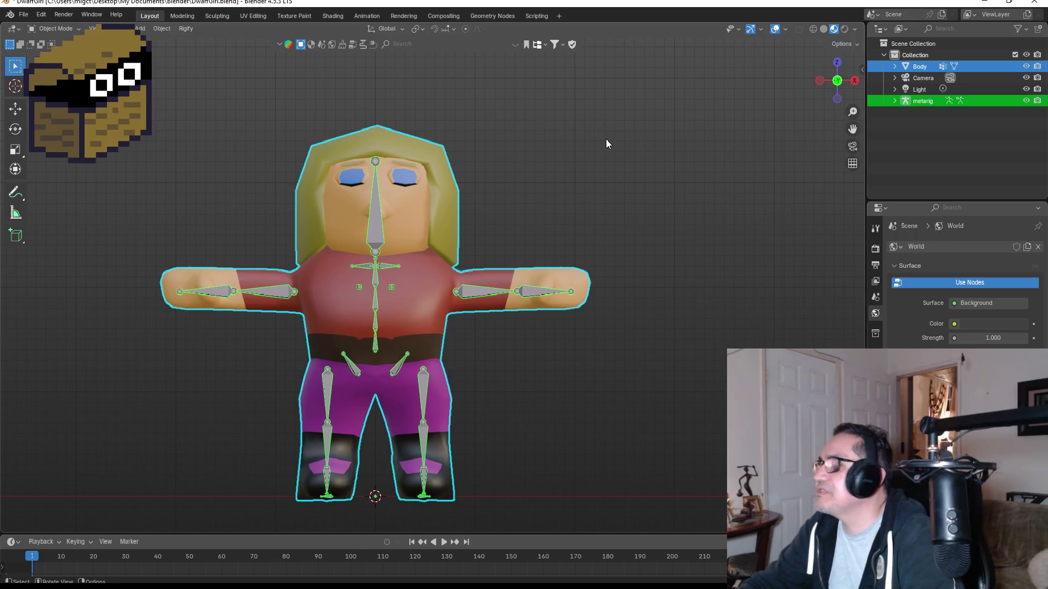
{"action": "key", "text": "ctrl+p"}
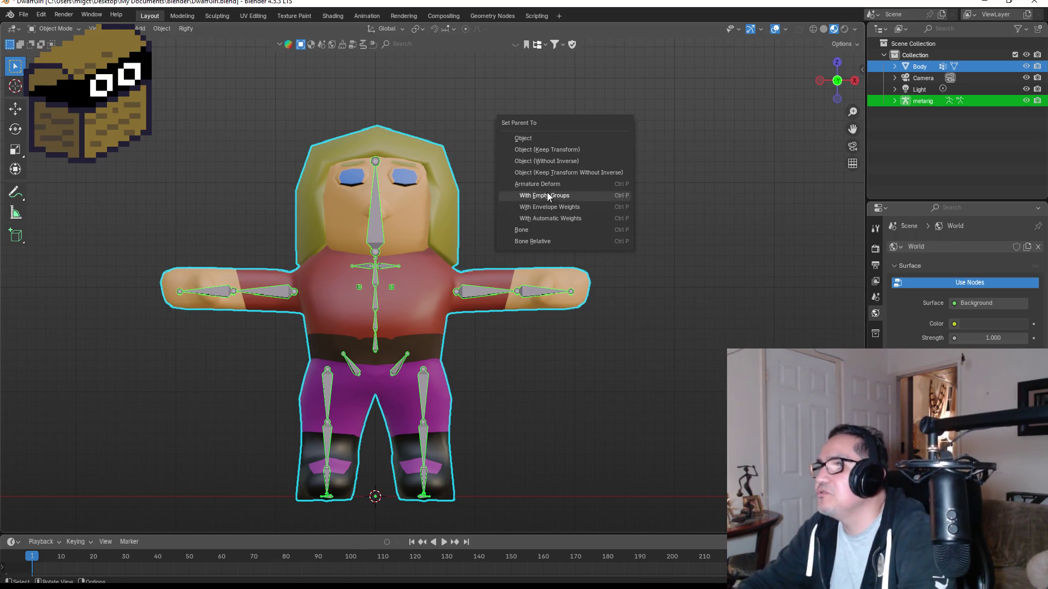
{"action": "left_click", "coordinate": [555, 218]}
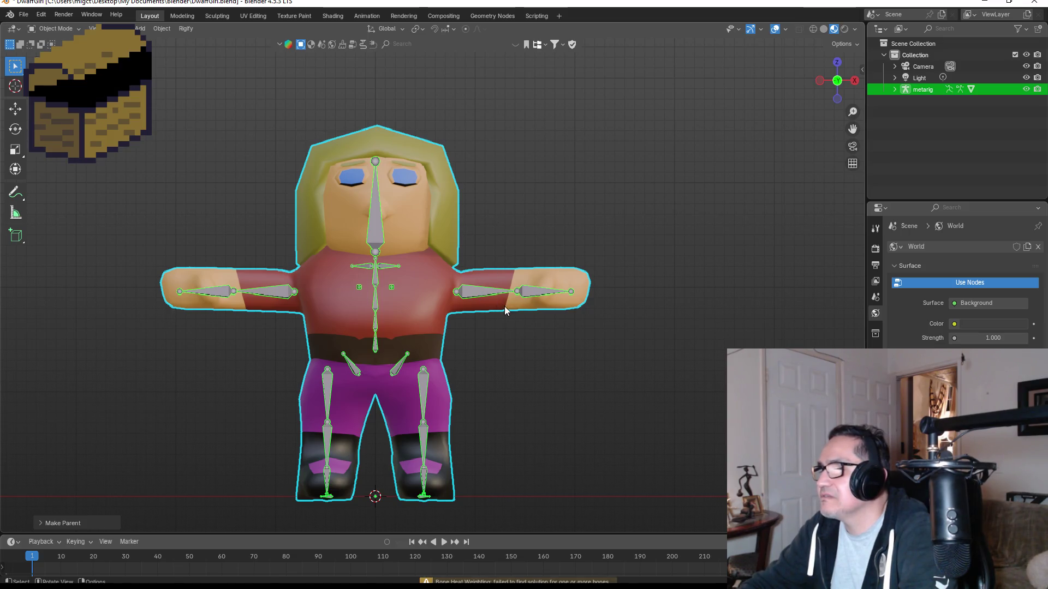
{"action": "left_click", "coordinate": [470, 301]}
Keep the metarig's upper-arm bones level, cancelling the rotations, and return to Object Mode.
{"action": "key", "text": "r"}
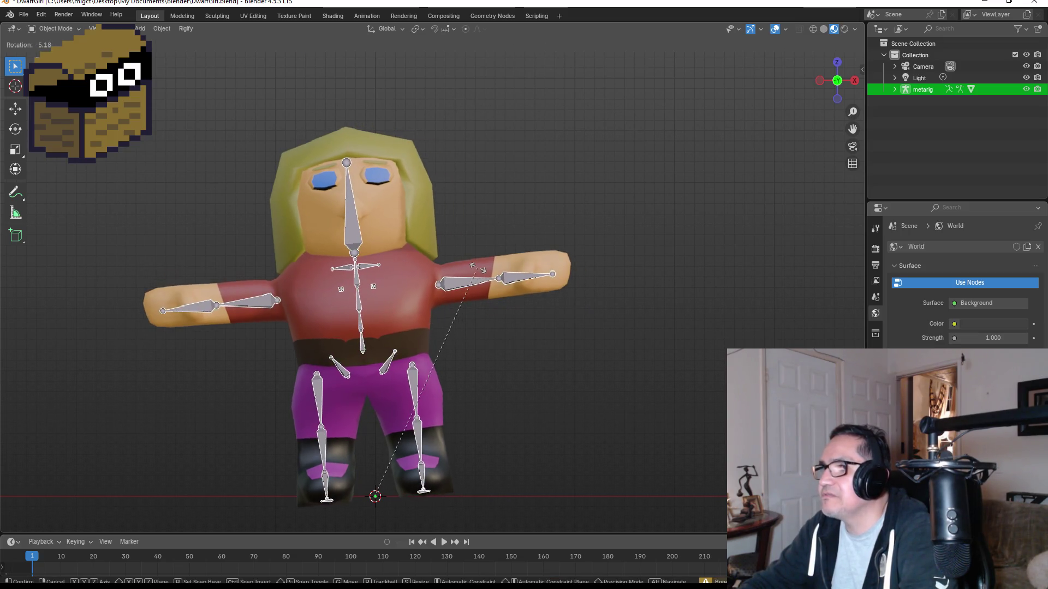
{"action": "key", "text": "Escape"}
{"action": "key", "text": "Tab"}
{"action": "left_click", "coordinate": [495, 294]}
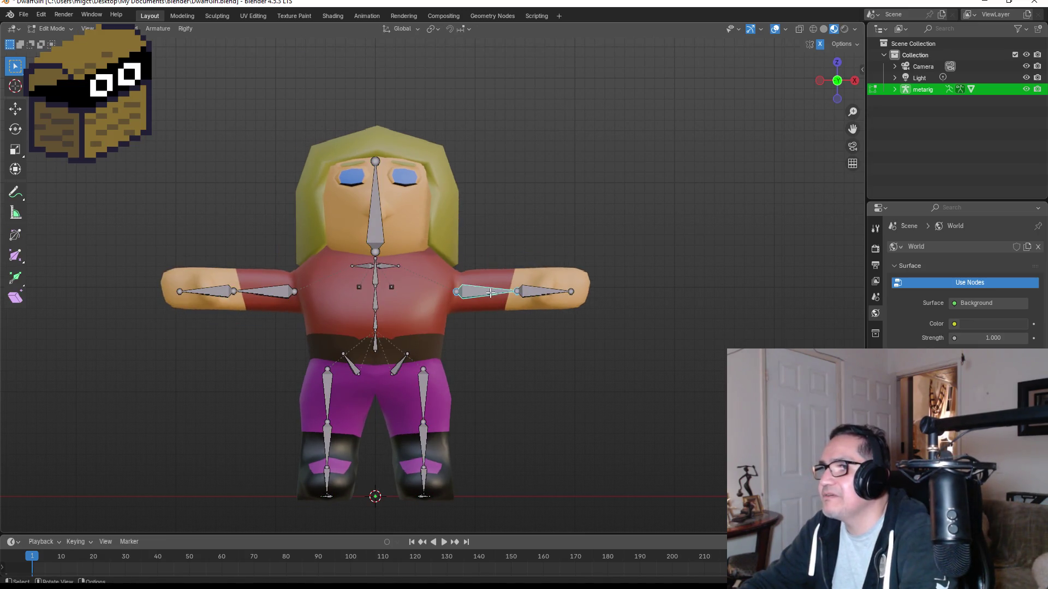
{"action": "key", "text": "r"}
{"action": "key", "text": "Escape"}
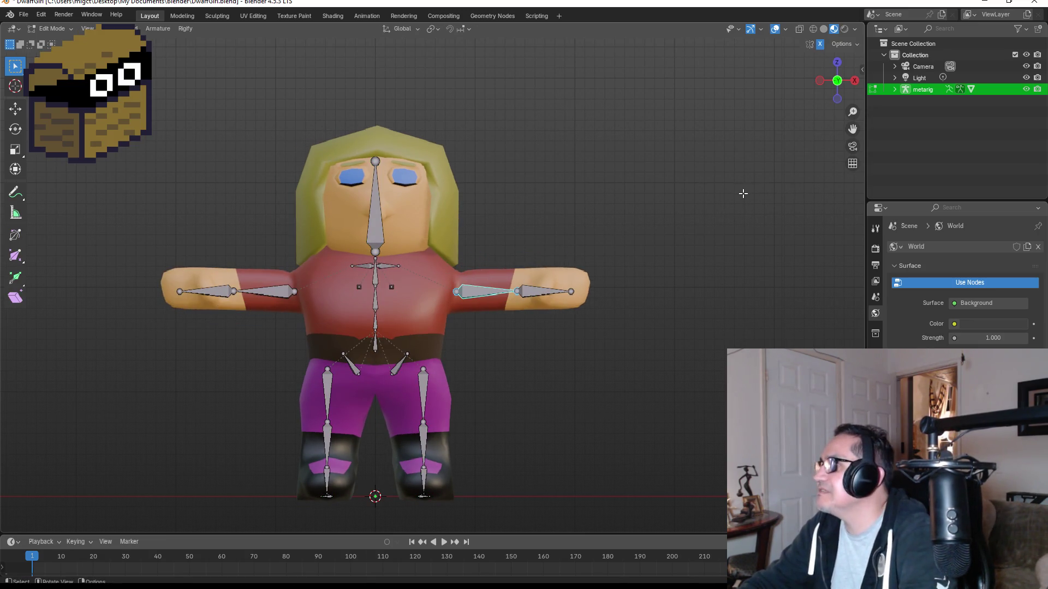
{"action": "key", "text": "Tab"}
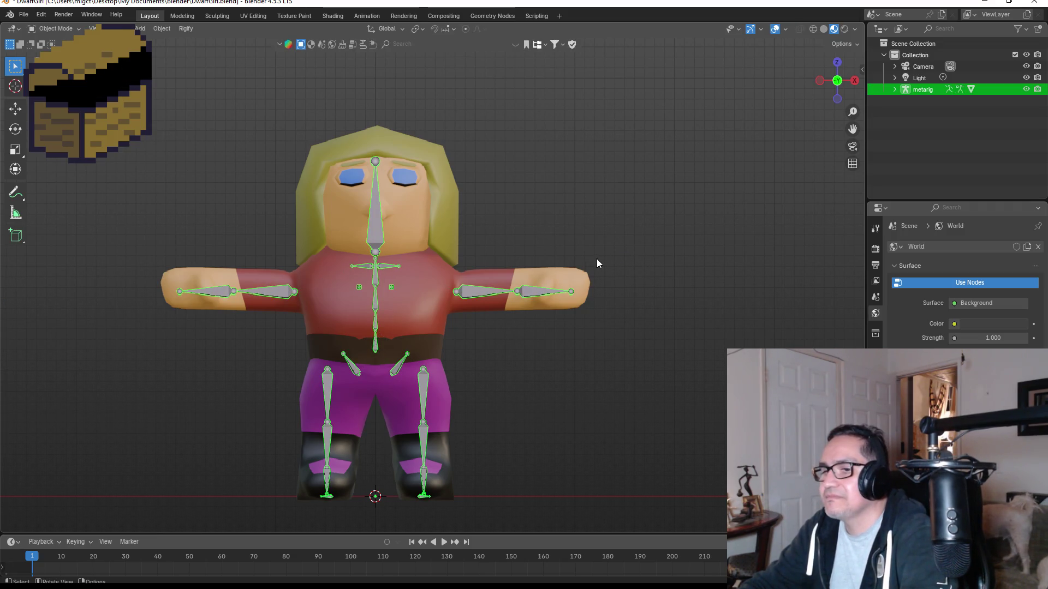
{"action": "left_click", "coordinate": [55, 28]}
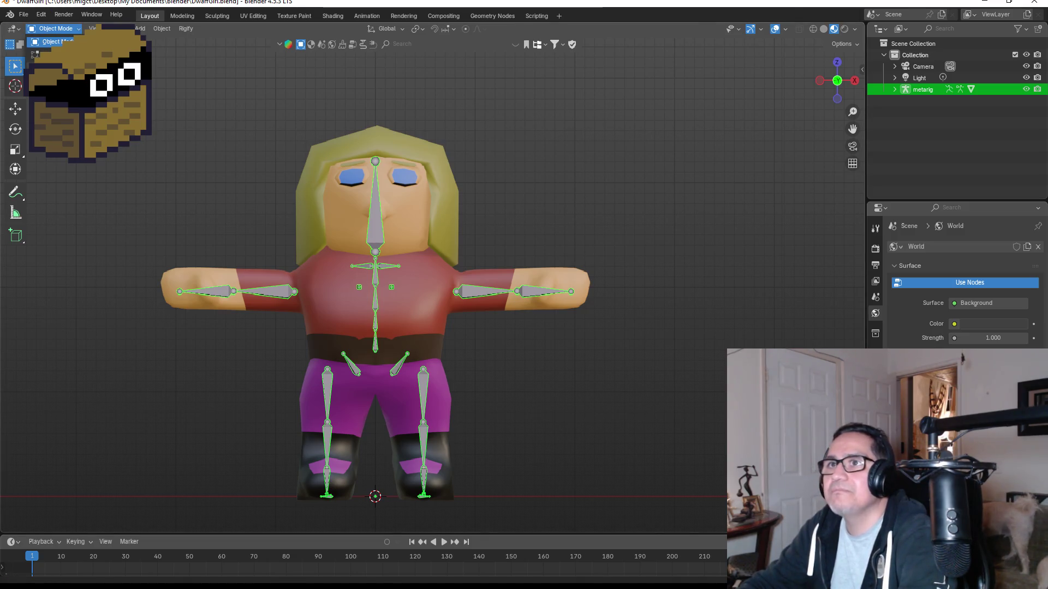
{"action": "left_click", "coordinate": [55, 65]}
{"action": "left_click", "coordinate": [371, 209]}
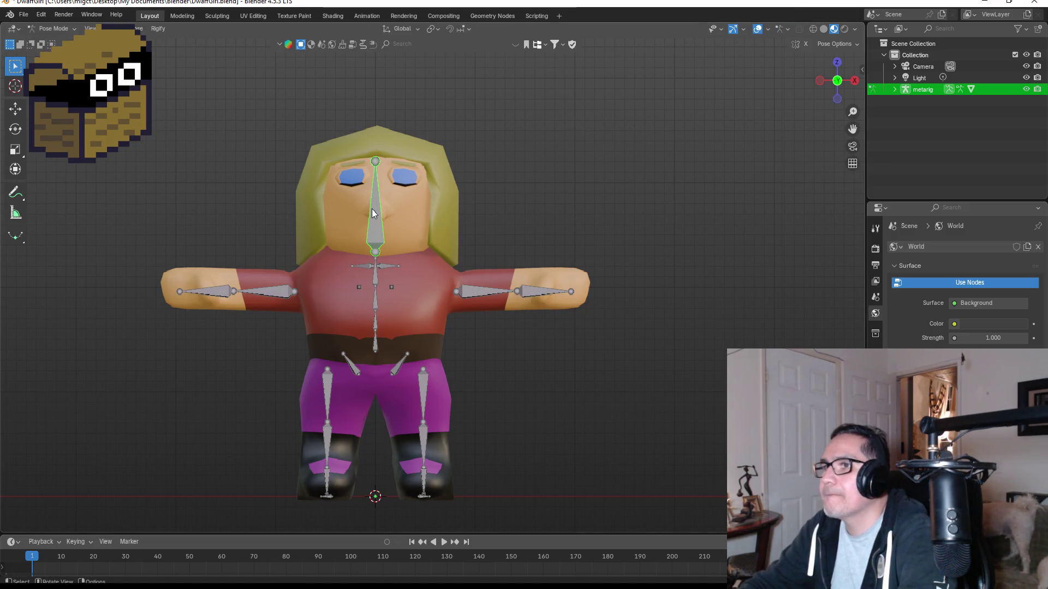
{"action": "left_click", "coordinate": [493, 290]}
{"action": "key", "text": "r"}
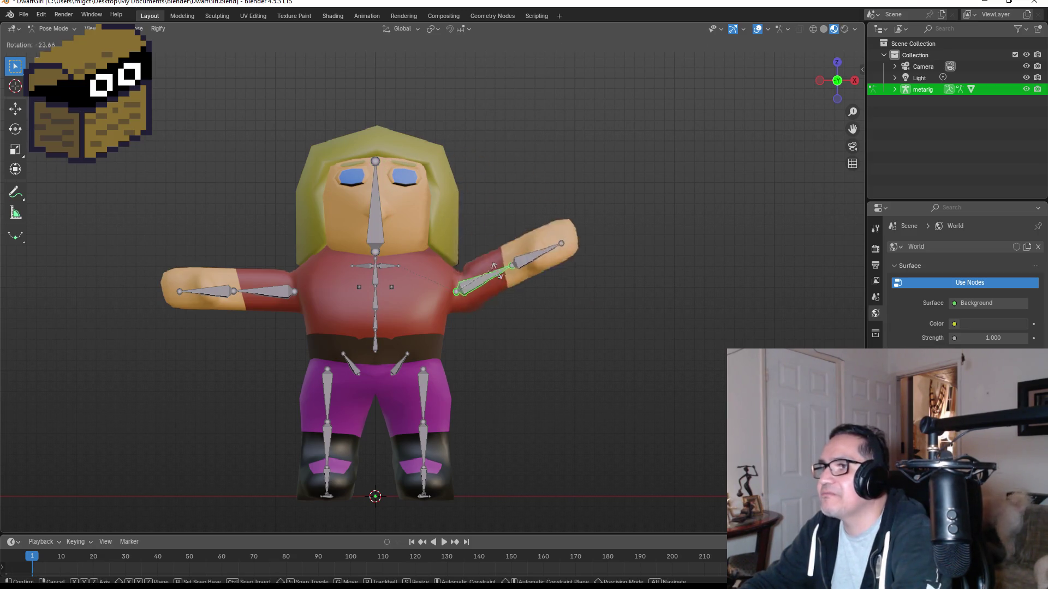
{"action": "right_click", "coordinate": [497, 271]}
{"action": "left_click", "coordinate": [373, 217]}
{"action": "key", "text": "r"}
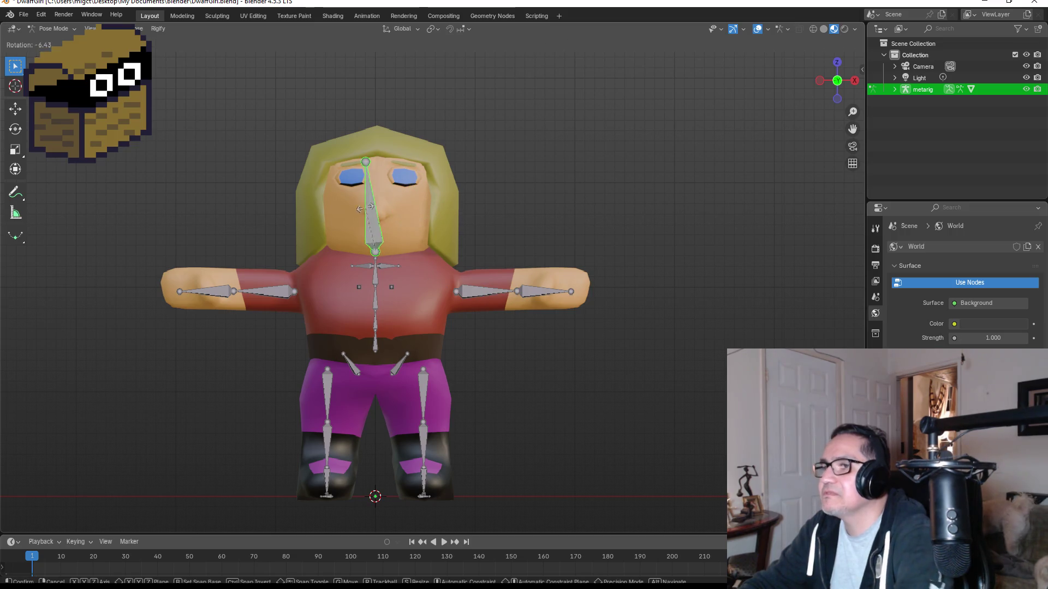
{"action": "right_click", "coordinate": [365, 208]}
{"action": "left_click", "coordinate": [269, 290]}
{"action": "key", "text": "r"}
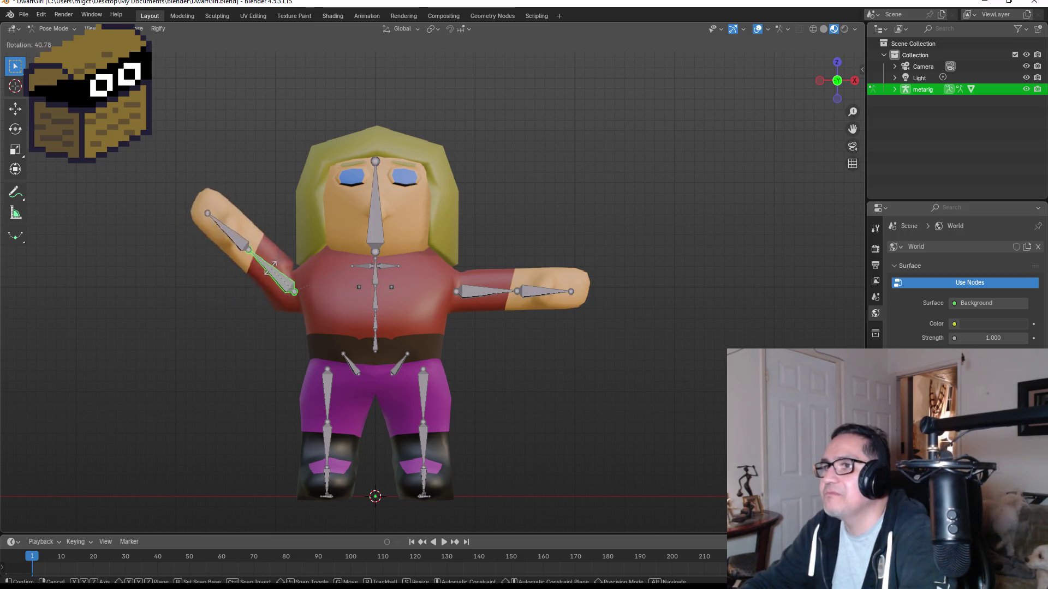
{"action": "left_click", "coordinate": [229, 219]}
{"action": "left_click", "coordinate": [235, 229]}
{"action": "key", "text": "r"}
{"action": "left_click", "coordinate": [238, 234]}
{"action": "key", "text": "r"}
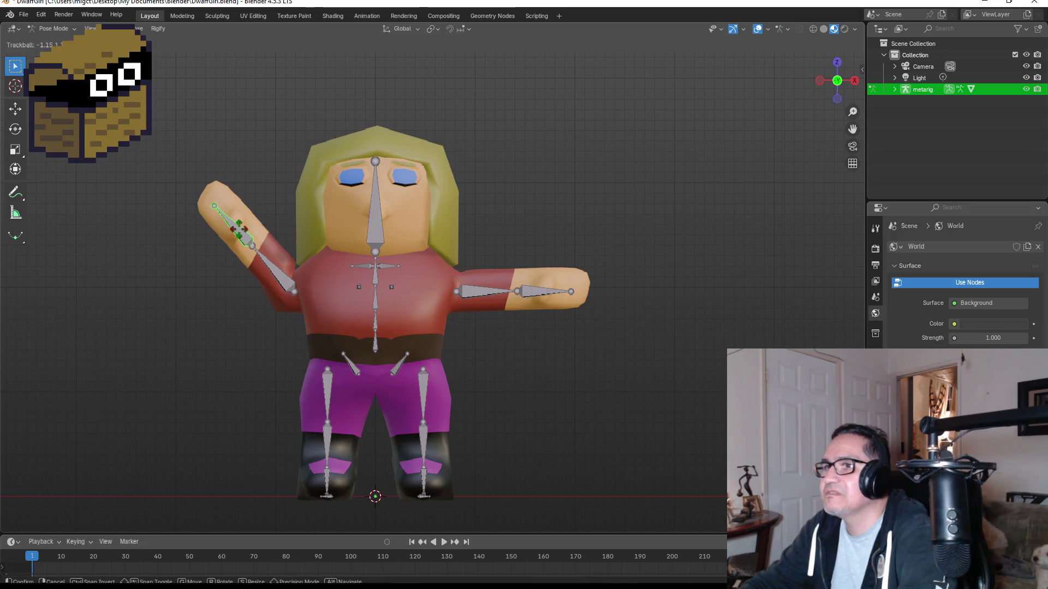
{"action": "key", "text": "Escape"}
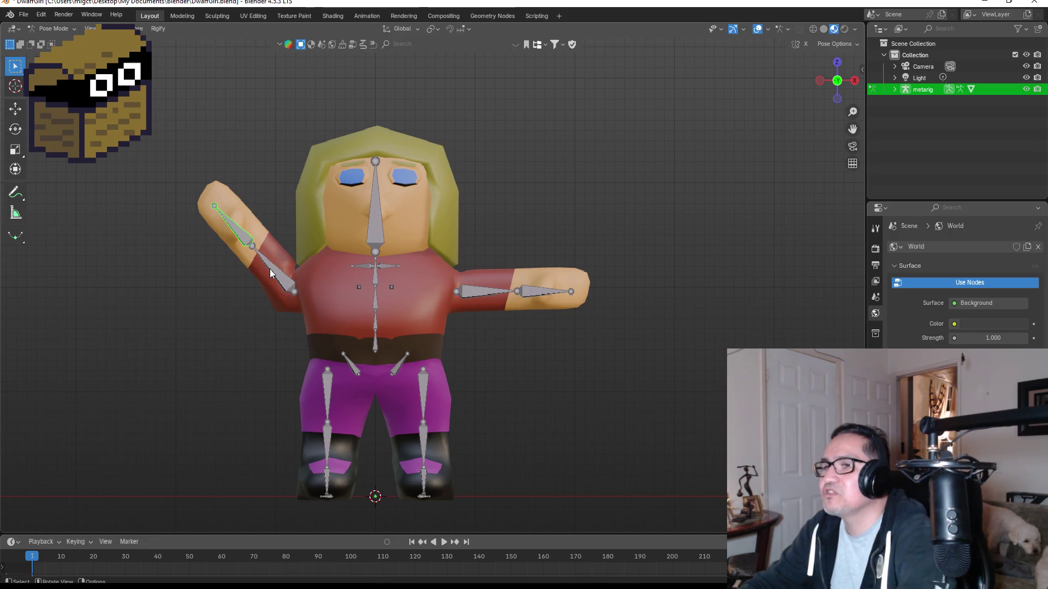
{"action": "key", "text": "ctrl+z"}
{"action": "key", "text": "ctrl+z"}
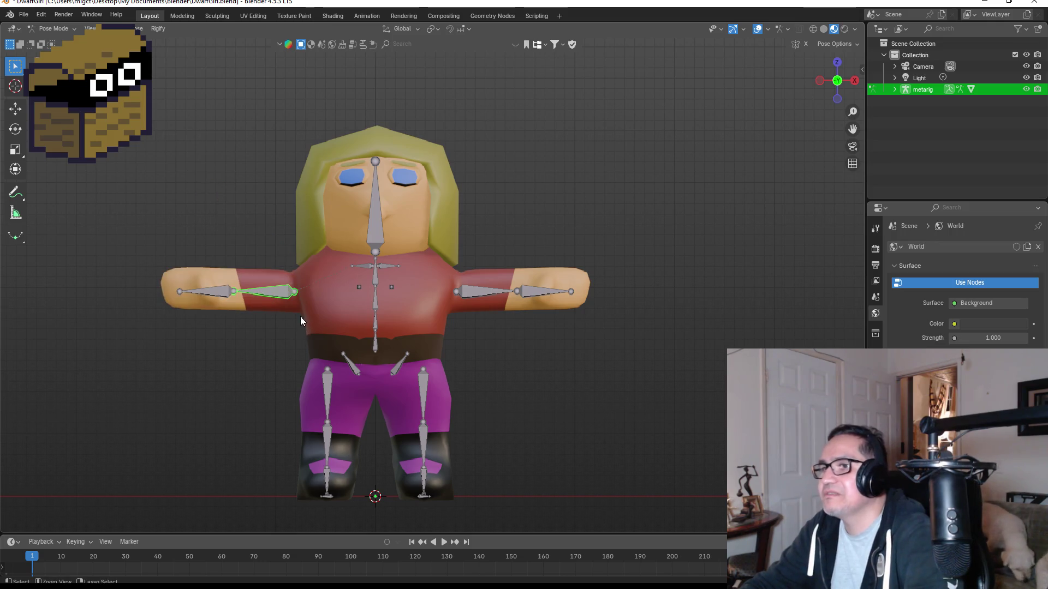
{"action": "left_click", "coordinate": [327, 388]}
{"action": "key", "text": "r"}
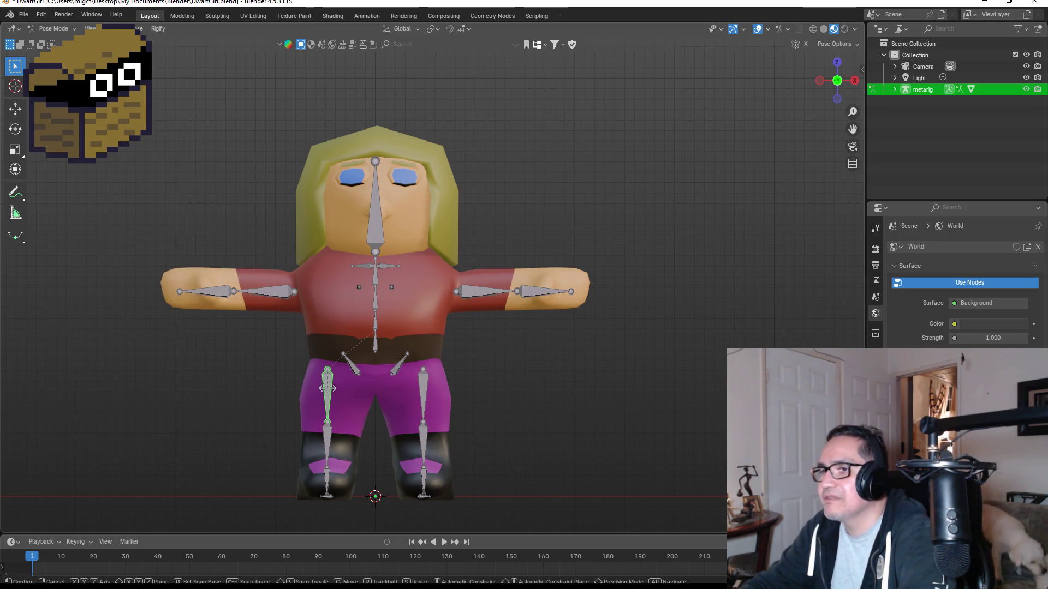
{"action": "key", "text": "Escape"}
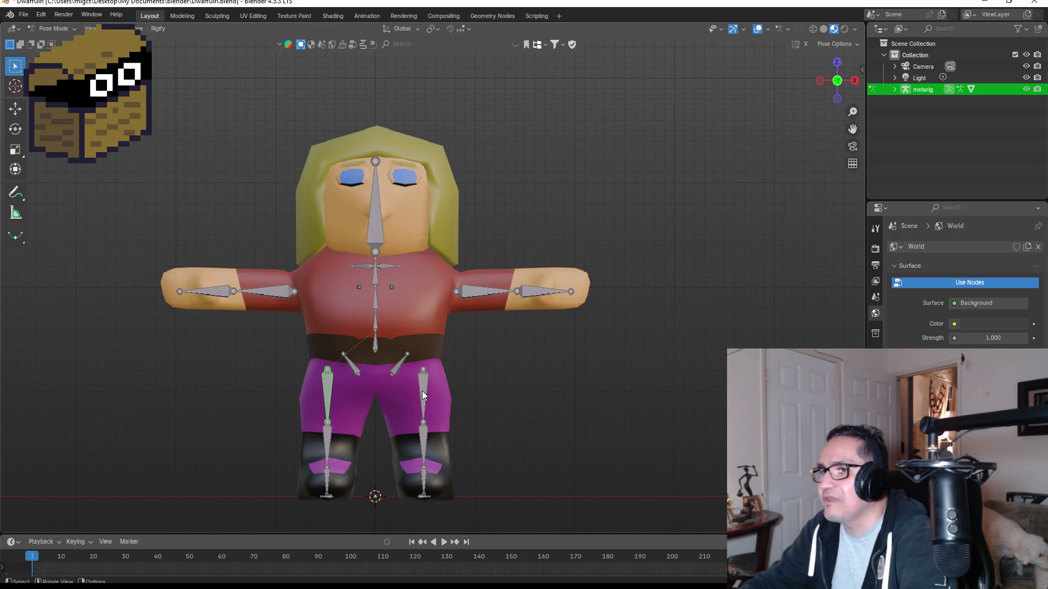
{"action": "left_click", "coordinate": [421, 391]}
{"action": "key", "text": "r"}
{"action": "mouse_move", "coordinate": [420, 393]}
{"action": "middle_mouse_down"}
{"action": "mouse_move", "coordinate": [490, 385]}
{"action": "mouse_move", "coordinate": [413, 398]}
{"action": "middle_mouse_up"}
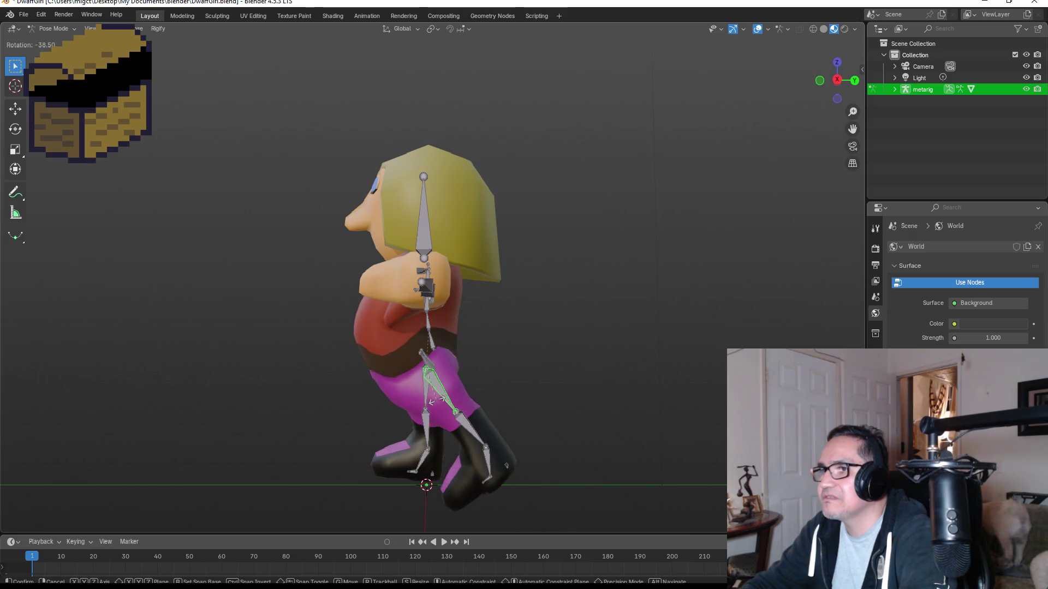
{"action": "key", "text": "Escape"}
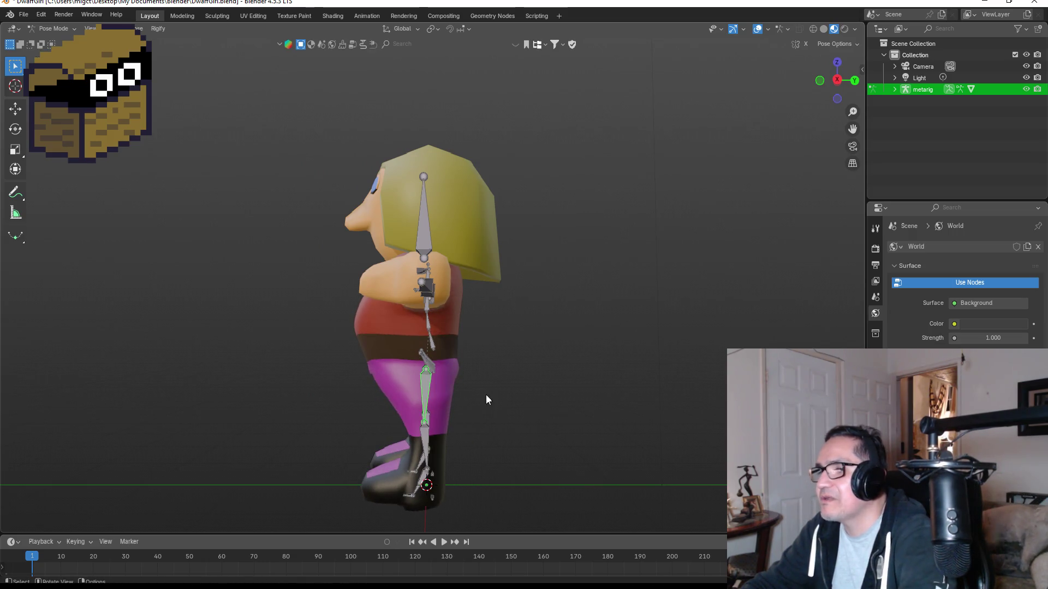
{"action": "mouse_move", "coordinate": [487, 395]}
{"action": "middle_mouse_down"}
{"action": "mouse_move", "coordinate": [629, 398]}
{"action": "mouse_move", "coordinate": [617, 398]}
{"action": "middle_mouse_up"}
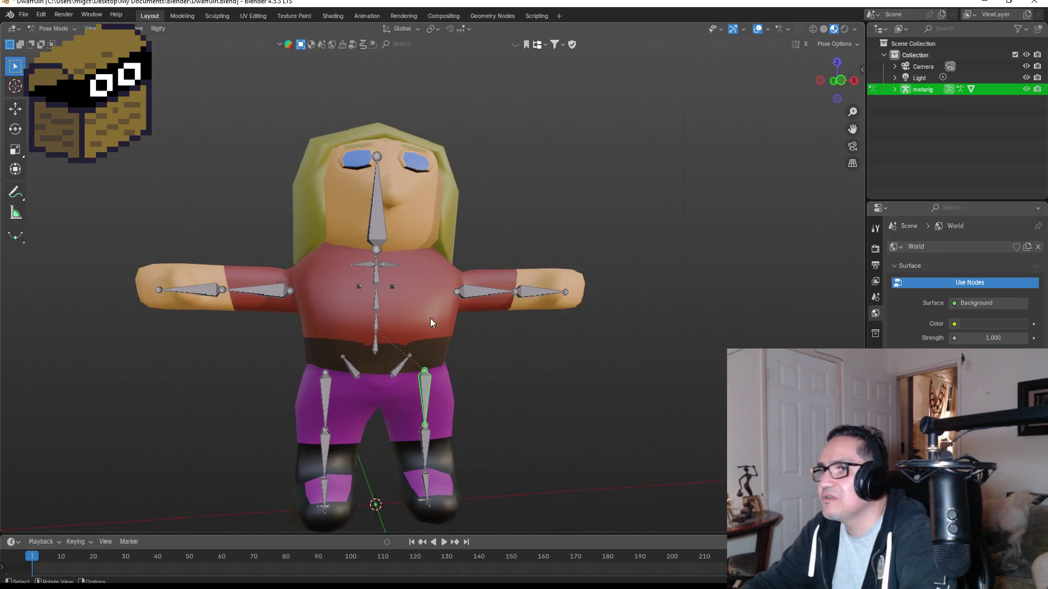
{"action": "left_click", "coordinate": [389, 264]}
{"action": "key", "text": "r"}
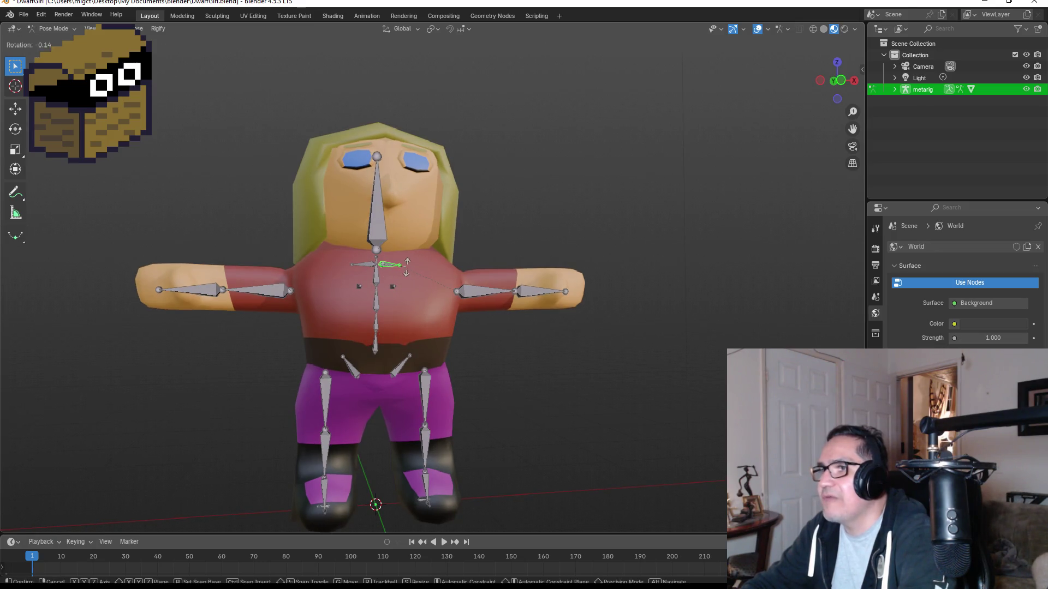
{"action": "key", "text": "Escape"}
{"action": "left_click", "coordinate": [491, 293]}
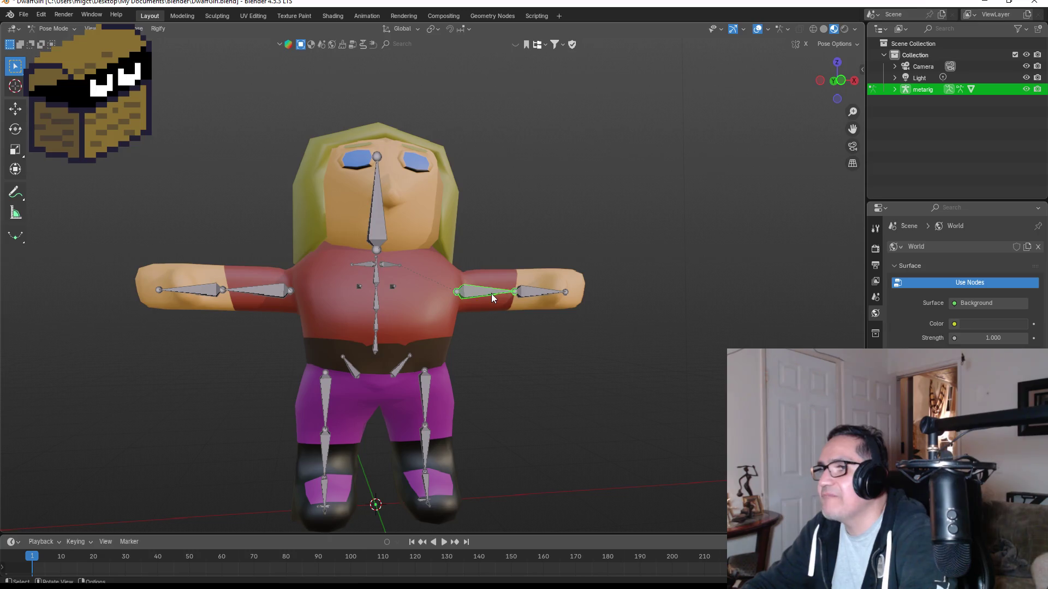
{"action": "key", "text": "r"}
{"action": "key", "text": "Escape"}
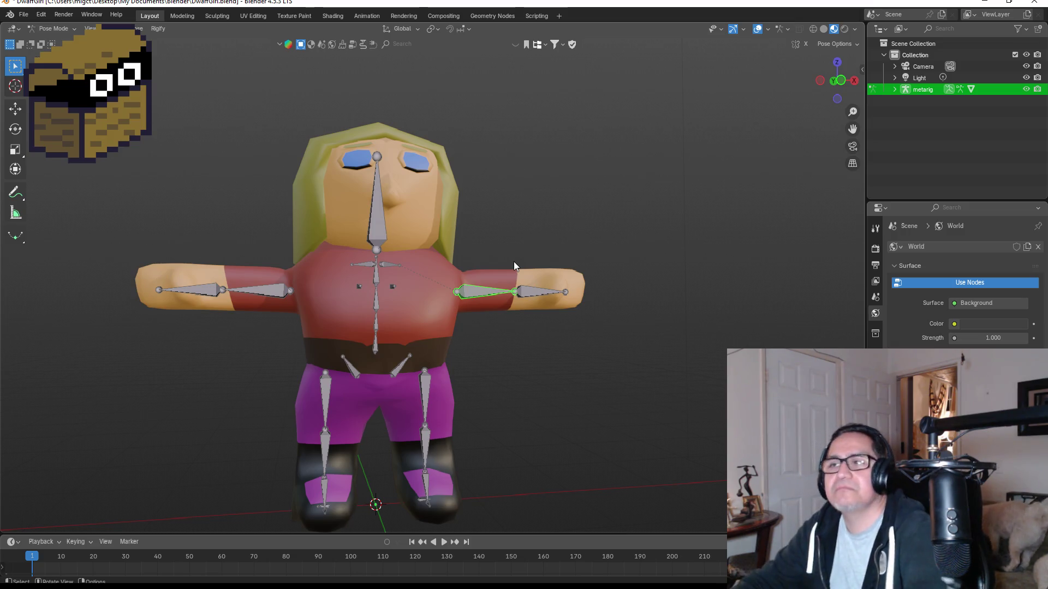
{"action": "key", "text": "KP_1"}
{"action": "scroll", "coordinate": [492, 240], "scroll_direction": "up", "scroll_amount": 2}
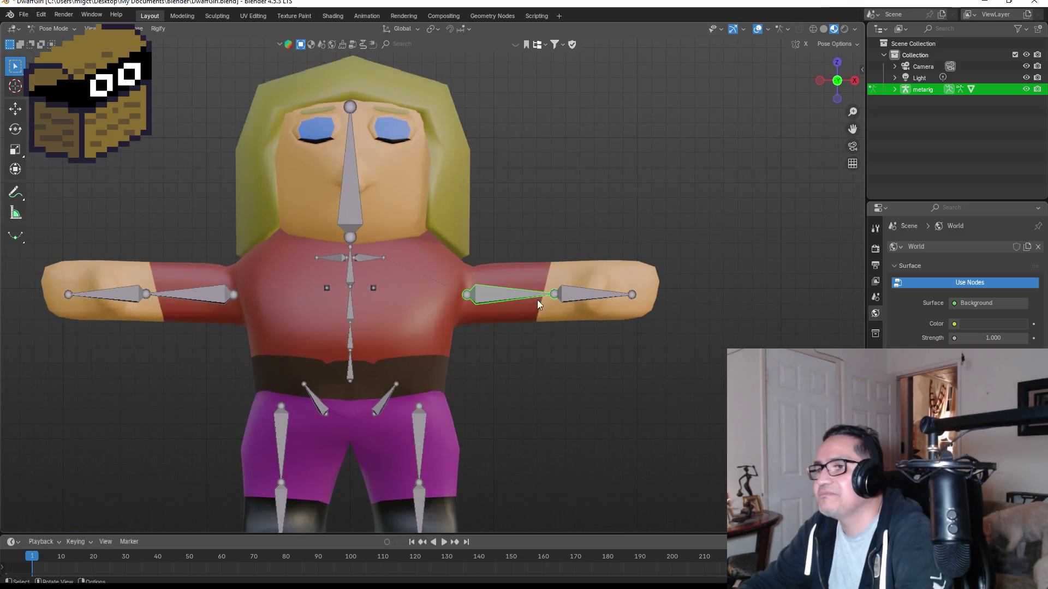
{"action": "left_click", "coordinate": [391, 394]}
{"action": "scroll", "coordinate": [402, 392], "scroll_direction": "down", "scroll_amount": 2}
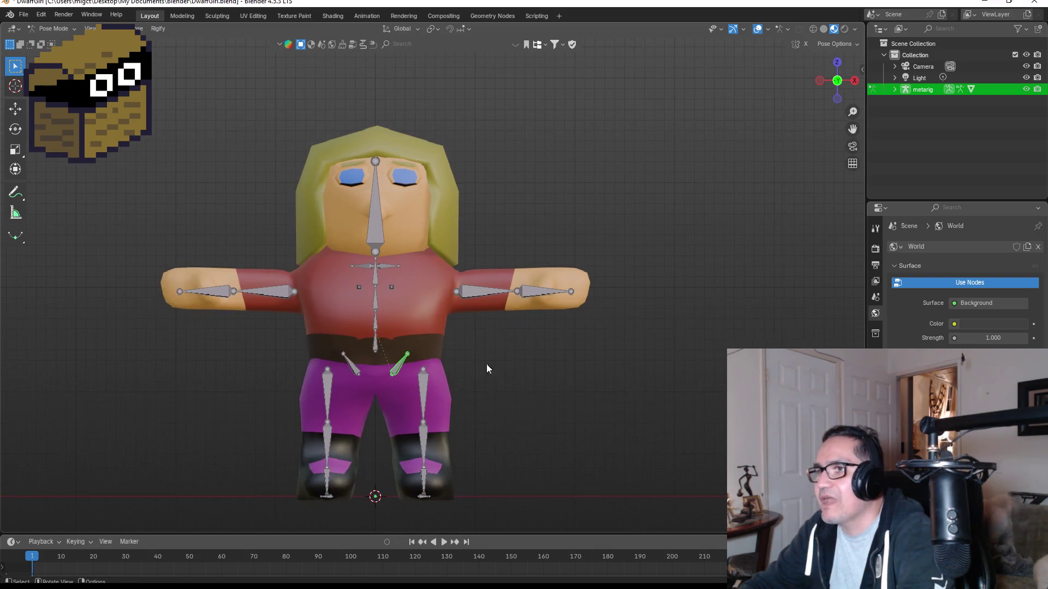
{"action": "left_click", "coordinate": [52, 28]}
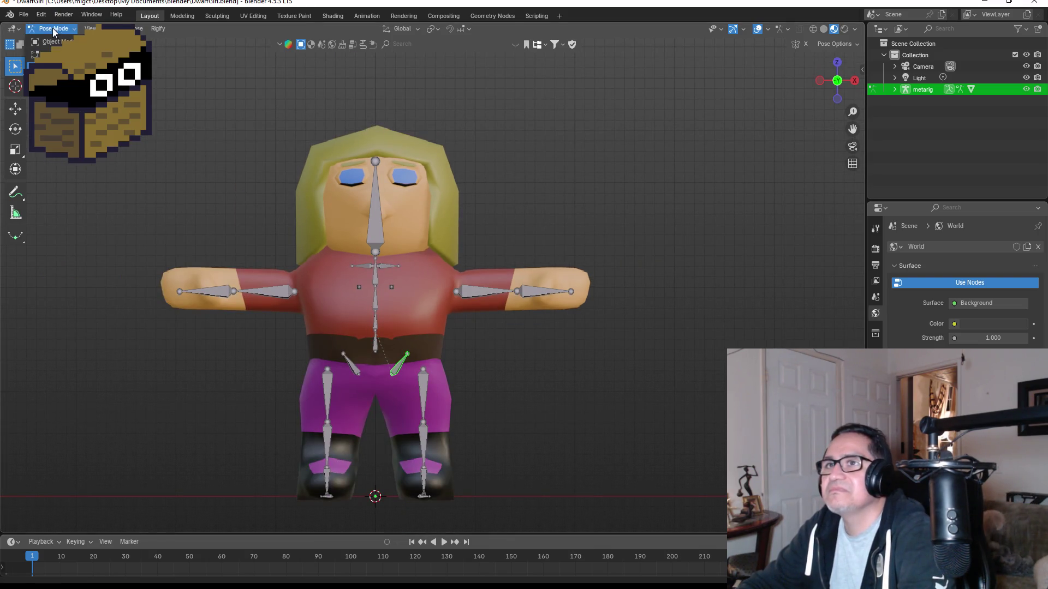
Return the rig to Object Mode, select the Body mesh and switch it to Weight Paint.
{"action": "left_click", "coordinate": [55, 41]}
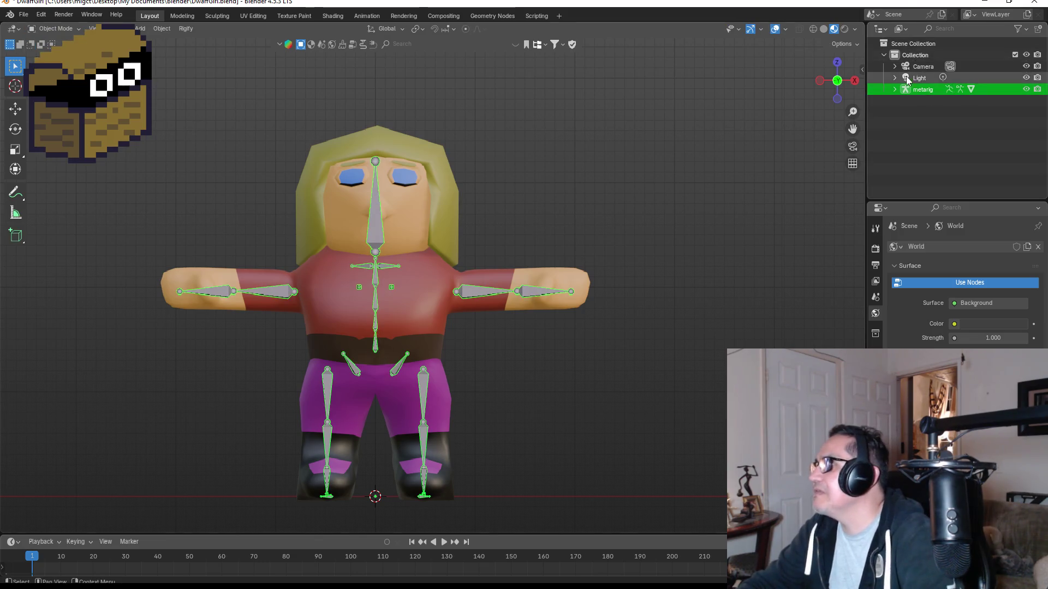
{"action": "left_click", "coordinate": [894, 89]}
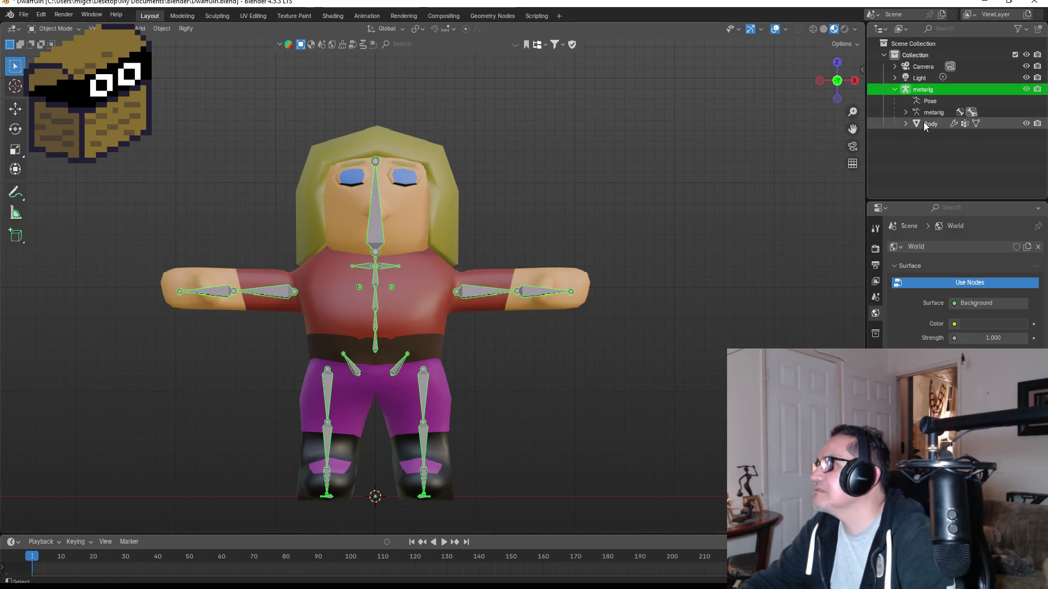
{"action": "left_click", "coordinate": [898, 123]}
{"action": "left_click", "coordinate": [52, 28]}
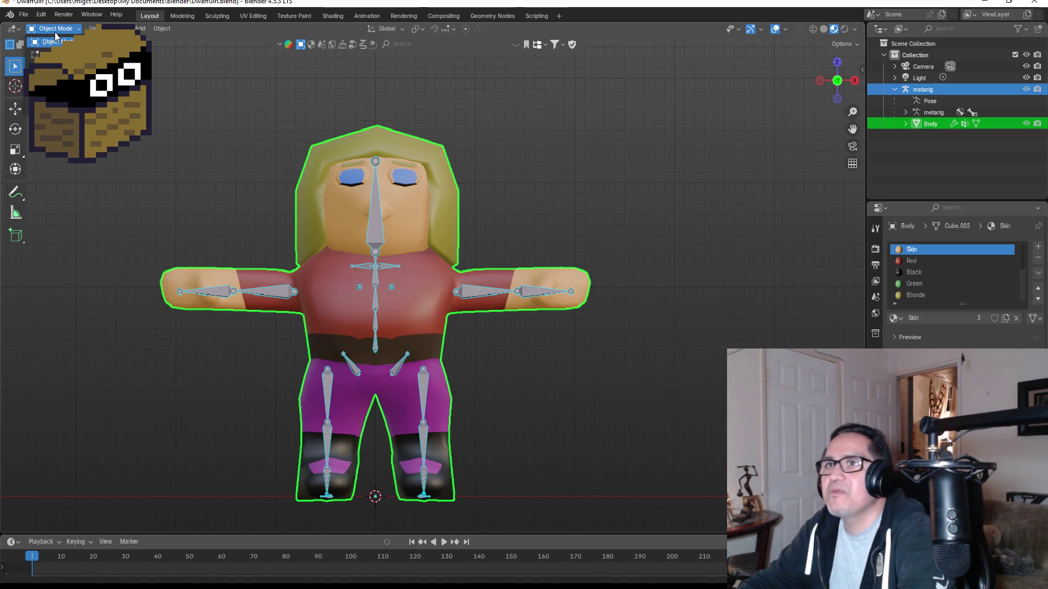
{"action": "left_click", "coordinate": [55, 90]}
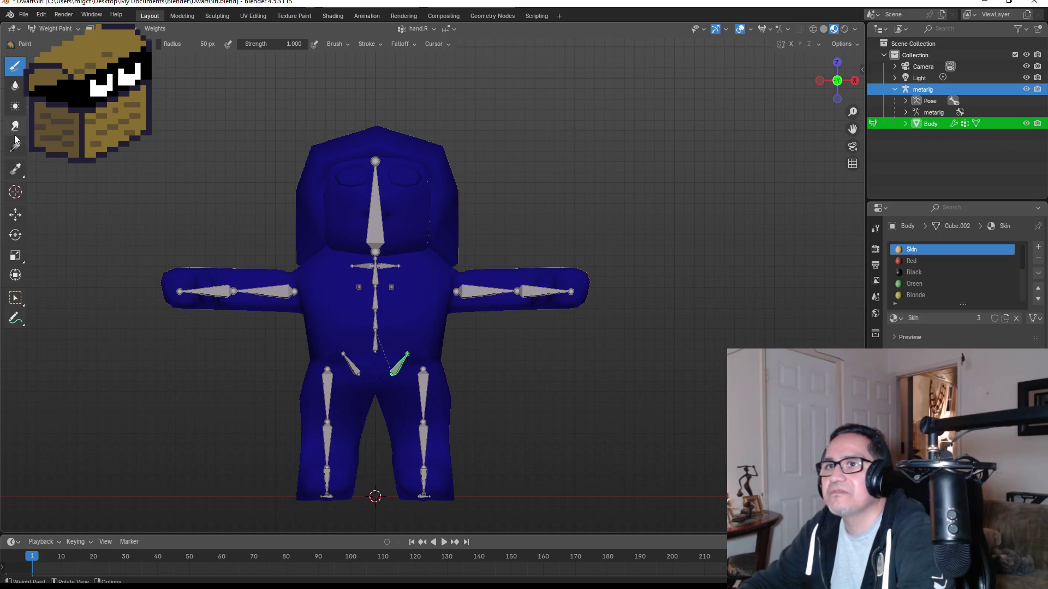
Review bone weights for forearm, hand.R, head, shoulder, forearm.L and thigh.L, then pick the Draw brush.
{"action": "left_click", "coordinate": [15, 299]}
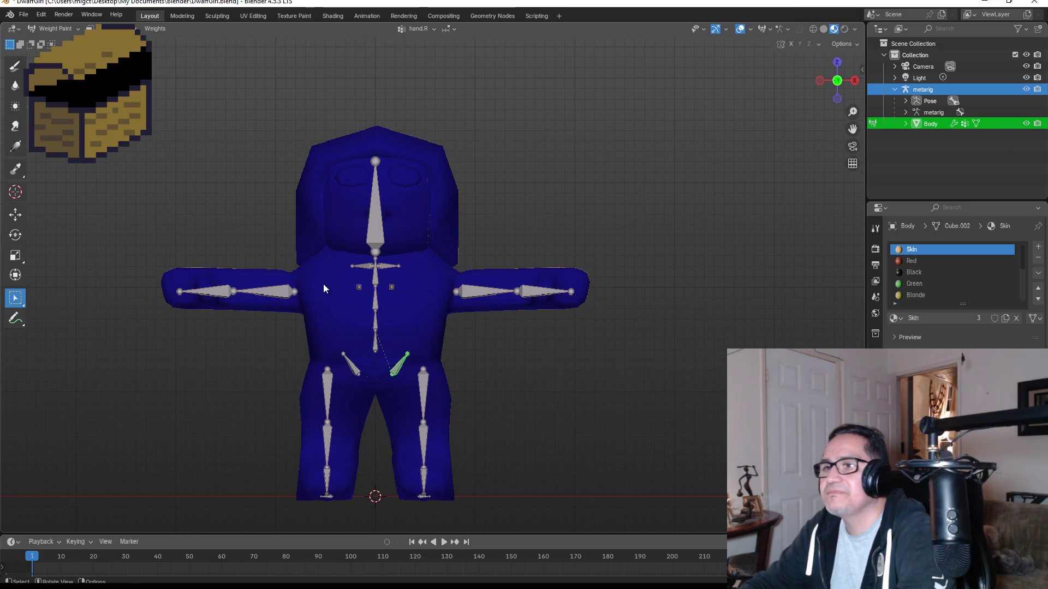
{"action": "left_click", "coordinate": [283, 295]}
{"action": "left_click", "coordinate": [207, 292]}
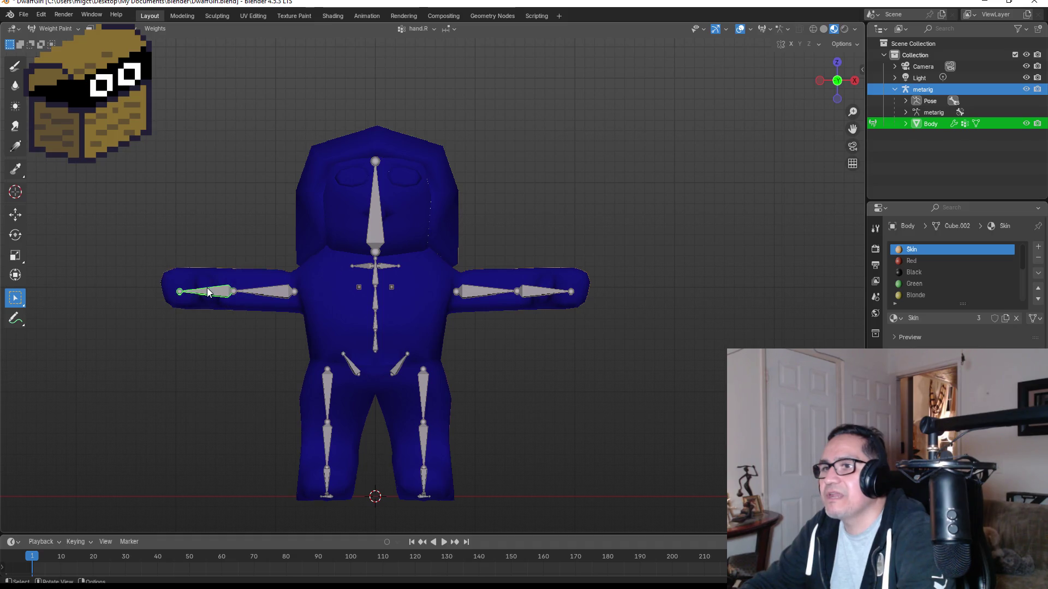
{"action": "left_click", "coordinate": [376, 207]}
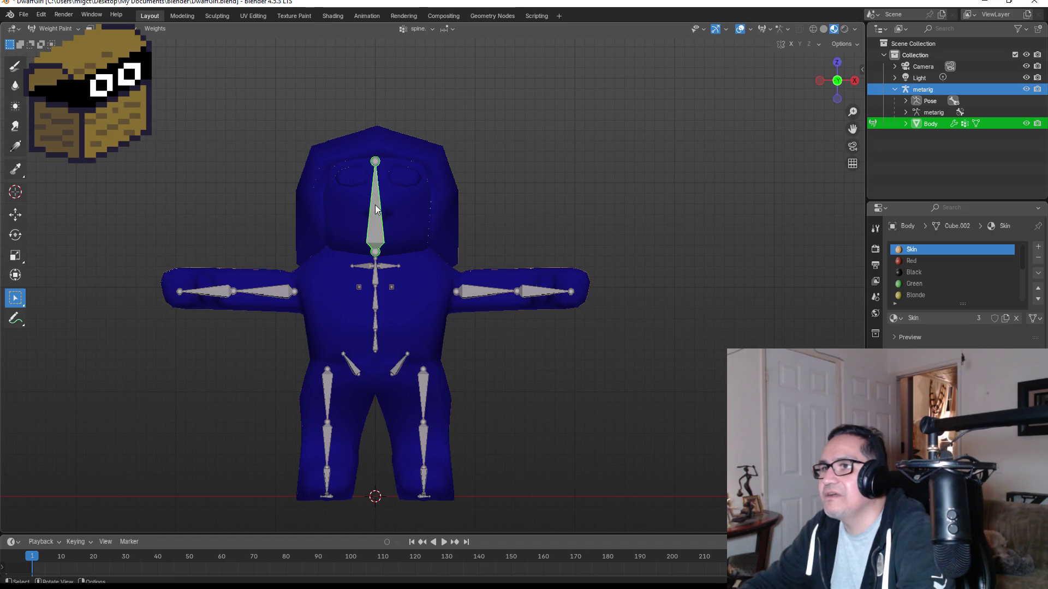
{"action": "left_click", "coordinate": [361, 265]}
{"action": "left_click", "coordinate": [469, 290]}
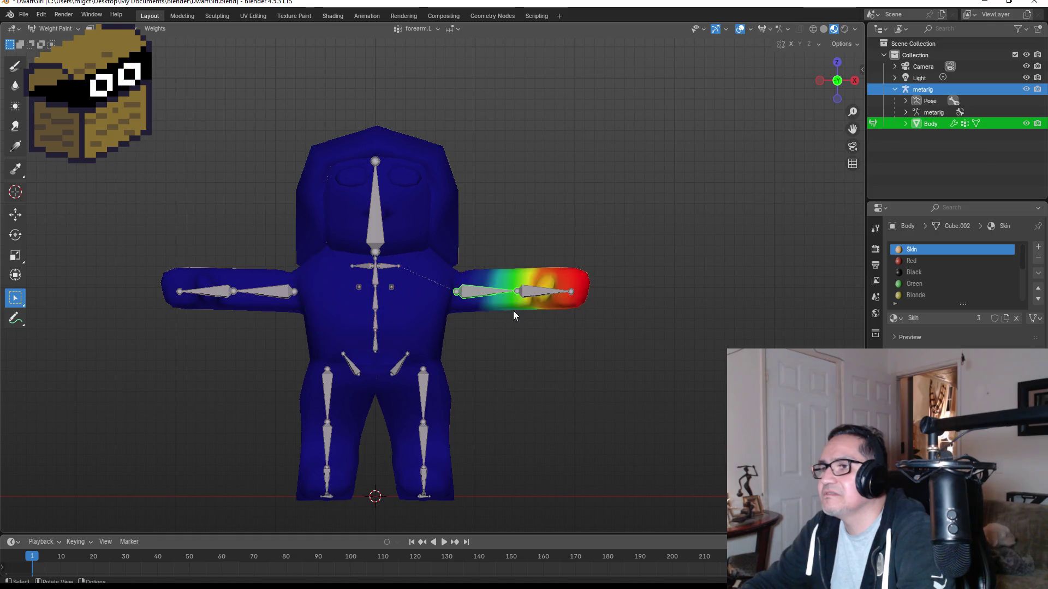
{"action": "middle_click_drag", "start_coordinate": [511, 369], "coordinate": [399, 339]}
{"action": "left_click", "coordinate": [423, 389]}
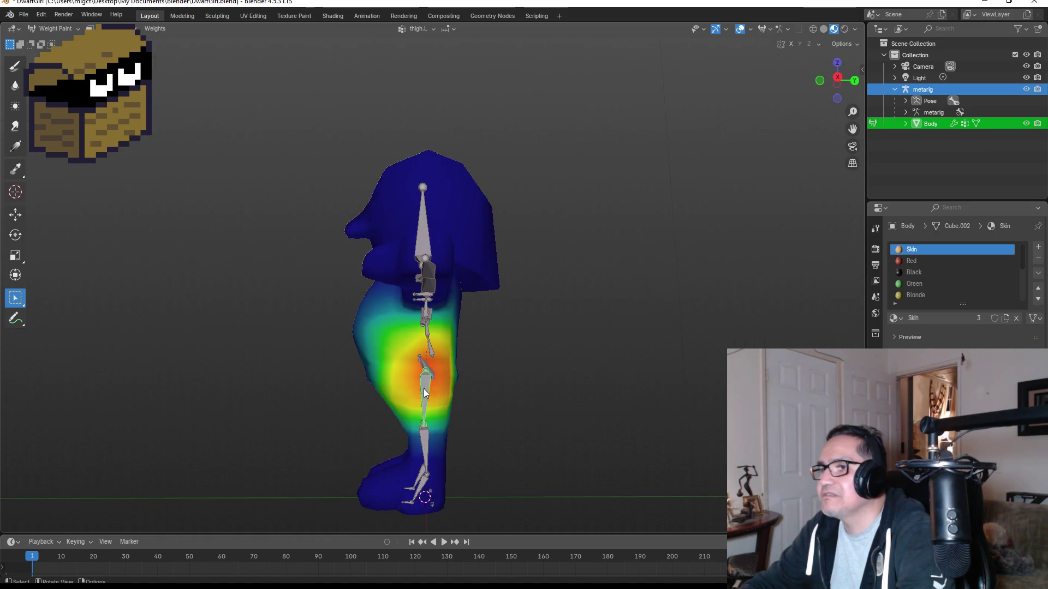
{"action": "mouse_move", "coordinate": [505, 371]}
{"action": "middle_mouse_down"}
{"action": "mouse_move", "coordinate": [426, 349]}
{"action": "mouse_move", "coordinate": [452, 357]}
{"action": "middle_mouse_up"}
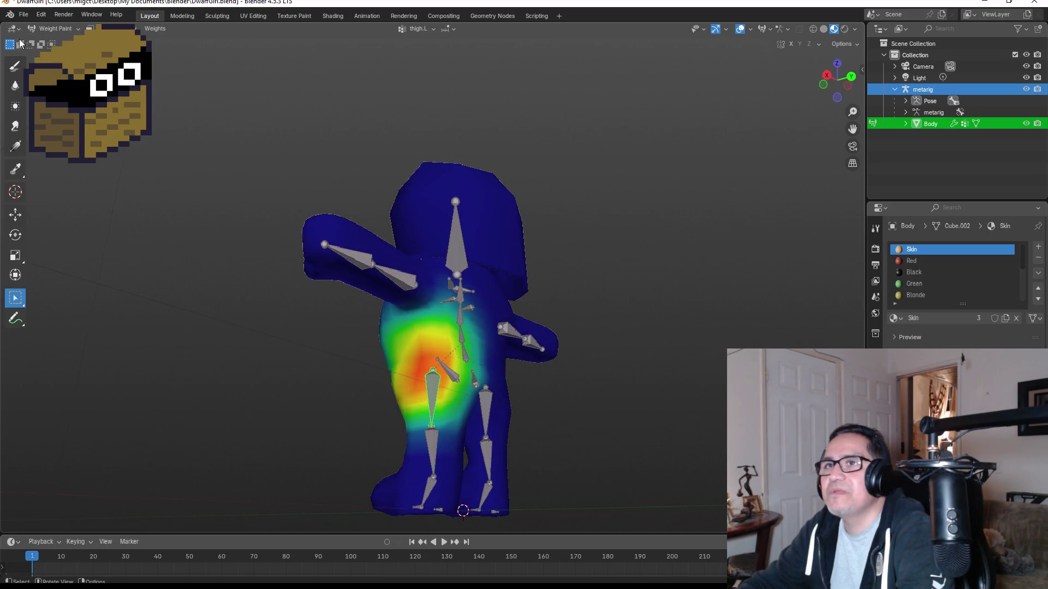
{"action": "left_click", "coordinate": [15, 73]}
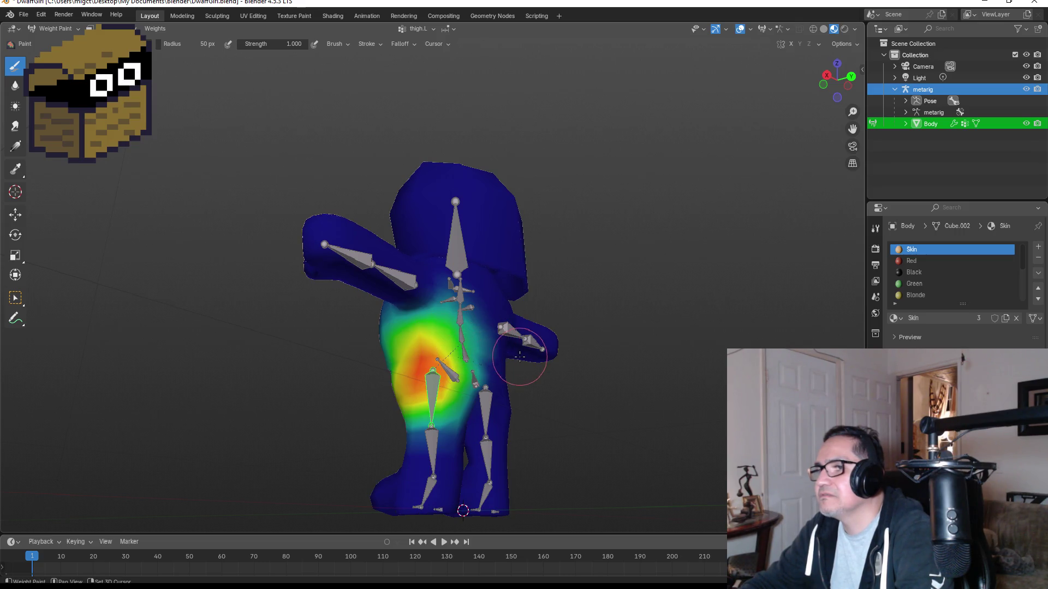
{"action": "middle_click_drag", "start_coordinate": [519, 357], "coordinate": [485, 348]}
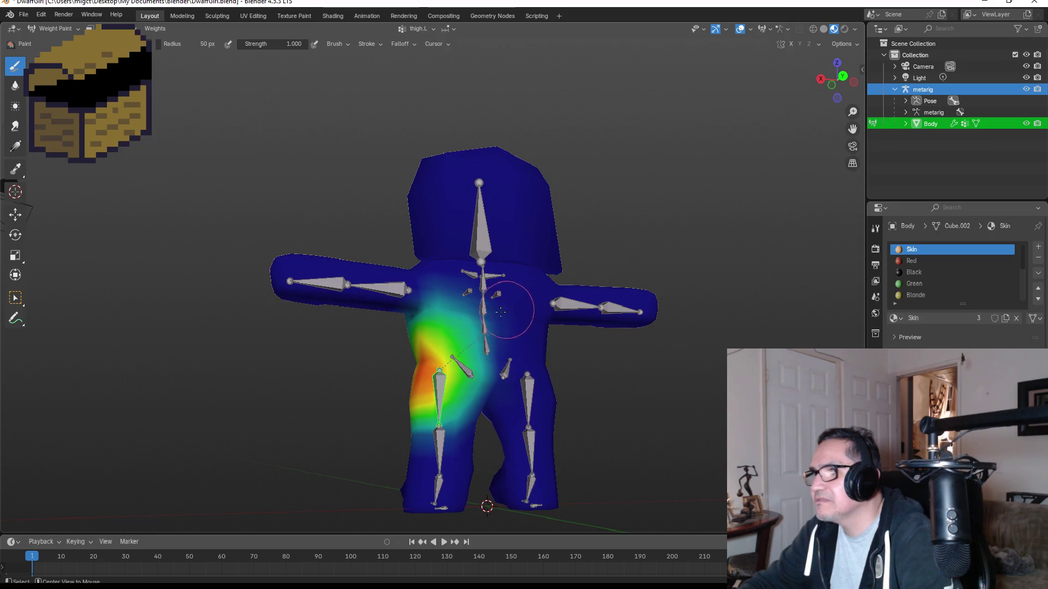
{"action": "left_click", "coordinate": [491, 314], "text": "ctrl"}
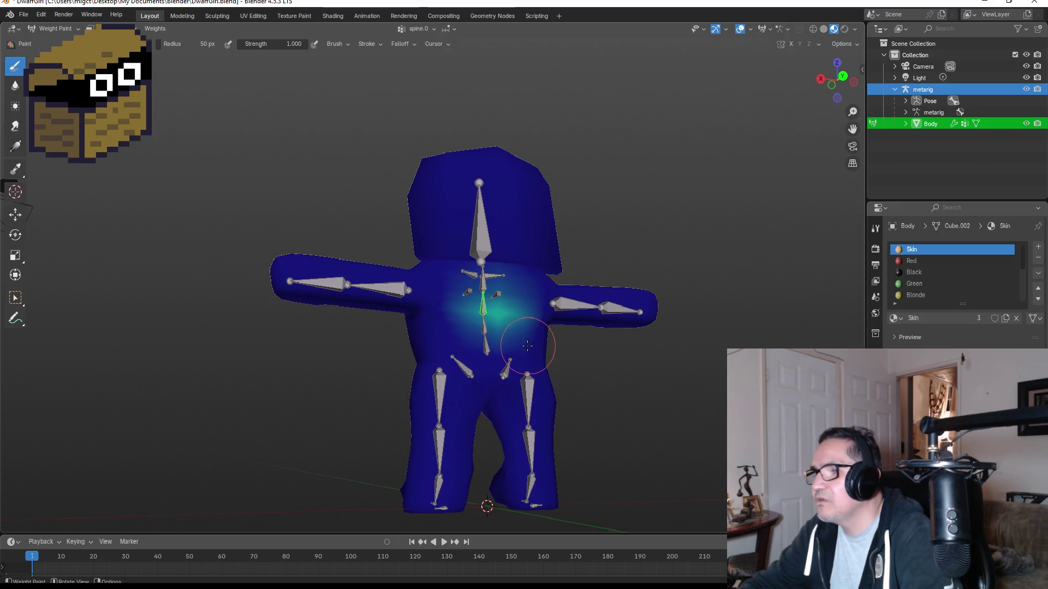
{"action": "key", "text": "ctrl+z"}
{"action": "scroll", "coordinate": [497, 326], "scroll_direction": "up", "scroll_amount": 4}
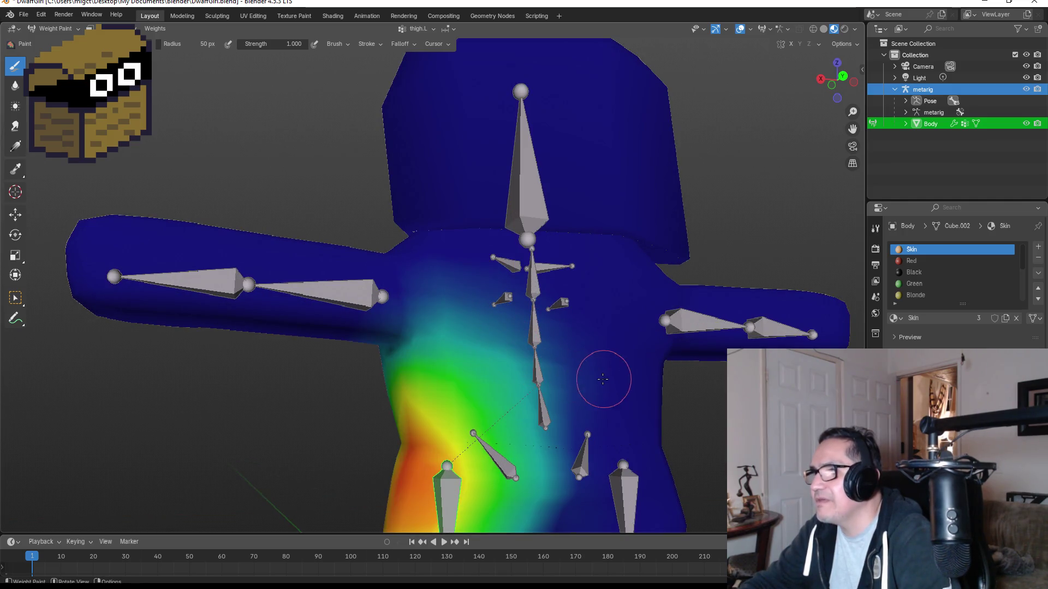
{"action": "key", "text": "z"}
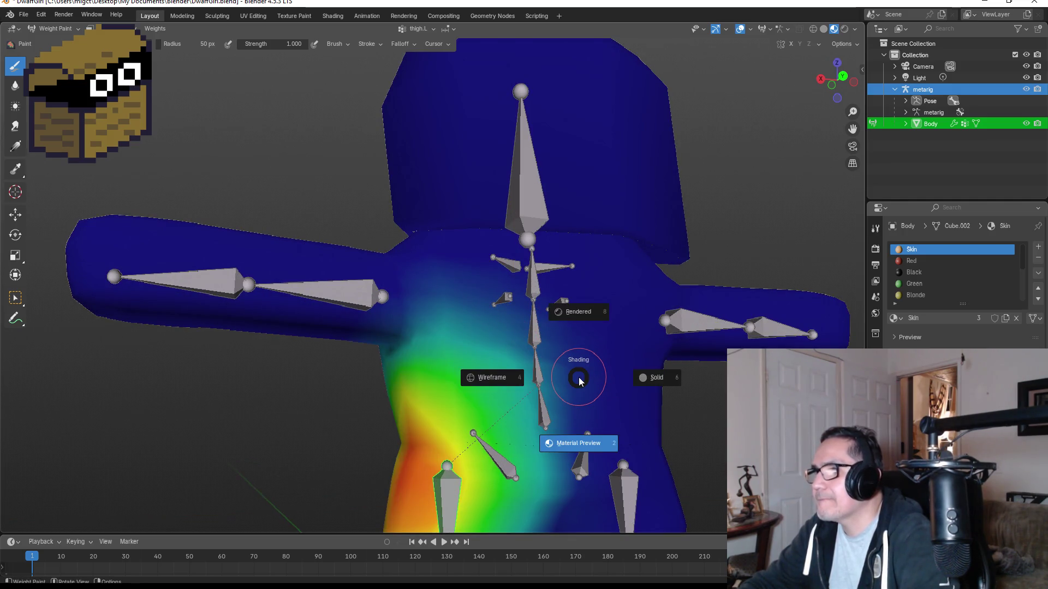
{"action": "key", "text": "z"}
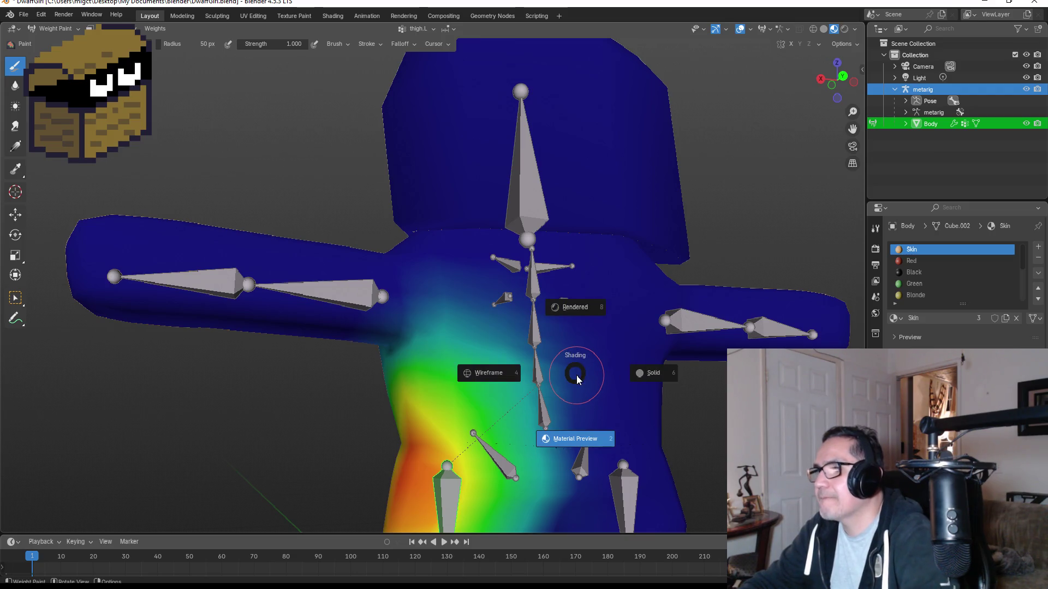
{"action": "key", "text": "Escape"}
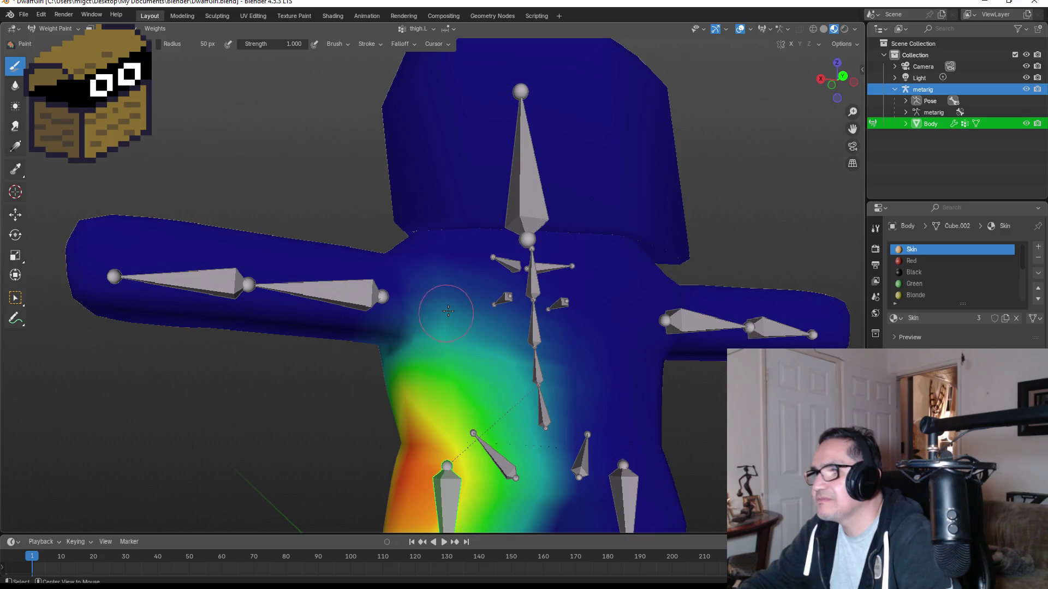
{"action": "left_click_drag", "start_coordinate": [496, 364], "coordinate": [505, 372]}
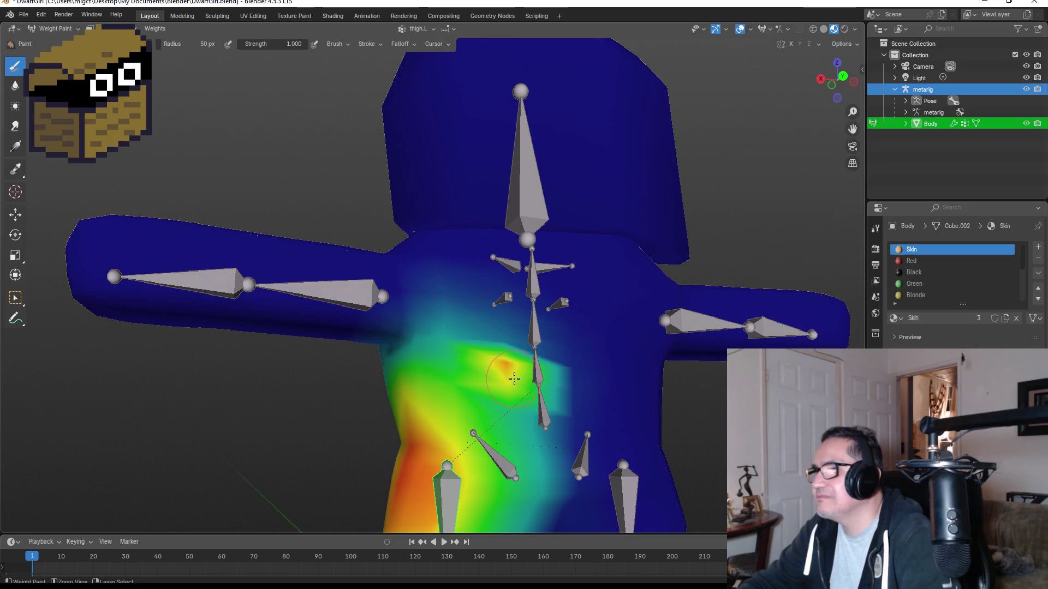
{"action": "key", "text": "ctrl+z"}
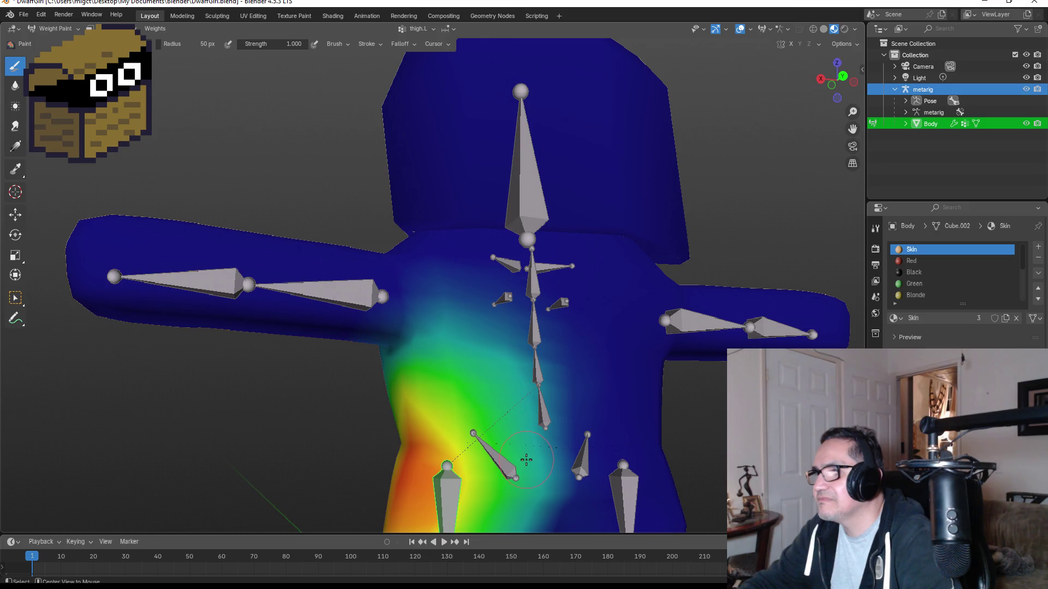
{"action": "mouse_move", "coordinate": [622, 469]}
{"action": "middle_mouse_down"}
{"action": "mouse_move", "coordinate": [535, 307]}
{"action": "mouse_move", "coordinate": [473, 364]}
{"action": "mouse_move", "coordinate": [587, 363]}
{"action": "mouse_move", "coordinate": [622, 343]}
{"action": "mouse_move", "coordinate": [682, 341]}
{"action": "middle_mouse_up"}
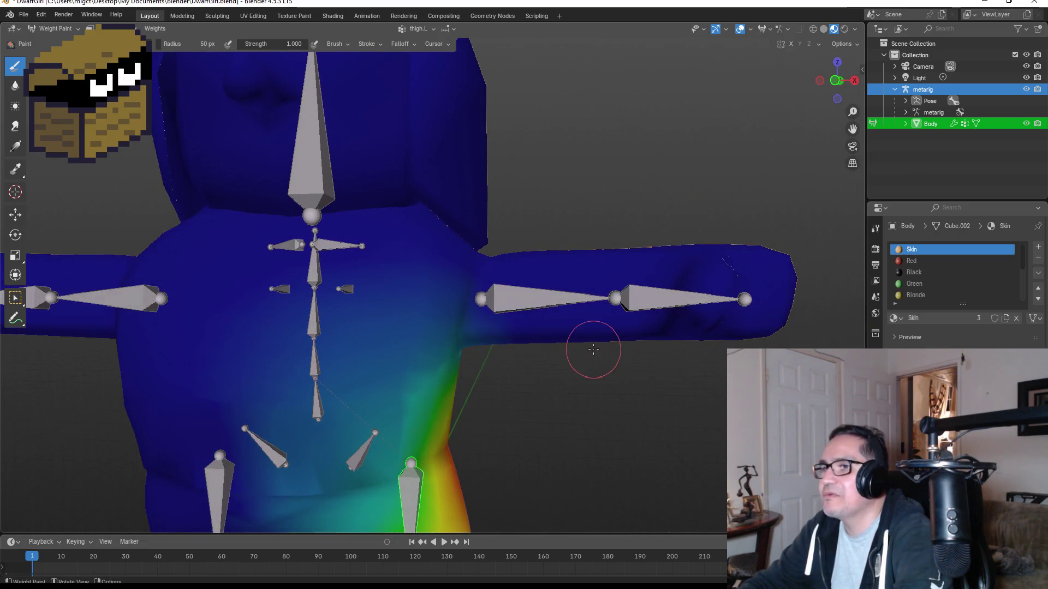
{"action": "key", "text": "KP_1"}
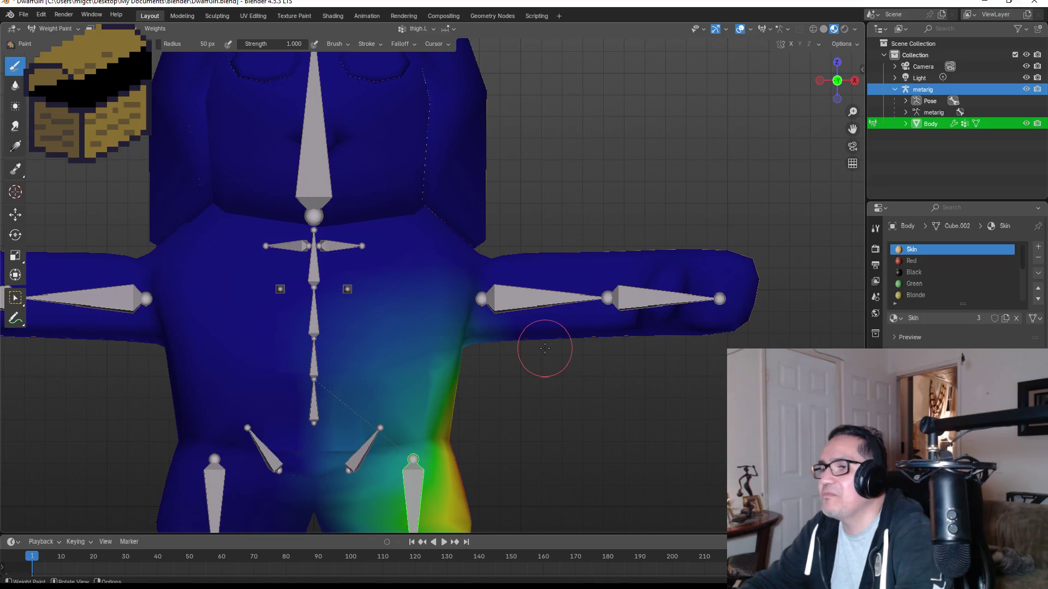
{"action": "key", "text": "Tab"}
{"action": "left_click", "coordinate": [531, 304]}
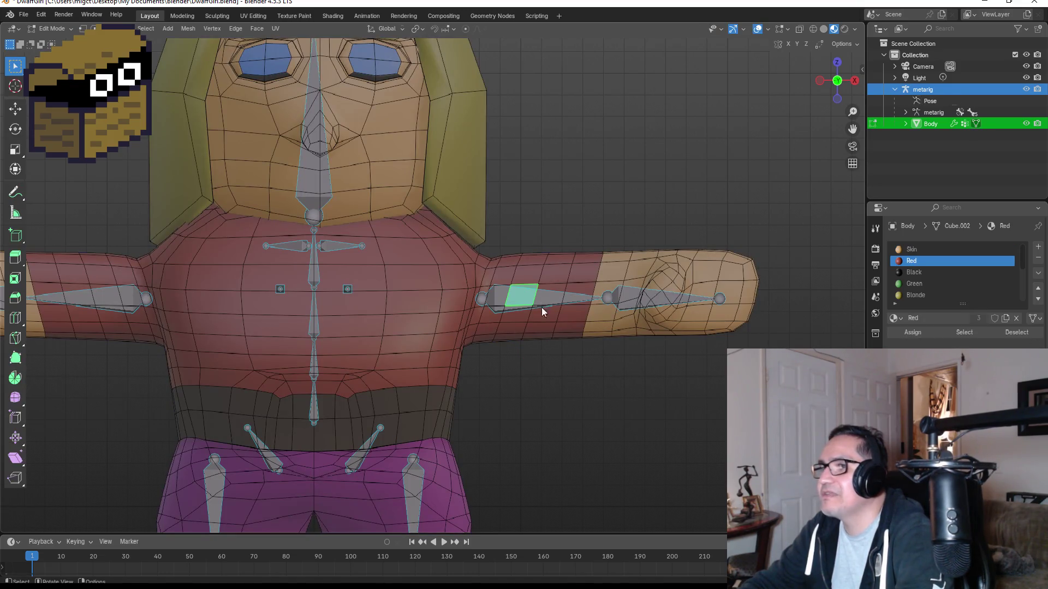
{"action": "key", "text": "Tab"}
{"action": "left_click", "coordinate": [54, 34]}
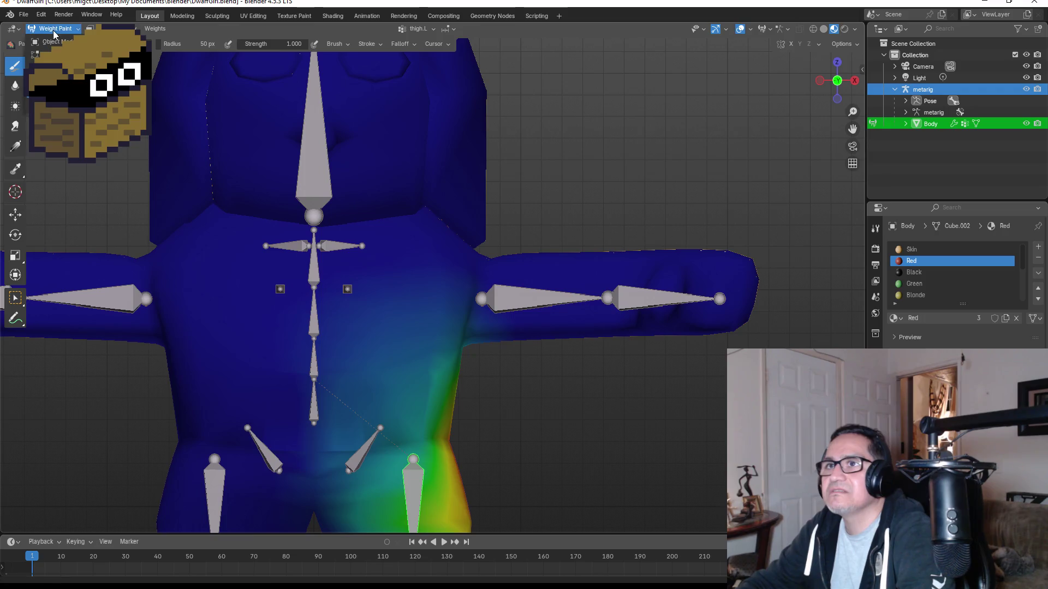
Return the body to Object Mode and put the metarig into Pose Mode.
{"action": "left_click", "coordinate": [53, 41]}
{"action": "scroll", "coordinate": [480, 246], "scroll_direction": "down", "scroll_amount": 2}
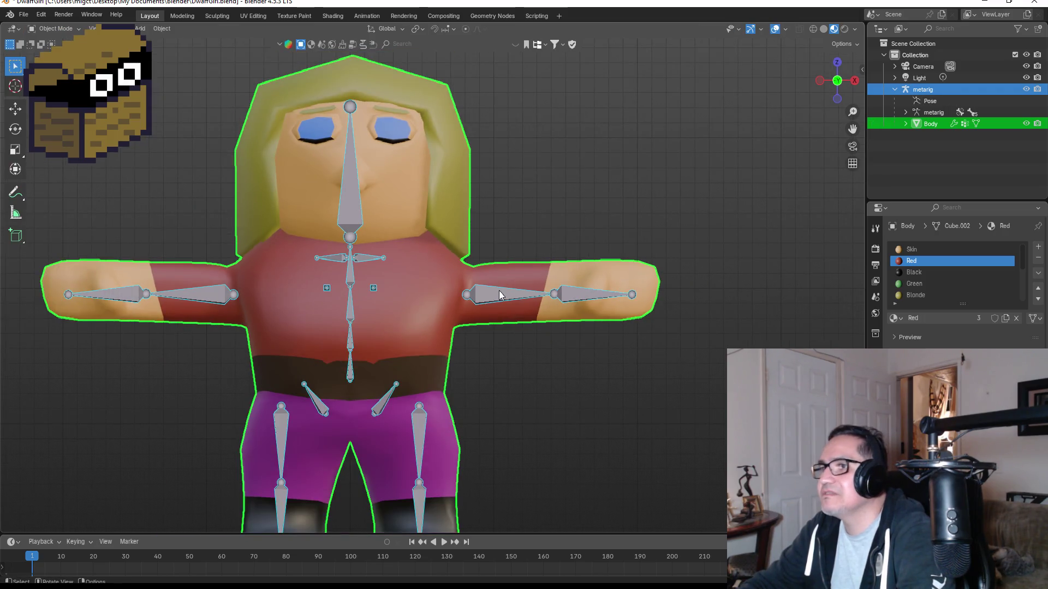
{"action": "left_click", "coordinate": [500, 295]}
{"action": "left_click", "coordinate": [54, 28]}
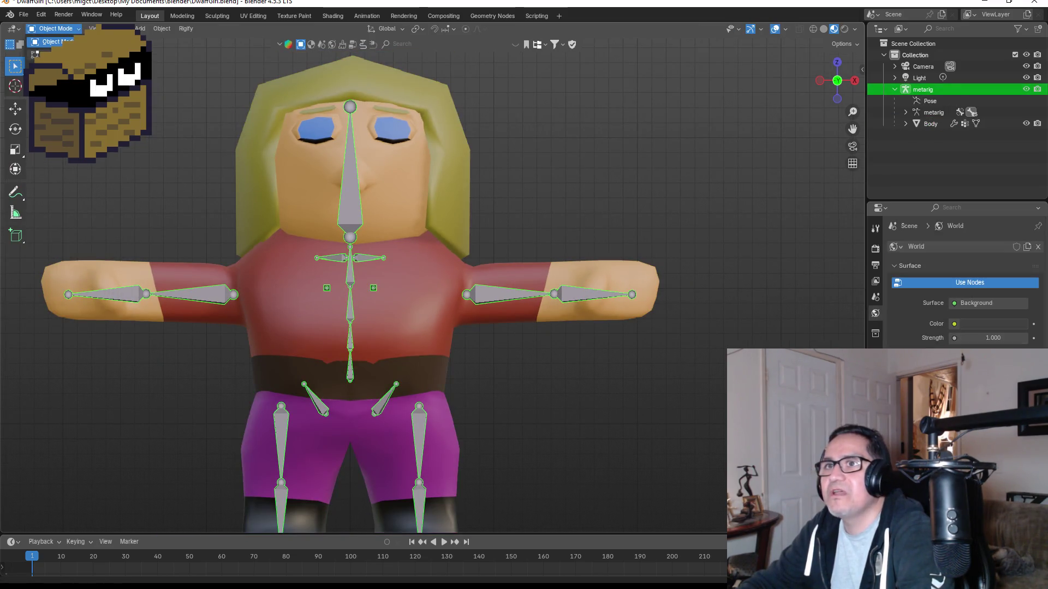
{"action": "left_click", "coordinate": [52, 64]}
Rotate the right and left upper-arm bones down so the arms hang beside the body.
{"action": "left_click", "coordinate": [511, 295]}
{"action": "key", "text": "r"}
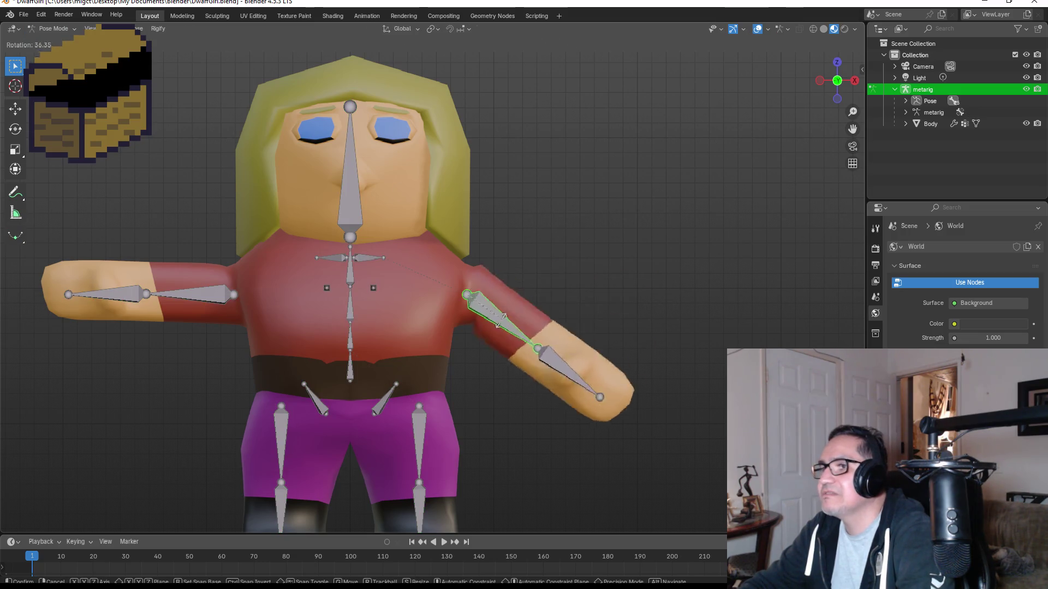
{"action": "left_click", "coordinate": [480, 343]}
{"action": "left_click", "coordinate": [212, 296]}
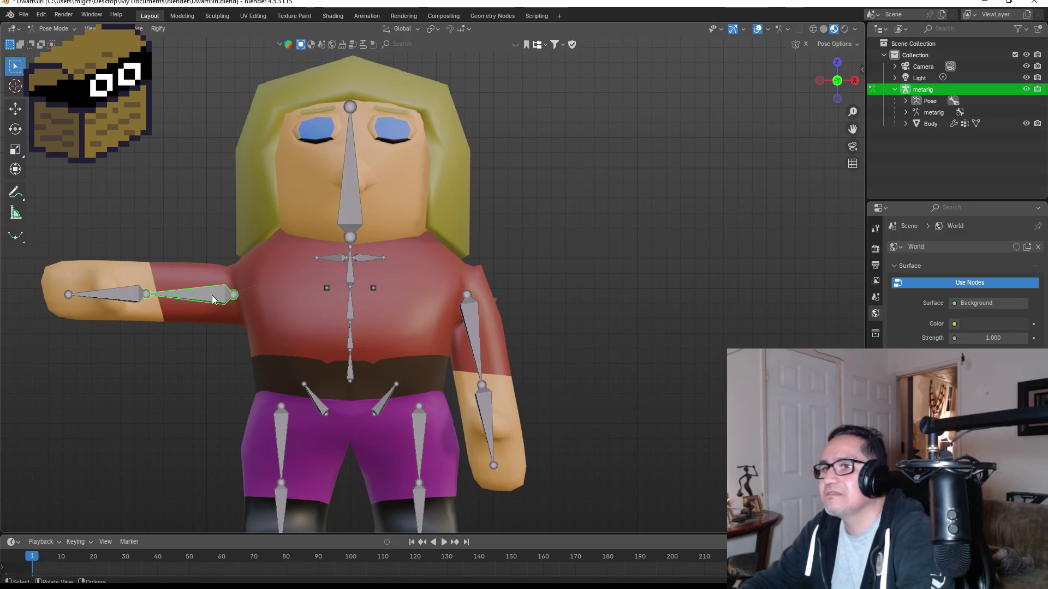
{"action": "key", "text": "r"}
{"action": "left_click", "coordinate": [229, 344]}
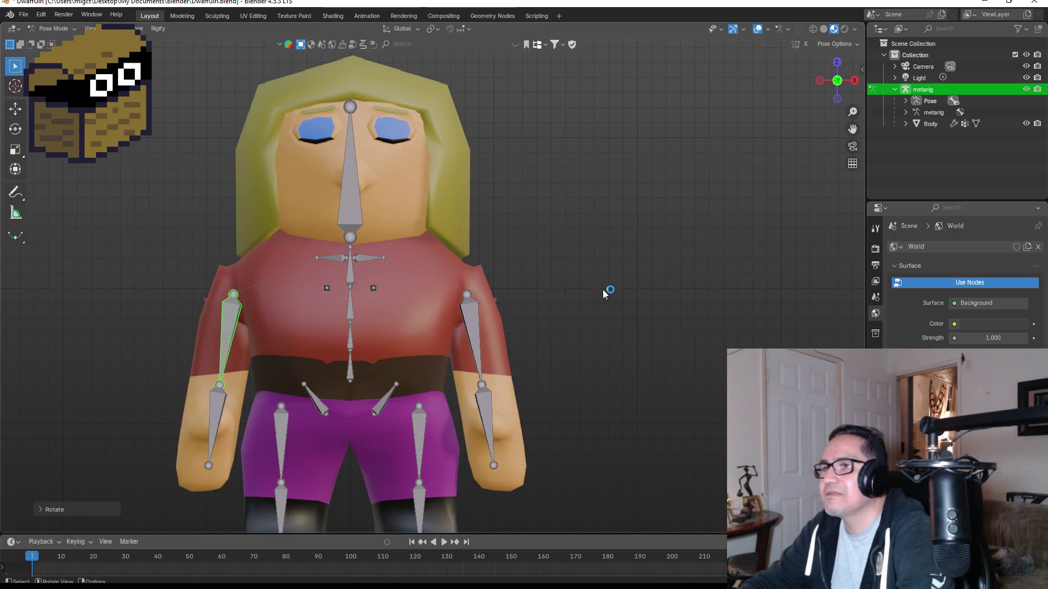
{"action": "mouse_move", "coordinate": [604, 294]}
{"action": "middle_mouse_down"}
{"action": "mouse_move", "coordinate": [509, 261]}
{"action": "mouse_move", "coordinate": [318, 282]}
{"action": "mouse_move", "coordinate": [761, 300]}
{"action": "mouse_move", "coordinate": [569, 319]}
{"action": "middle_mouse_up"}
Undo the arm poses back to the T-pose and try adjusting the clavicle bone.
{"action": "left_click", "coordinate": [478, 332]}
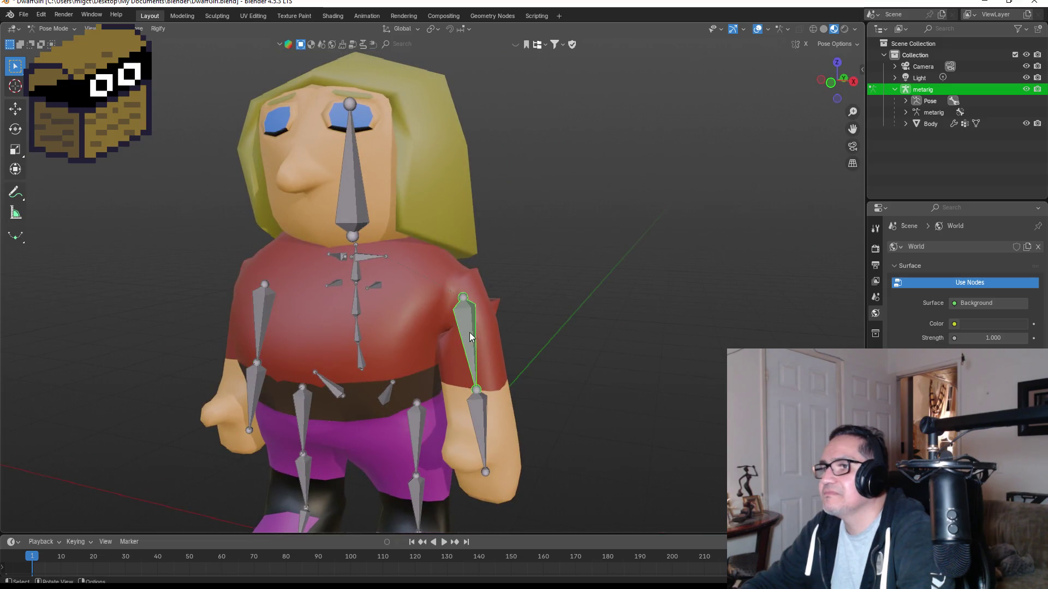
{"action": "key", "text": "r"}
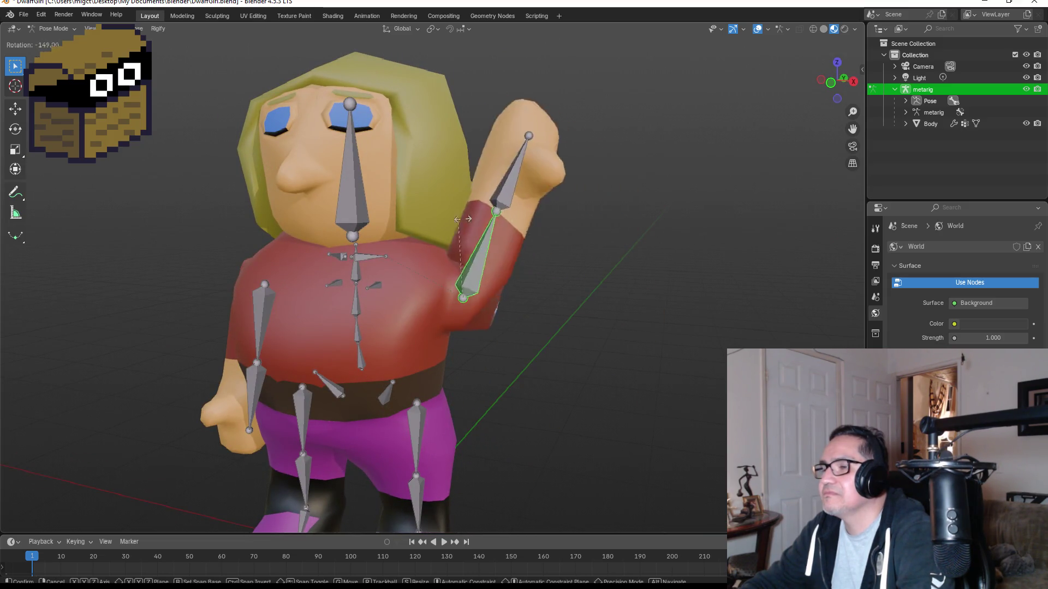
{"action": "key", "text": "Escape"}
{"action": "key", "text": "ctrl+z"}
{"action": "key", "text": "ctrl+z"}
{"action": "key", "text": "ctrl+z"}
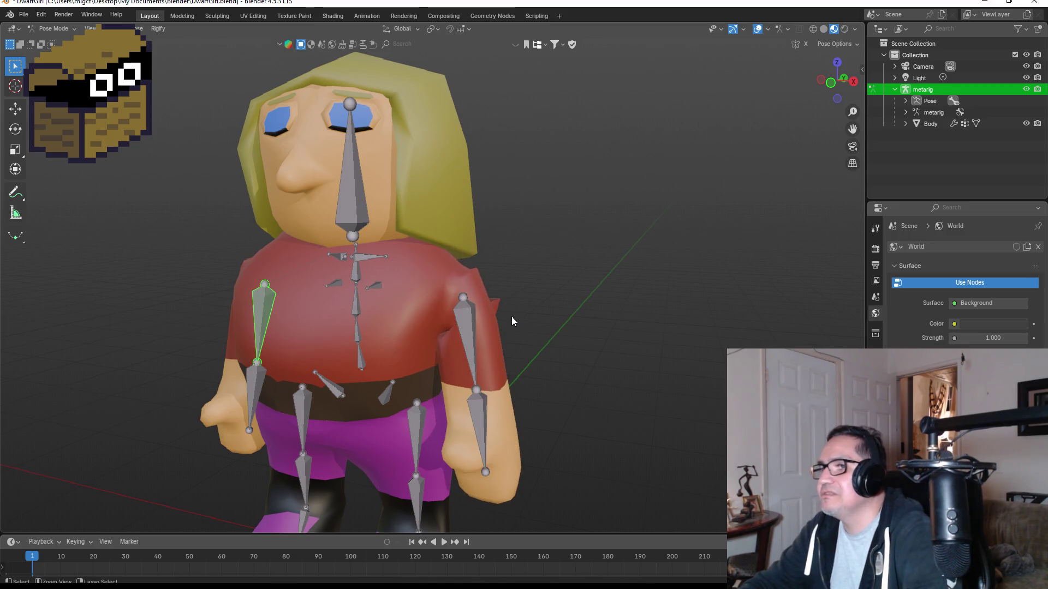
{"action": "left_click", "coordinate": [370, 256]}
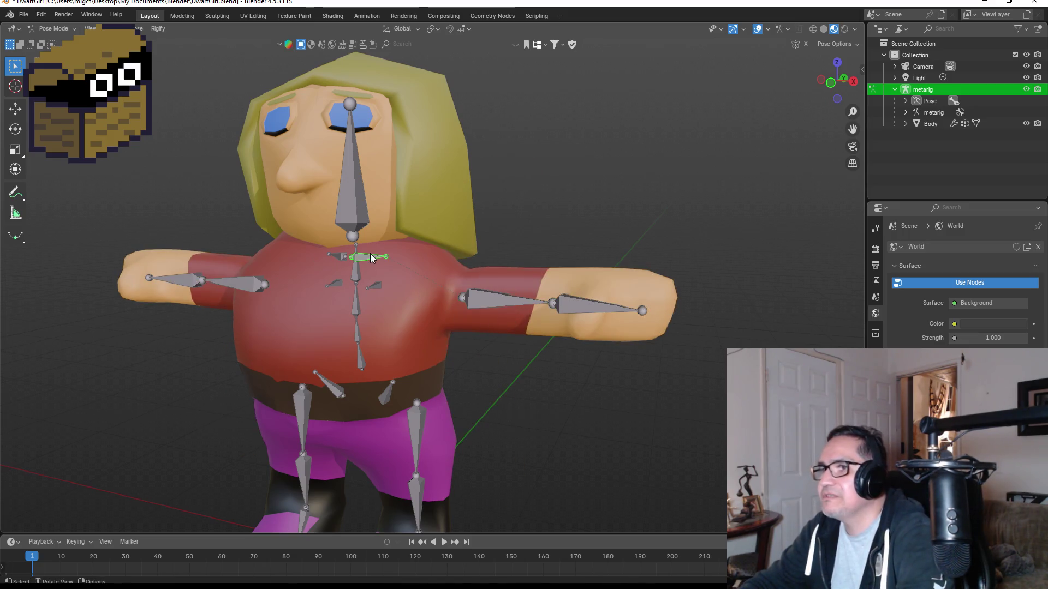
{"action": "key", "text": "ctrl+z"}
{"action": "key", "text": "ctrl+z"}
{"action": "key", "text": "ctrl+shift+z"}
{"action": "key", "text": "ctrl+shift+z"}
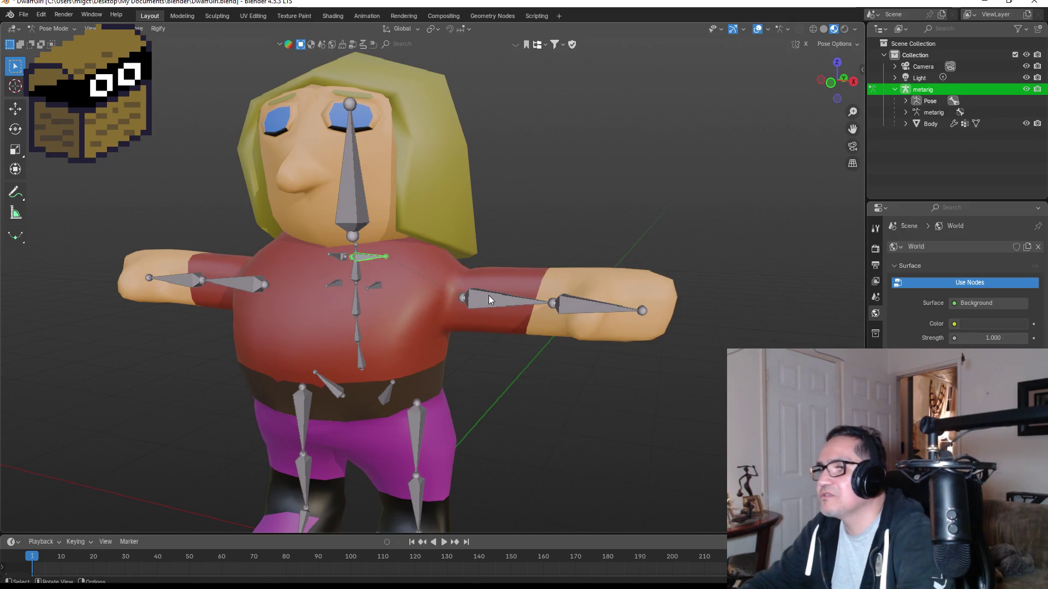
Lower both upper arms again so they hang at her sides, checking from behind.
{"action": "left_click", "coordinate": [490, 296]}
{"action": "key", "text": "r"}
{"action": "left_click", "coordinate": [474, 360]}
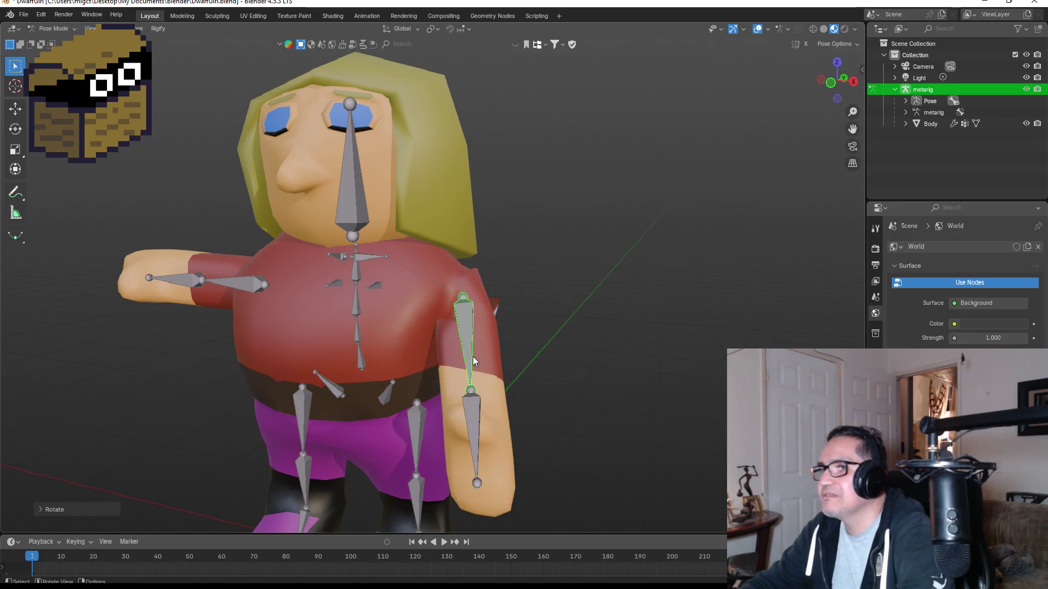
{"action": "mouse_move", "coordinate": [473, 356]}
{"action": "middle_mouse_down"}
{"action": "mouse_move", "coordinate": [529, 294]}
{"action": "mouse_move", "coordinate": [414, 283]}
{"action": "mouse_move", "coordinate": [417, 315]}
{"action": "mouse_move", "coordinate": [365, 301]}
{"action": "mouse_move", "coordinate": [382, 299]}
{"action": "middle_mouse_up"}
{"action": "left_click", "coordinate": [677, 287]}
{"action": "key", "text": "r"}
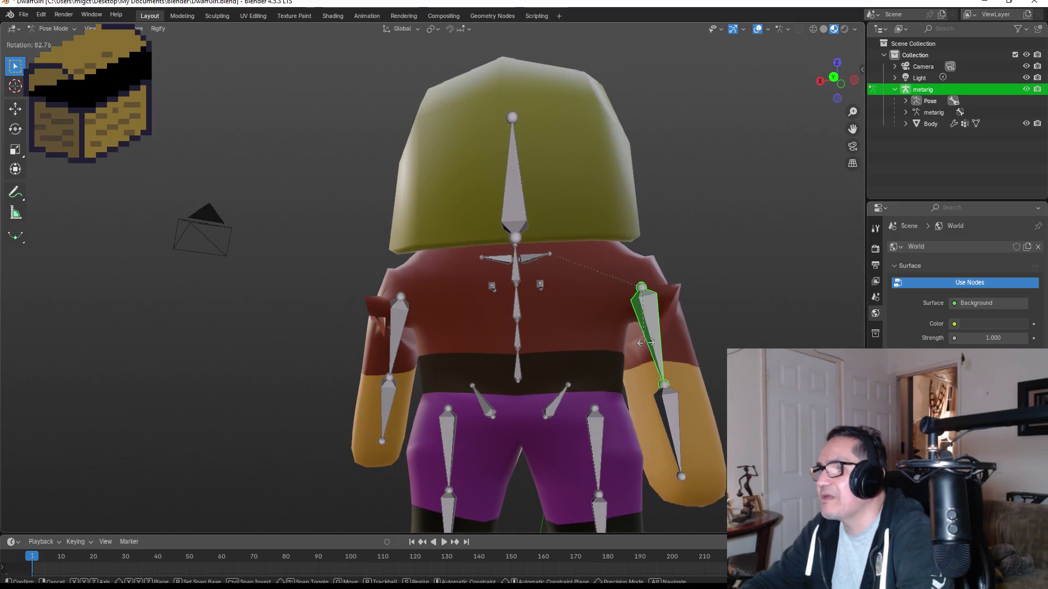
{"action": "left_click", "coordinate": [650, 344]}
{"action": "middle_click_drag", "start_coordinate": [748, 290], "coordinate": [508, 301]}
{"action": "scroll", "coordinate": [564, 304], "scroll_direction": "down", "scroll_amount": 3}
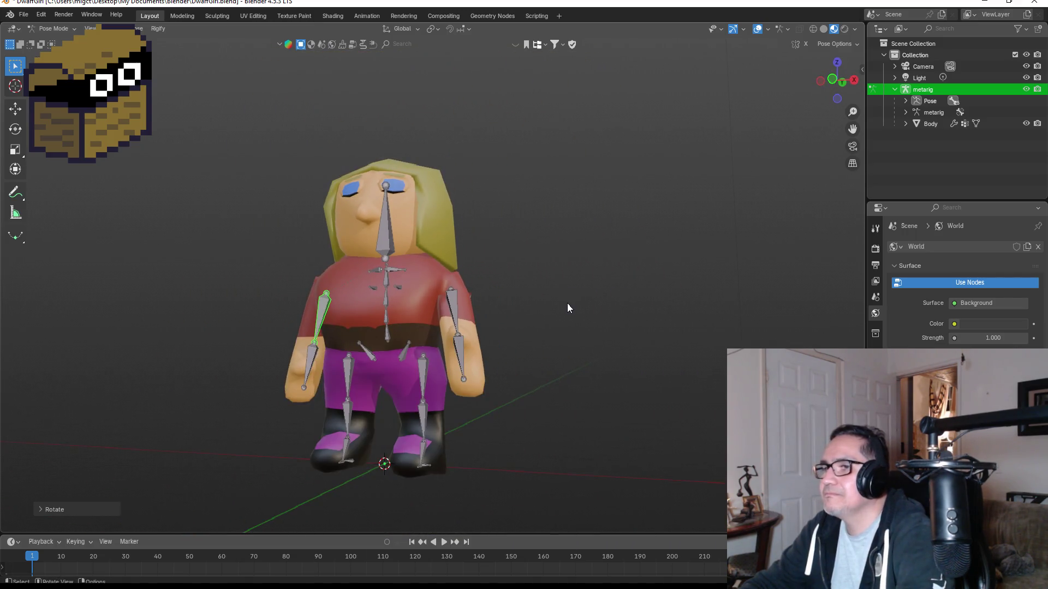
Compare the pose against the T-pose rest bones in front view, then orbit to the back.
{"action": "key", "text": "Tab"}
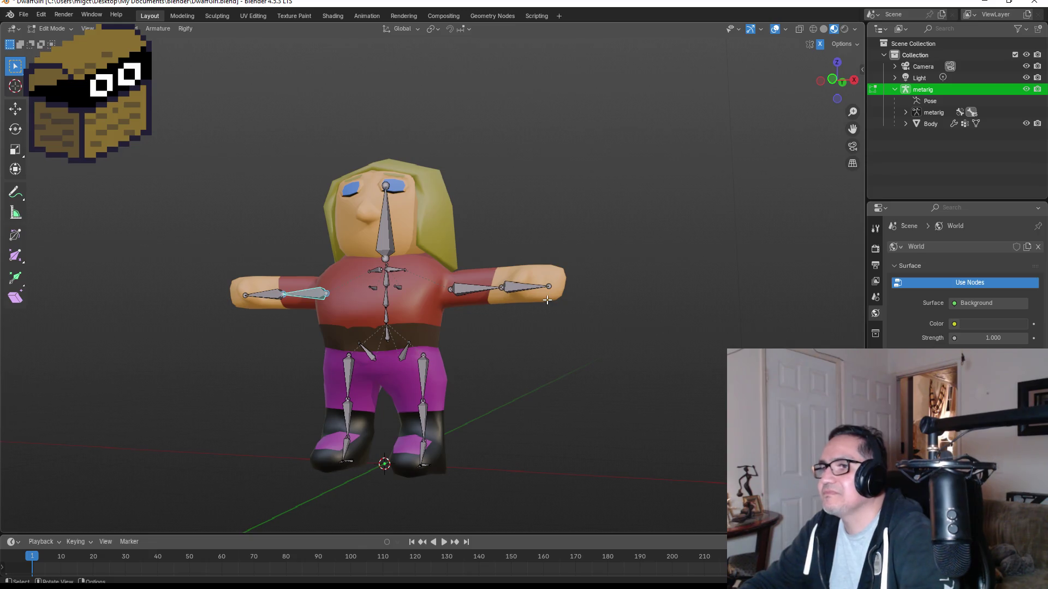
{"action": "key", "text": "KP_1"}
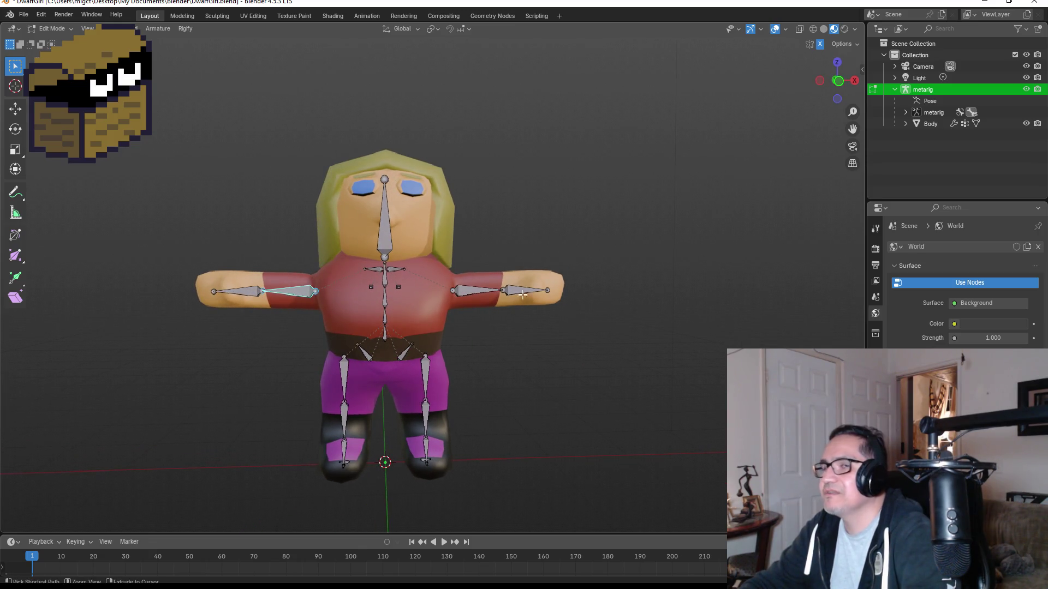
{"action": "key", "text": "Tab"}
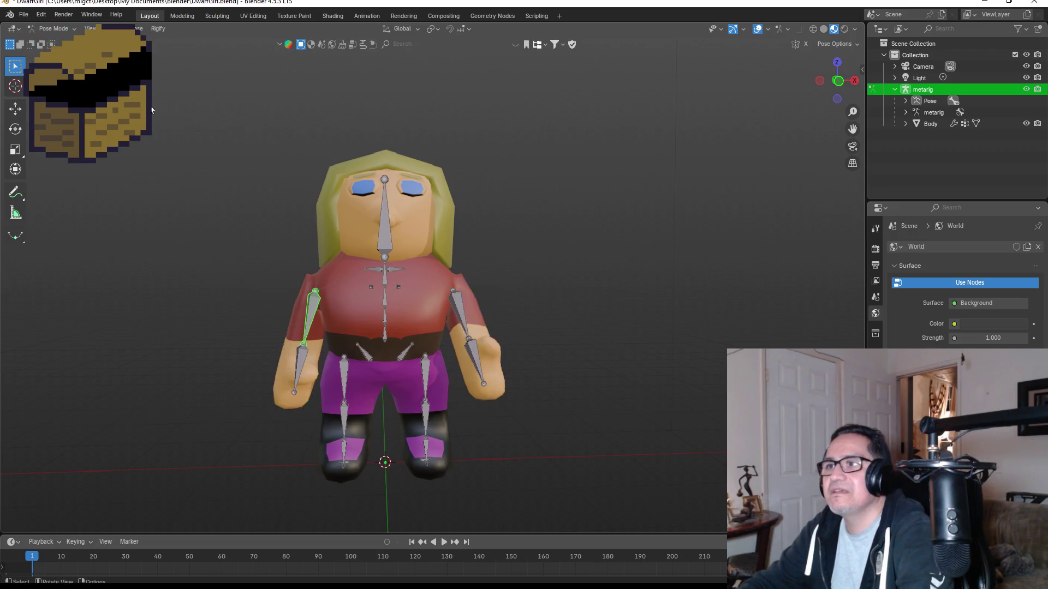
{"action": "mouse_move", "coordinate": [621, 287]}
{"action": "middle_mouse_down"}
{"action": "mouse_move", "coordinate": [373, 273]}
{"action": "mouse_move", "coordinate": [542, 292]}
{"action": "mouse_move", "coordinate": [636, 279]}
{"action": "mouse_move", "coordinate": [566, 279]}
{"action": "mouse_move", "coordinate": [455, 312]}
{"action": "middle_mouse_up"}
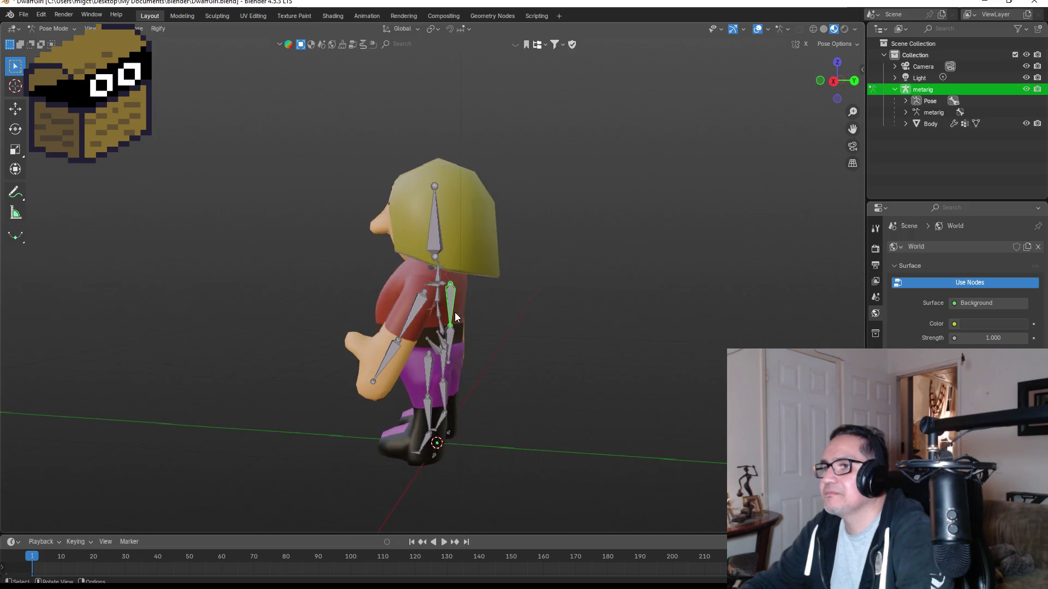
Rotate one upper arm closer to the body, then select the mirrored arm and forearm bones.
{"action": "left_click", "coordinate": [410, 315]}
{"action": "key", "text": "r"}
{"action": "left_click", "coordinate": [650, 316]}
{"action": "mouse_move", "coordinate": [650, 316]}
{"action": "middle_mouse_down"}
{"action": "mouse_move", "coordinate": [508, 302]}
{"action": "mouse_move", "coordinate": [564, 310]}
{"action": "mouse_move", "coordinate": [682, 284]}
{"action": "mouse_move", "coordinate": [613, 283]}
{"action": "middle_mouse_up"}
{"action": "left_click", "coordinate": [554, 309]}
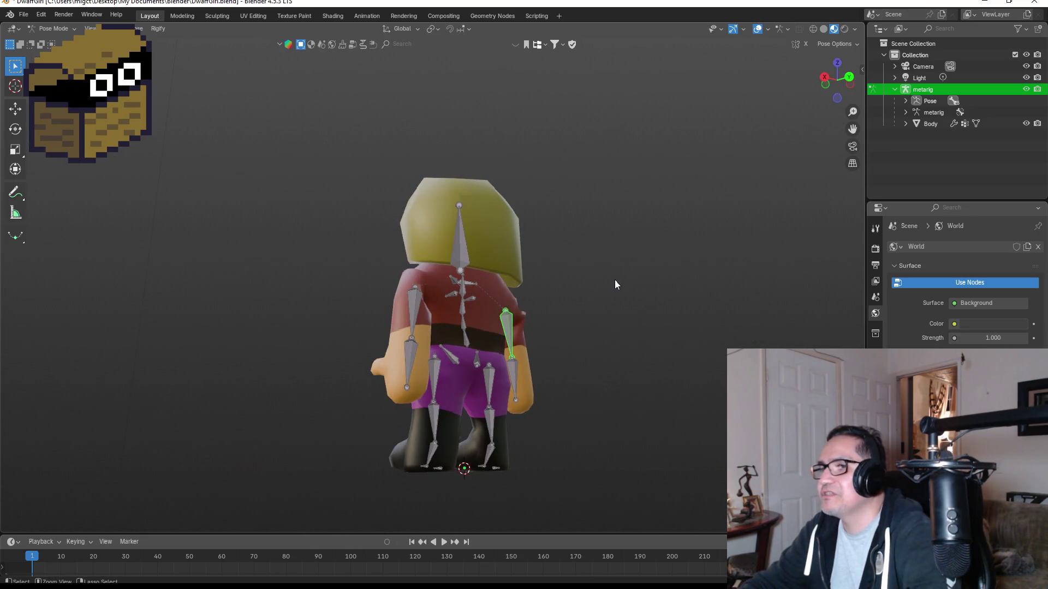
{"action": "key", "text": "ctrl+shift+m"}
{"action": "left_click", "coordinate": [404, 358]}
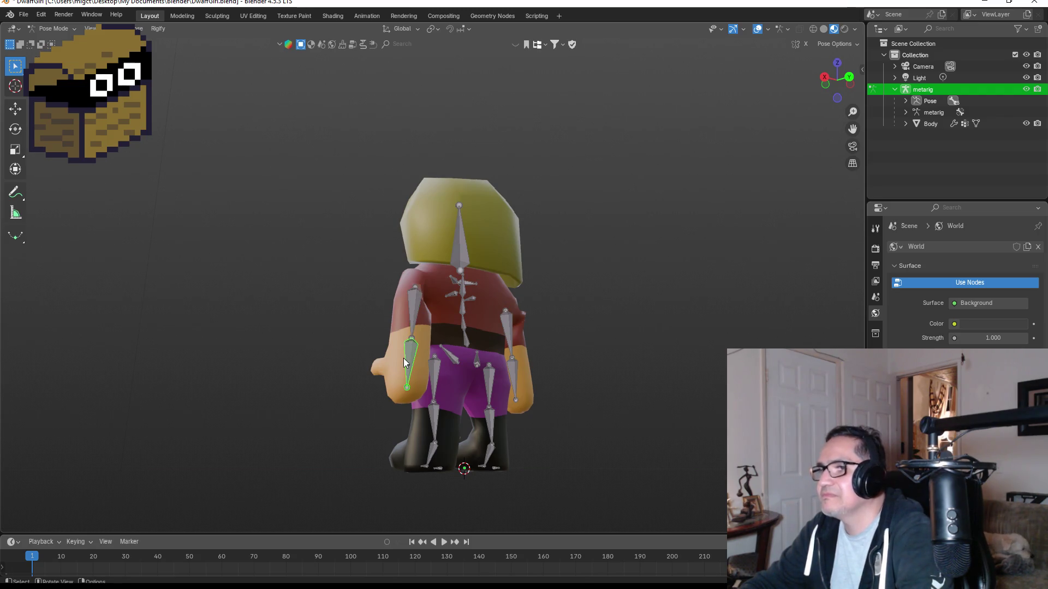
{"action": "key", "text": "r"}
{"action": "key", "text": "Escape"}
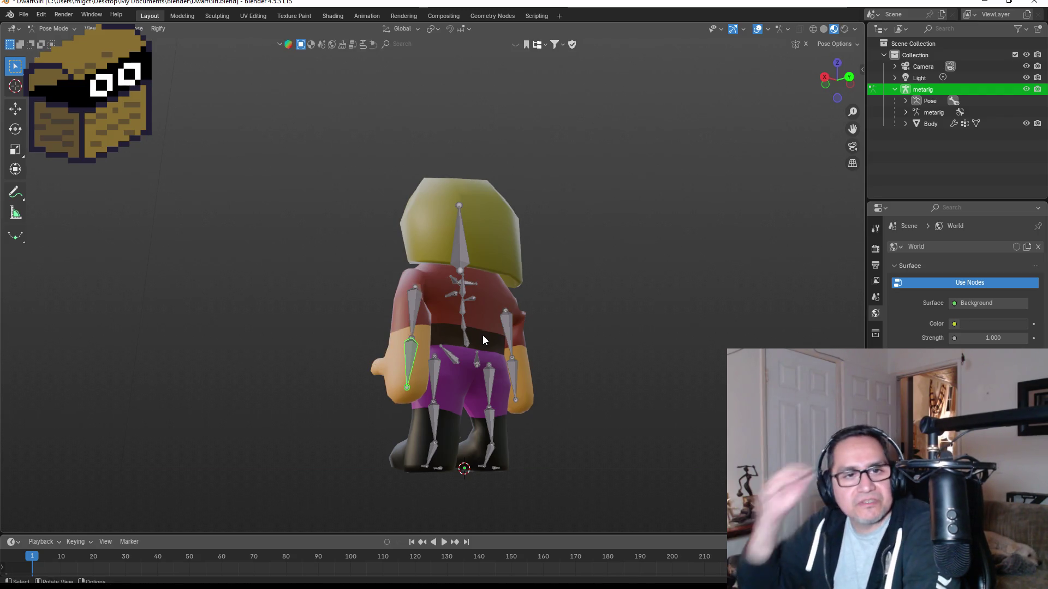
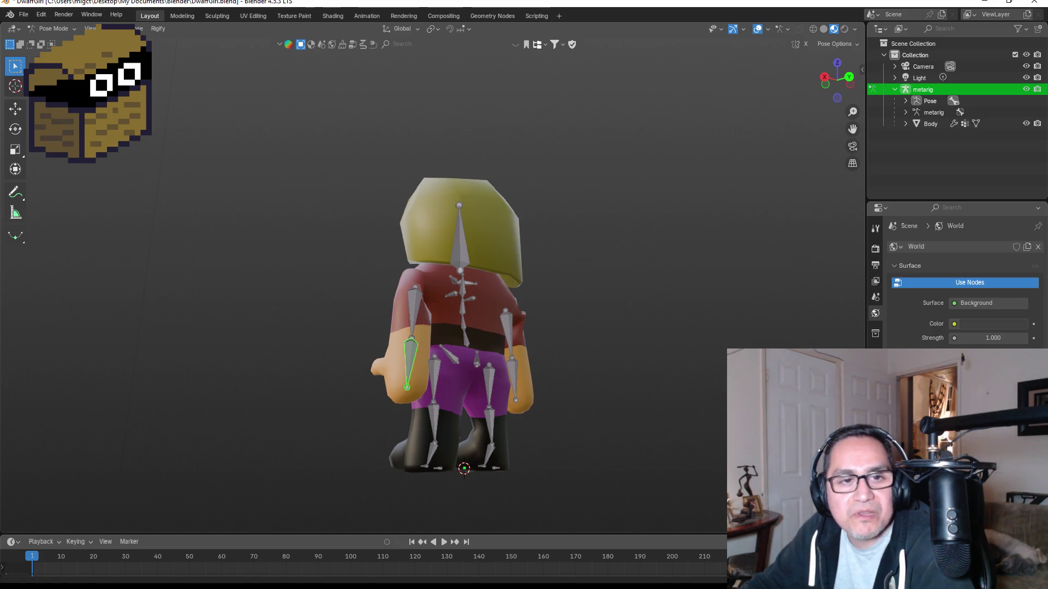
Enter Edit Mode on the metarig to inspect its rest T-pose from around the character.
{"action": "mouse_move", "coordinate": [552, 352]}
{"action": "middle_mouse_down"}
{"action": "mouse_move", "coordinate": [470, 330]}
{"action": "mouse_move", "coordinate": [405, 343]}
{"action": "mouse_move", "coordinate": [493, 325]}
{"action": "middle_mouse_up"}
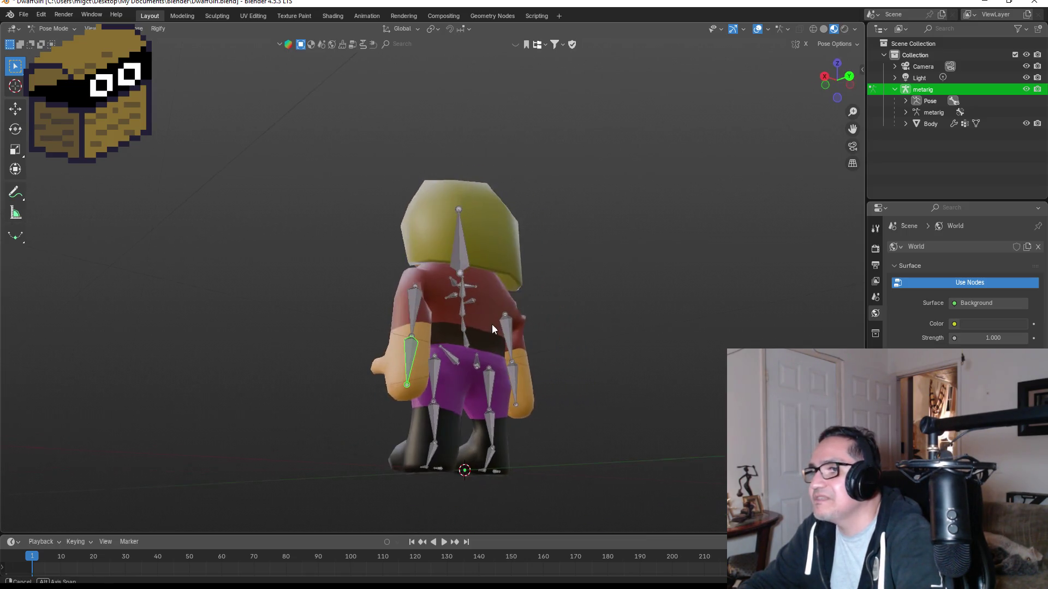
{"action": "key", "text": "Tab"}
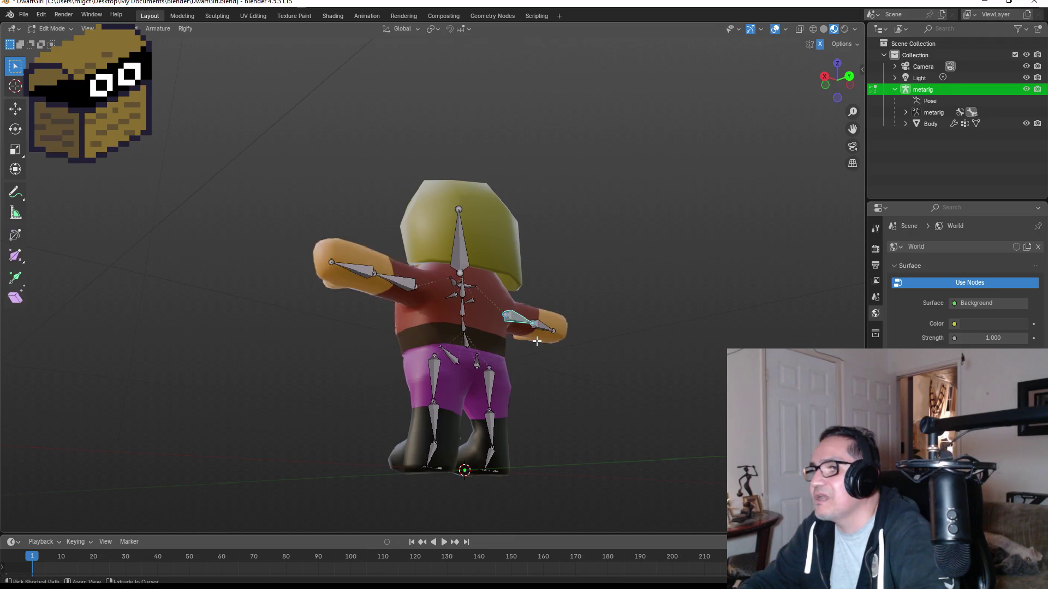
{"action": "mouse_move", "coordinate": [535, 341]}
{"action": "middle_mouse_down"}
{"action": "mouse_move", "coordinate": [609, 300]}
{"action": "mouse_move", "coordinate": [498, 295]}
{"action": "middle_mouse_up"}
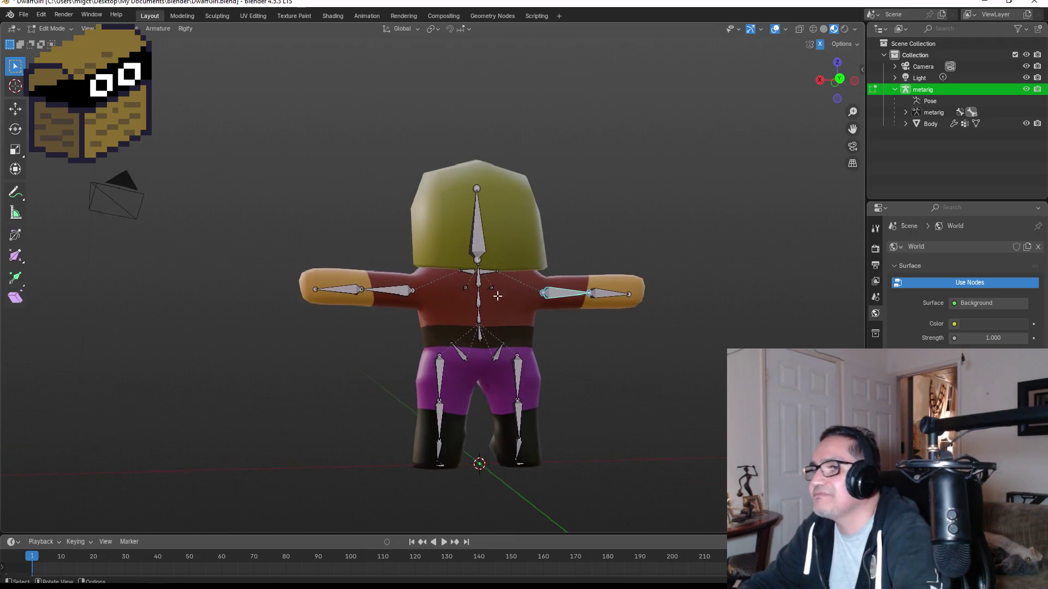
Add Body to the selection, zoom on the upper body, and return to Object Mode.
{"action": "left_click", "coordinate": [50, 28]}
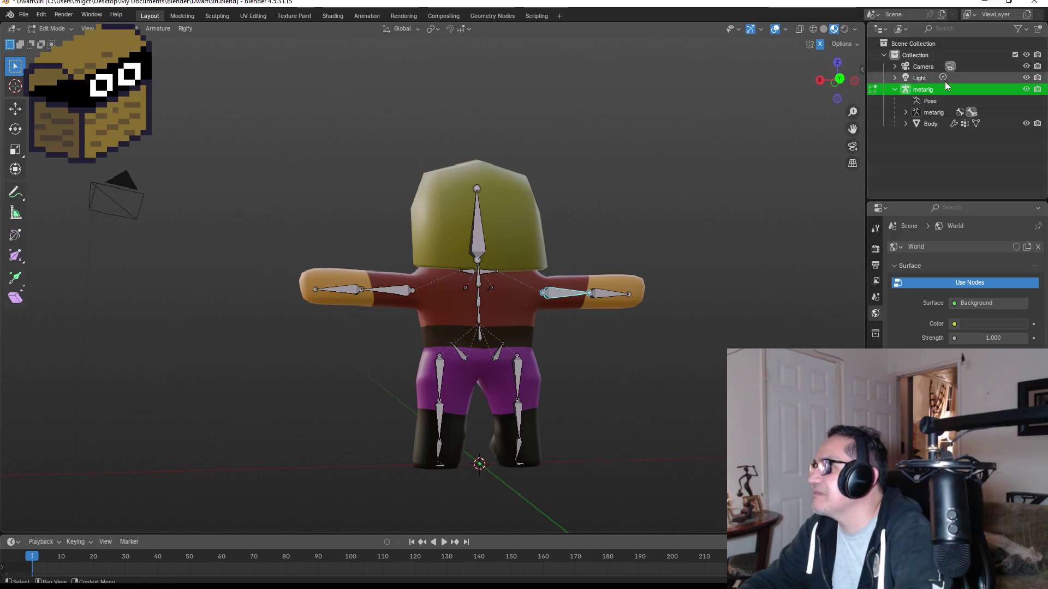
{"action": "left_click", "coordinate": [936, 122], "text": "ctrl"}
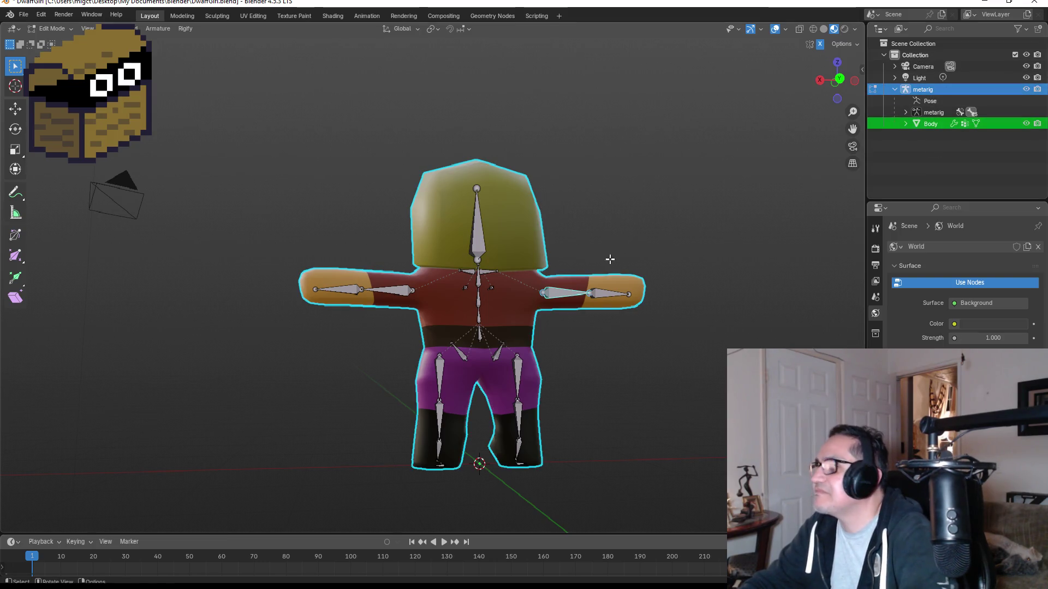
{"action": "scroll", "coordinate": [360, 320], "scroll_direction": "up", "scroll_amount": 2}
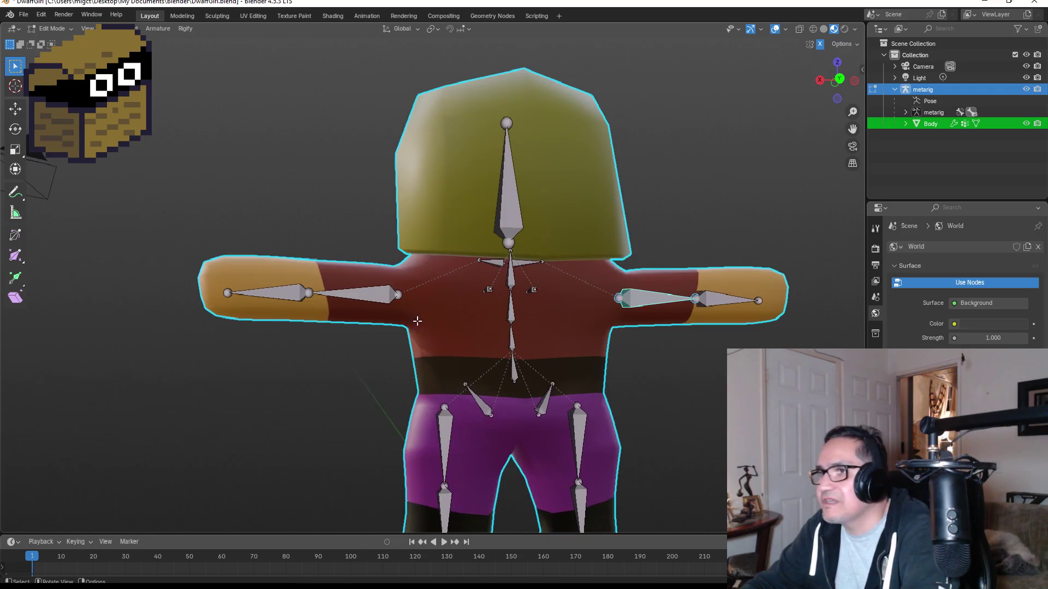
{"action": "scroll", "coordinate": [382, 322], "scroll_direction": "up", "scroll_amount": 2}
{"action": "middle_click_drag", "start_coordinate": [382, 322], "coordinate": [414, 324]}
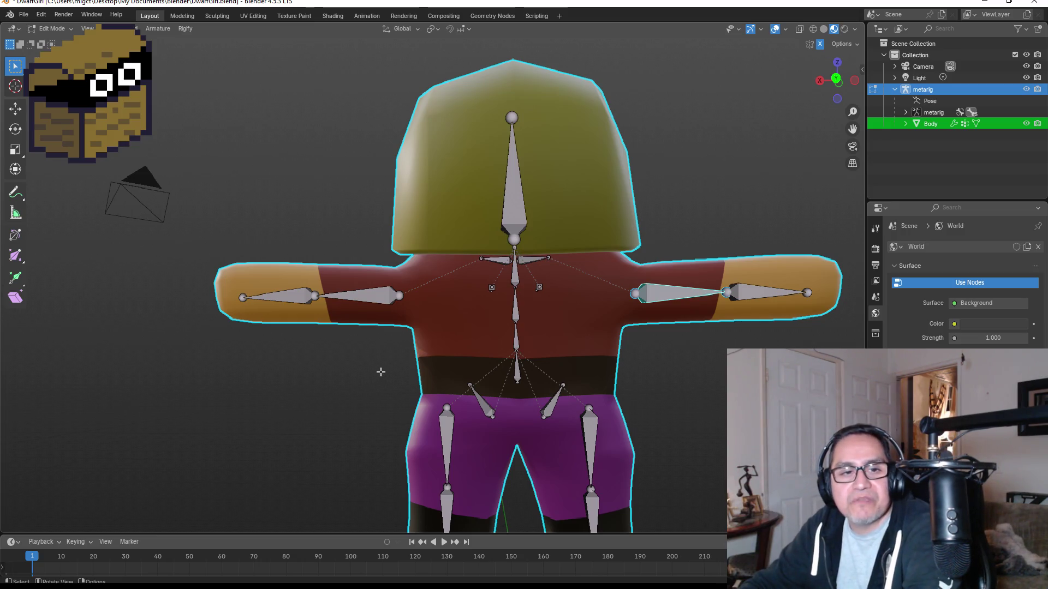
{"action": "left_click", "coordinate": [52, 29]}
{"action": "left_click", "coordinate": [52, 42]}
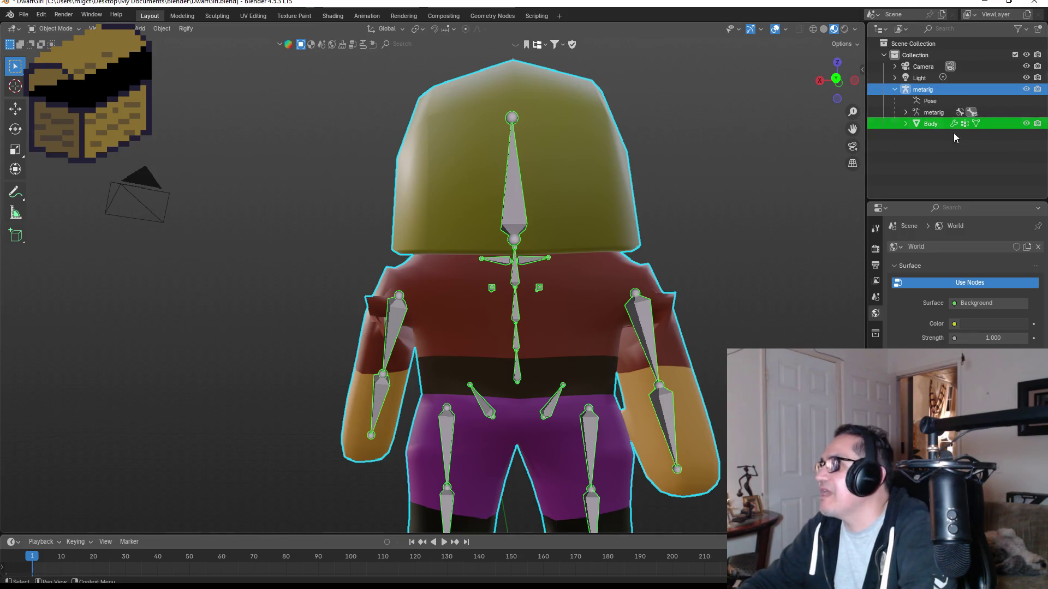
Select the metarig with Body active and switch Body into Weight Paint mode.
{"action": "left_click", "coordinate": [927, 123]}
{"action": "left_click", "coordinate": [922, 90], "text": "ctrl"}
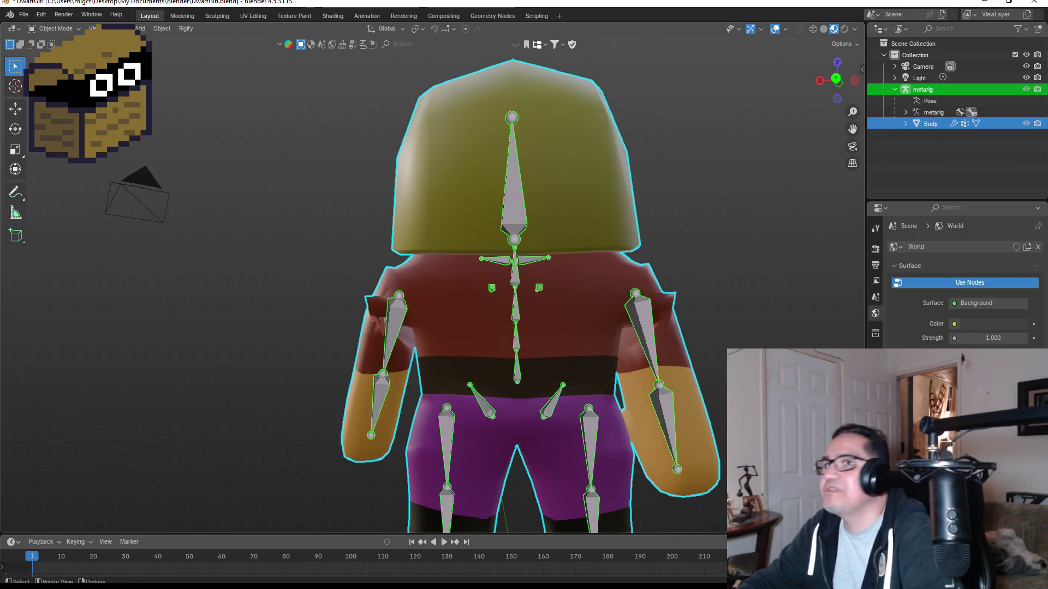
{"action": "left_click", "coordinate": [69, 30]}
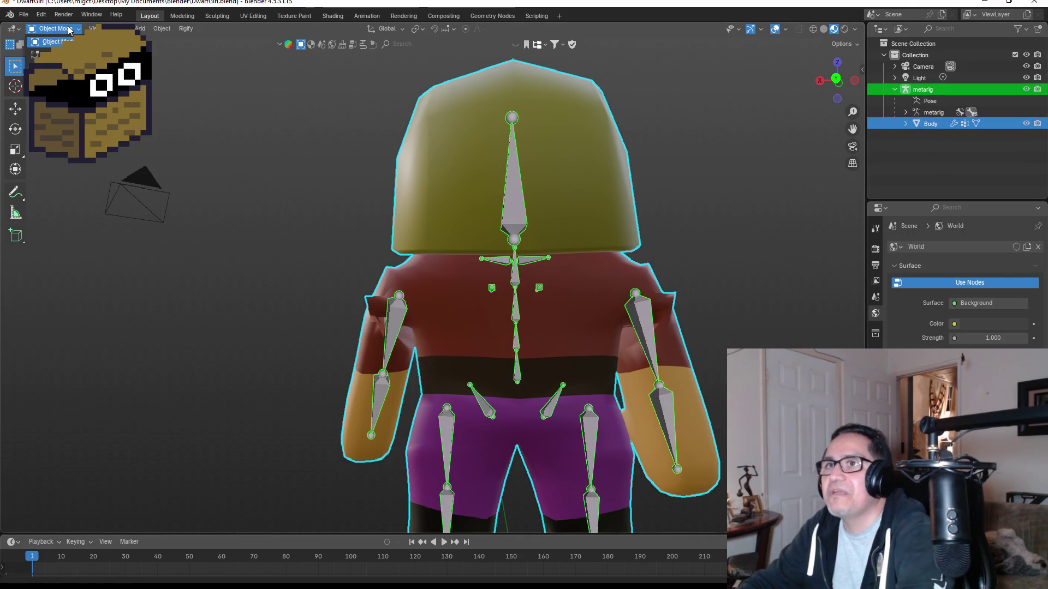
{"action": "left_click", "coordinate": [930, 101]}
{"action": "left_click", "coordinate": [936, 125], "text": "ctrl"}
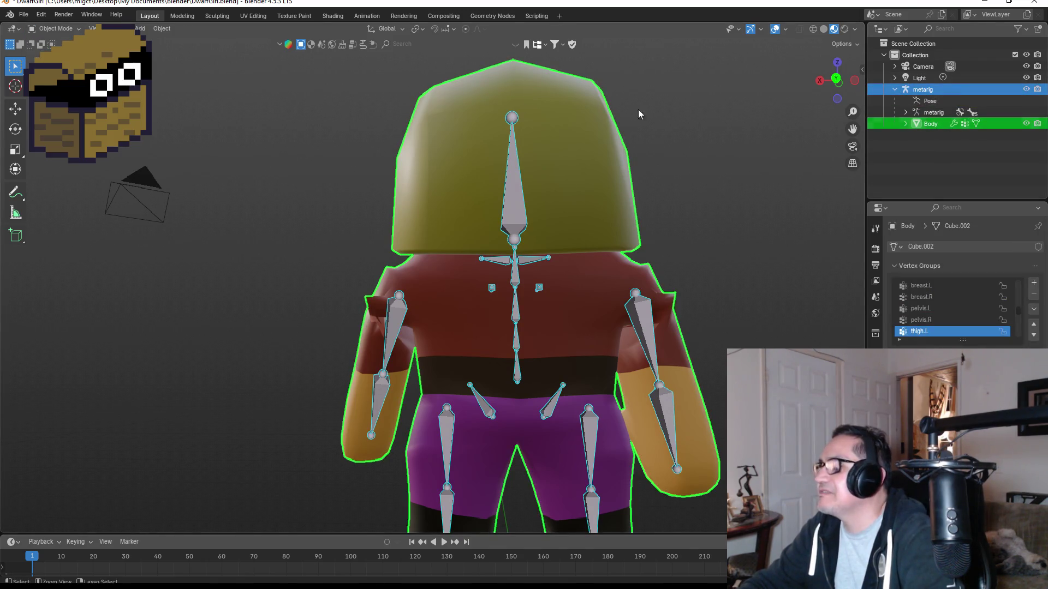
{"action": "left_click", "coordinate": [53, 29]}
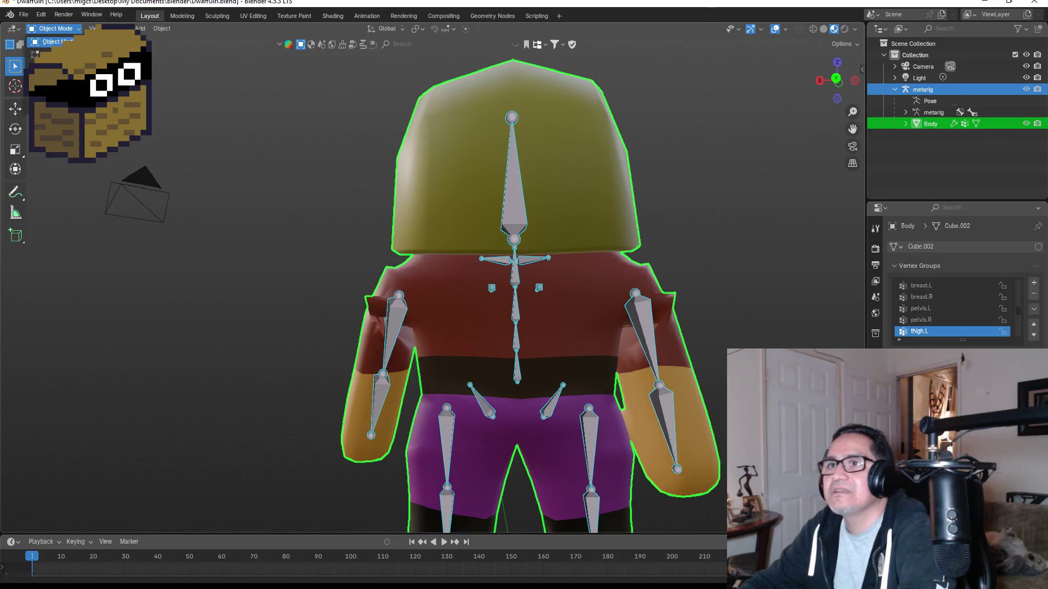
{"action": "left_click", "coordinate": [57, 80]}
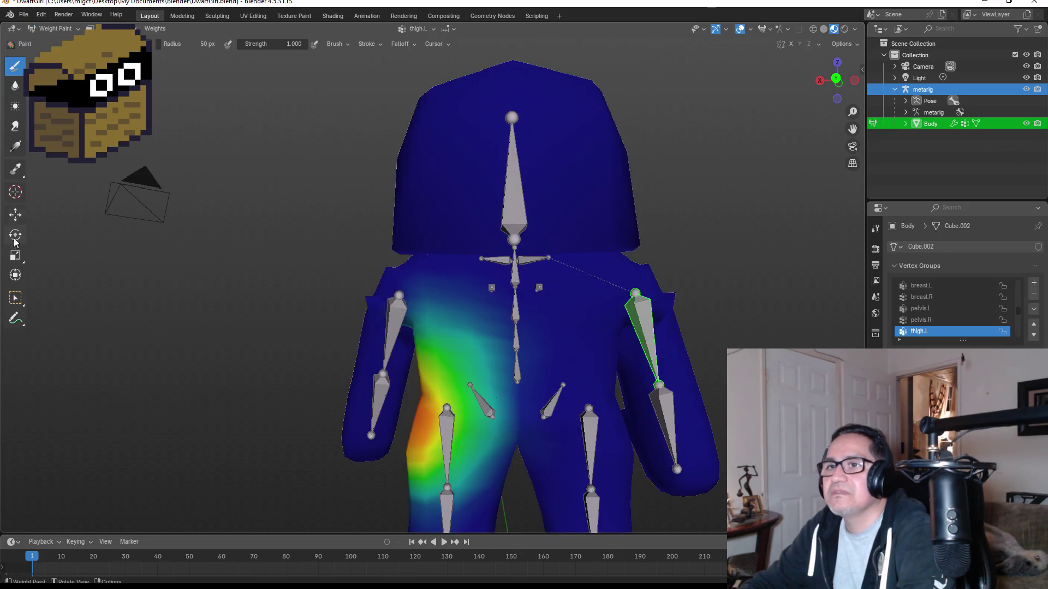
Select the forearm.L bone, test-rotate it, cancel the rotation, and return to Object Mode.
{"action": "left_click", "coordinate": [15, 297]}
{"action": "left_click", "coordinate": [397, 332]}
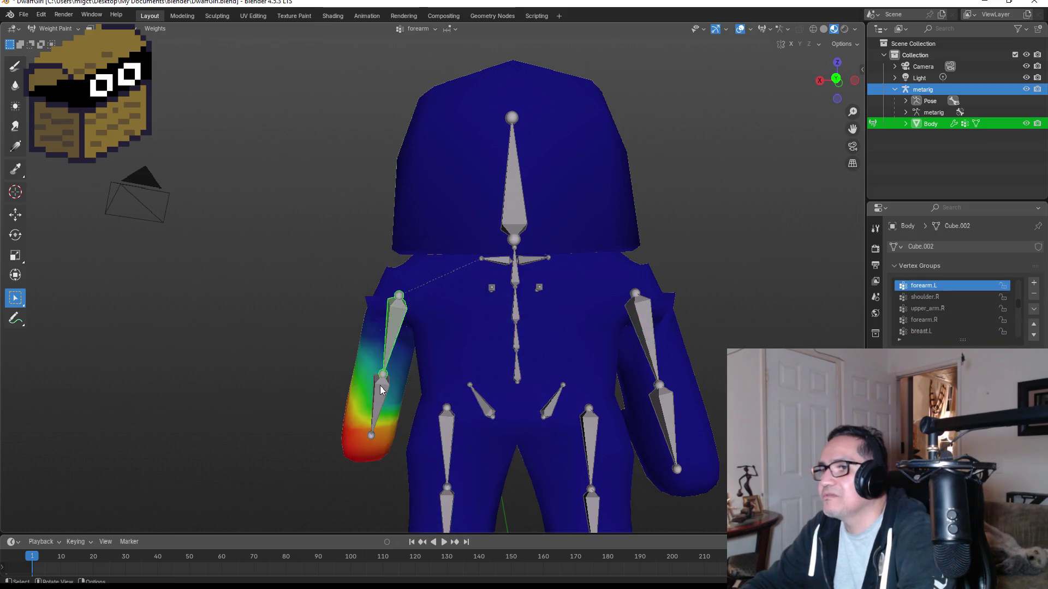
{"action": "mouse_move", "coordinate": [420, 323]}
{"action": "middle_mouse_down"}
{"action": "mouse_move", "coordinate": [416, 280]}
{"action": "mouse_move", "coordinate": [447, 261]}
{"action": "mouse_move", "coordinate": [382, 315]}
{"action": "mouse_move", "coordinate": [562, 310]}
{"action": "mouse_move", "coordinate": [683, 333]}
{"action": "mouse_move", "coordinate": [726, 312]}
{"action": "mouse_move", "coordinate": [466, 332]}
{"action": "mouse_move", "coordinate": [421, 306]}
{"action": "mouse_move", "coordinate": [388, 329]}
{"action": "mouse_move", "coordinate": [447, 308]}
{"action": "middle_mouse_up"}
{"action": "scroll", "coordinate": [398, 310], "scroll_direction": "up", "scroll_amount": 4}
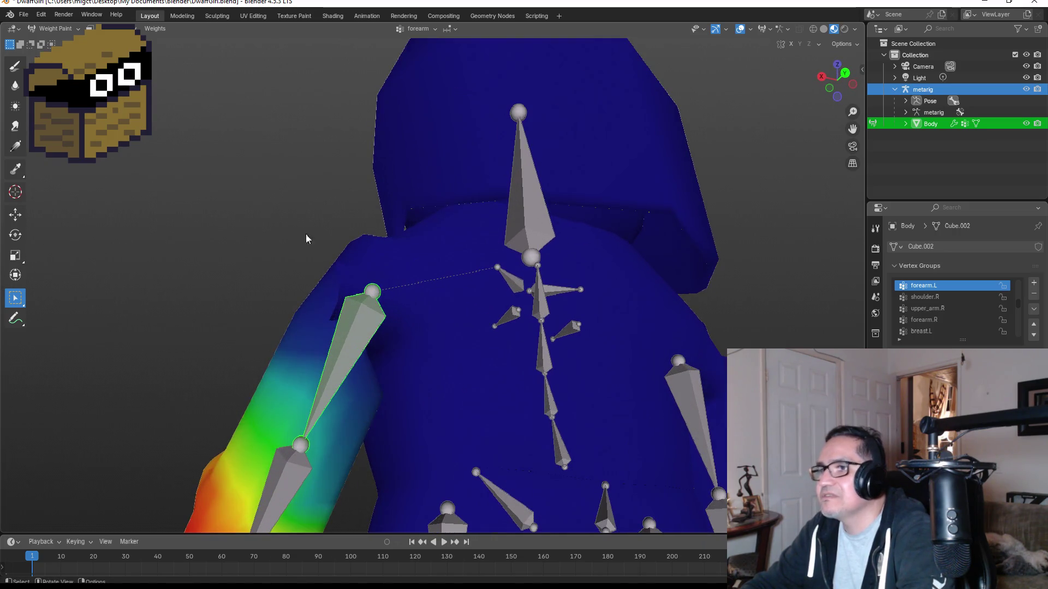
{"action": "key", "text": "r"}
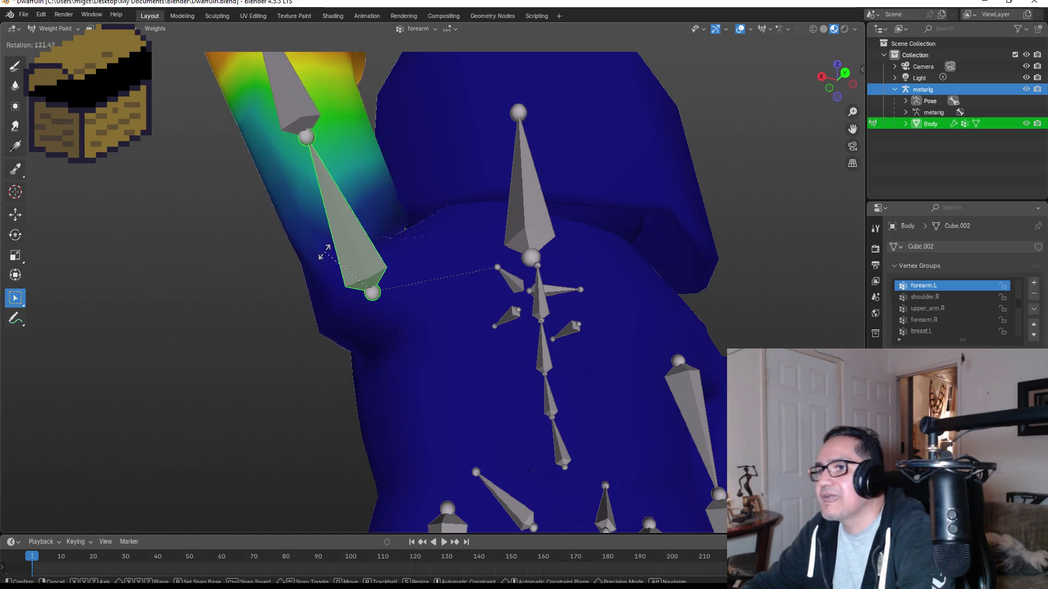
{"action": "right_click", "coordinate": [322, 300]}
{"action": "key", "text": "ctrl+z"}
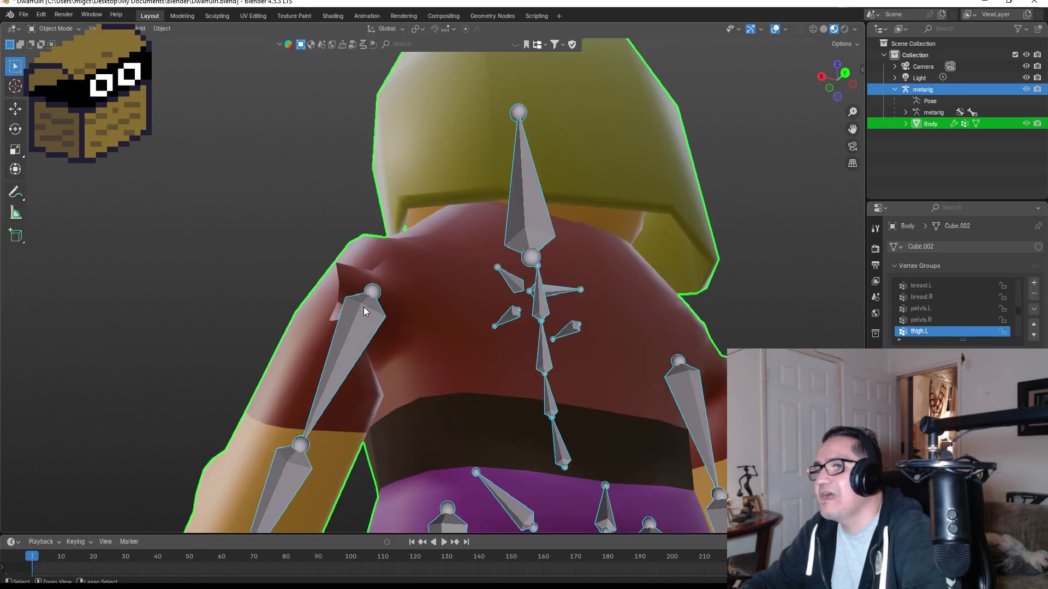
Put the metarig in Pose Mode and clear the arm rotations back to the T-pose.
{"action": "mouse_move", "coordinate": [363, 307]}
{"action": "middle_mouse_down"}
{"action": "mouse_move", "coordinate": [447, 274]}
{"action": "mouse_move", "coordinate": [608, 292]}
{"action": "mouse_move", "coordinate": [529, 309]}
{"action": "mouse_move", "coordinate": [544, 293]}
{"action": "middle_mouse_up"}
{"action": "left_click", "coordinate": [558, 302], "text": "shift"}
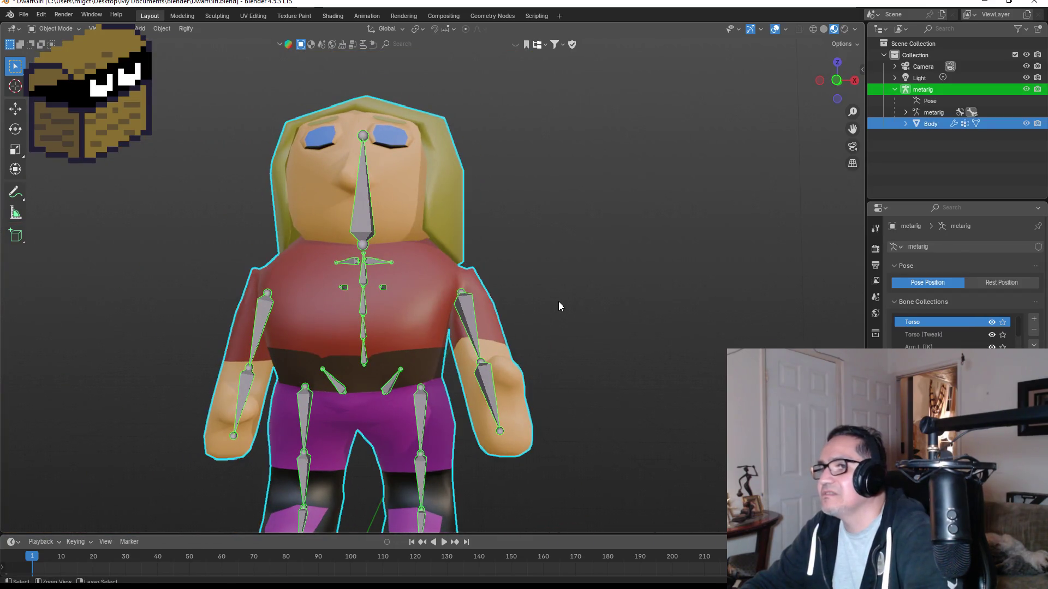
{"action": "key", "text": "Tab"}
{"action": "key", "text": "ctrl+Tab"}
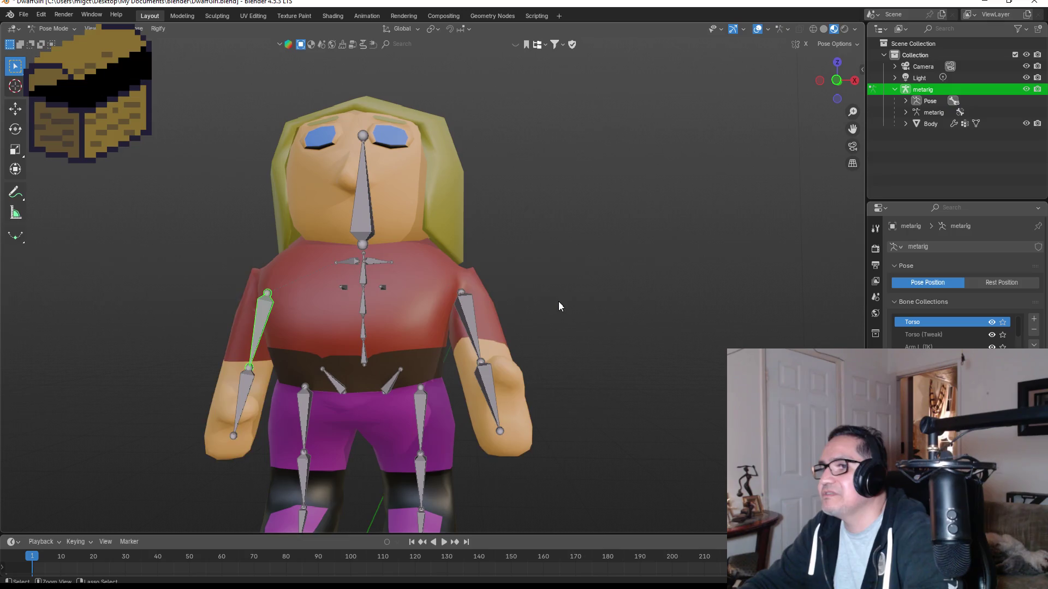
{"action": "key", "text": "ctrl+z"}
{"action": "key", "text": "ctrl+z"}
Check Body's thigh.L and hand.R weights in Weight Paint, then return to Object Mode.
{"action": "key", "text": "ctrl+z"}
{"action": "key", "text": "ctrl+z"}
{"action": "key", "text": "ctrl+z"}
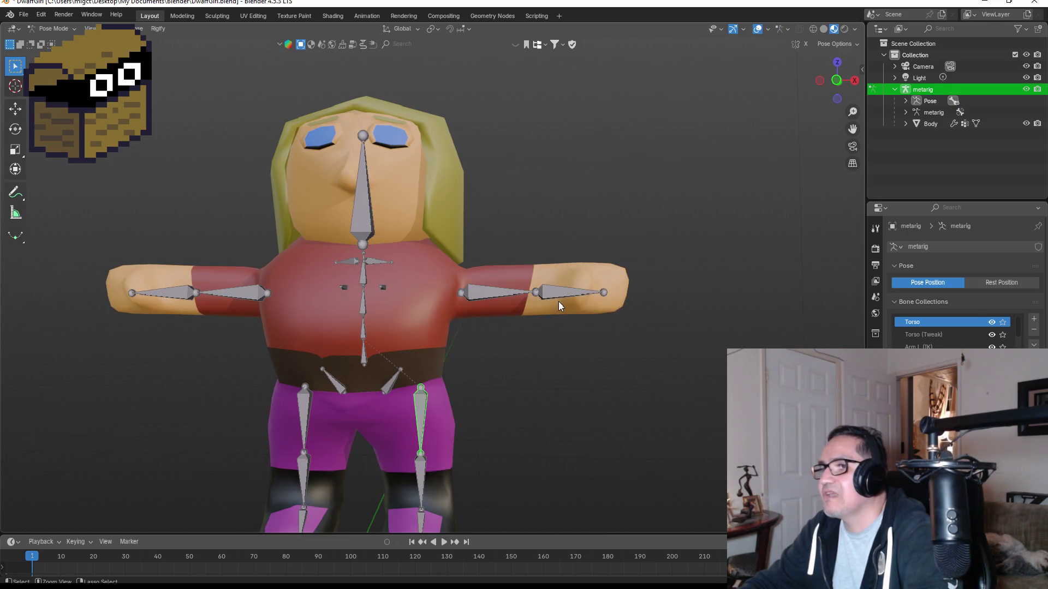
{"action": "key", "text": "ctrl+z"}
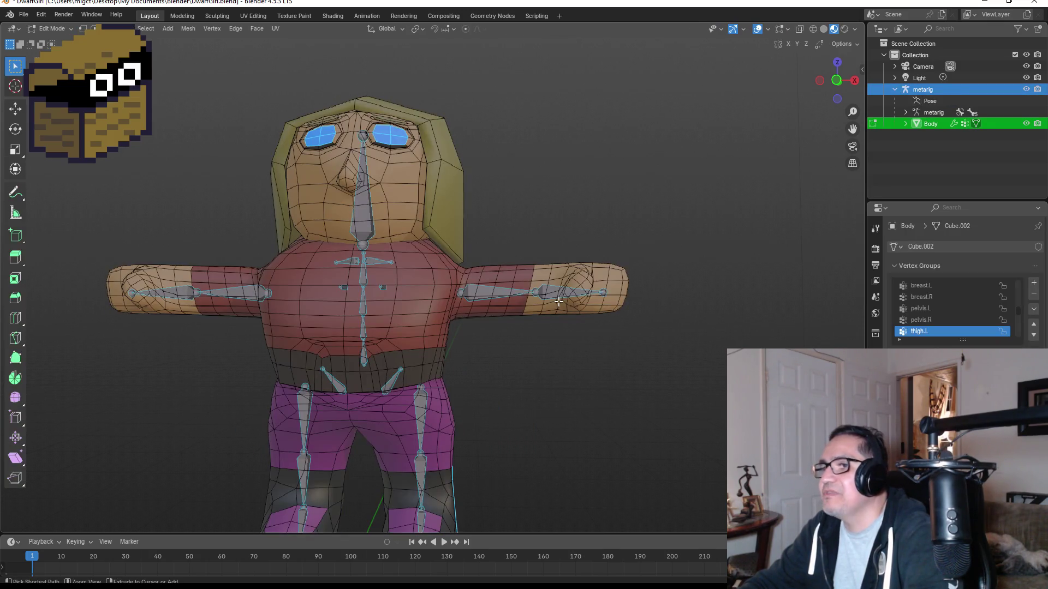
{"action": "key", "text": "ctrl+shift+z"}
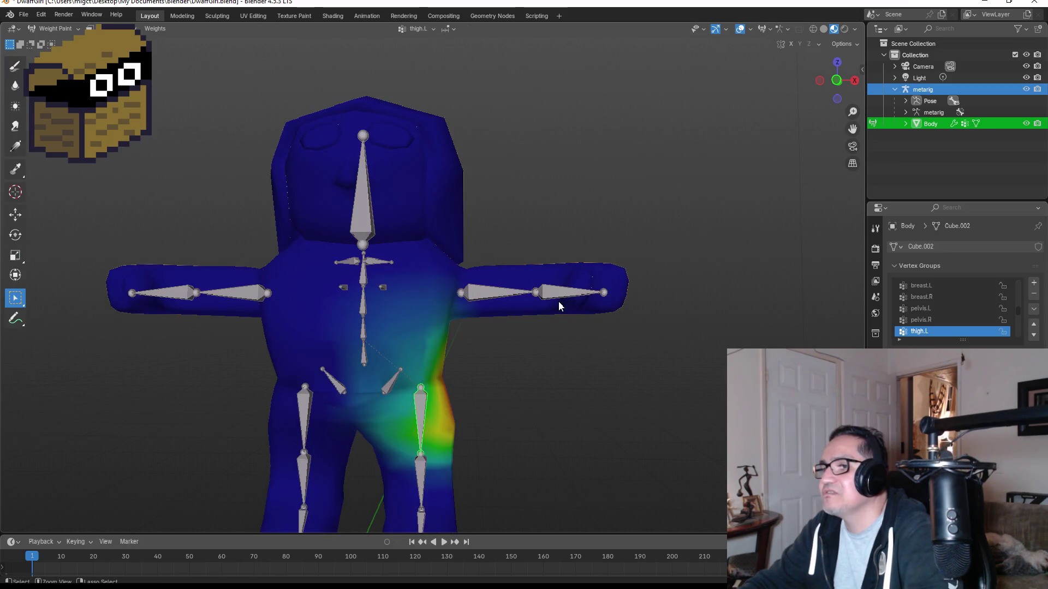
{"action": "key", "text": "ctrl+z"}
{"action": "key", "text": "ctrl+z"}
{"action": "key", "text": "ctrl+z"}
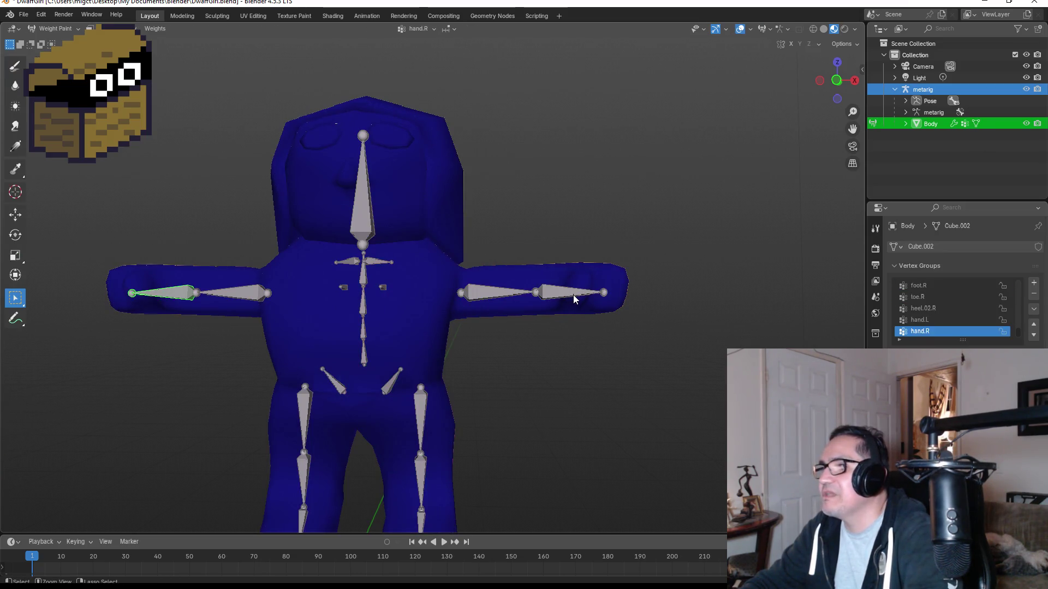
{"action": "key", "text": "ctrl+z"}
{"action": "key", "text": "ctrl+z"}
{"action": "key", "text": "ctrl+z"}
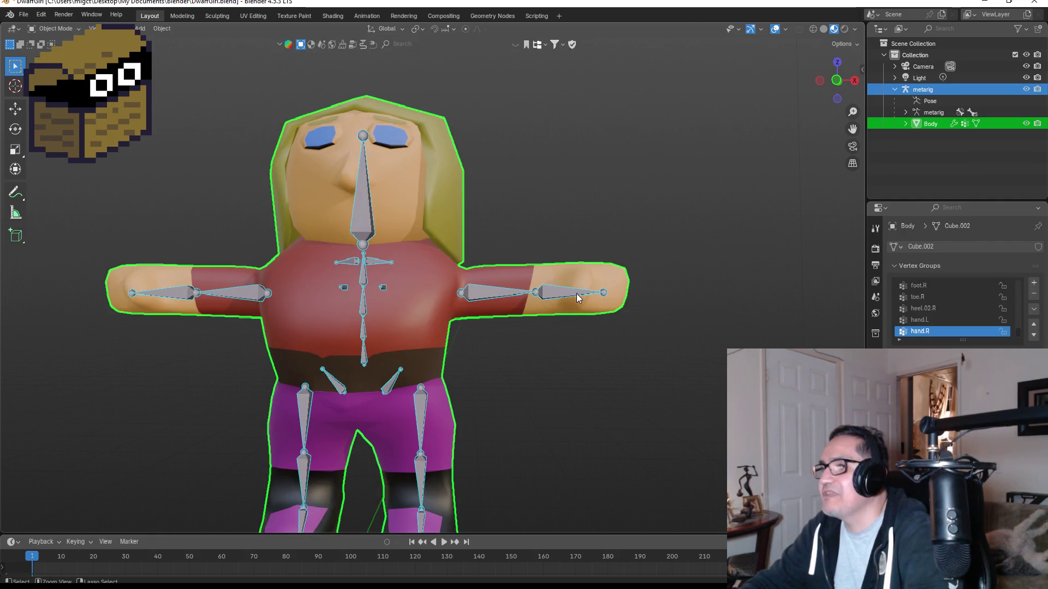
With only Body selected, delete its Armature modifier in Modifier Properties.
{"action": "left_click", "coordinate": [932, 125]}
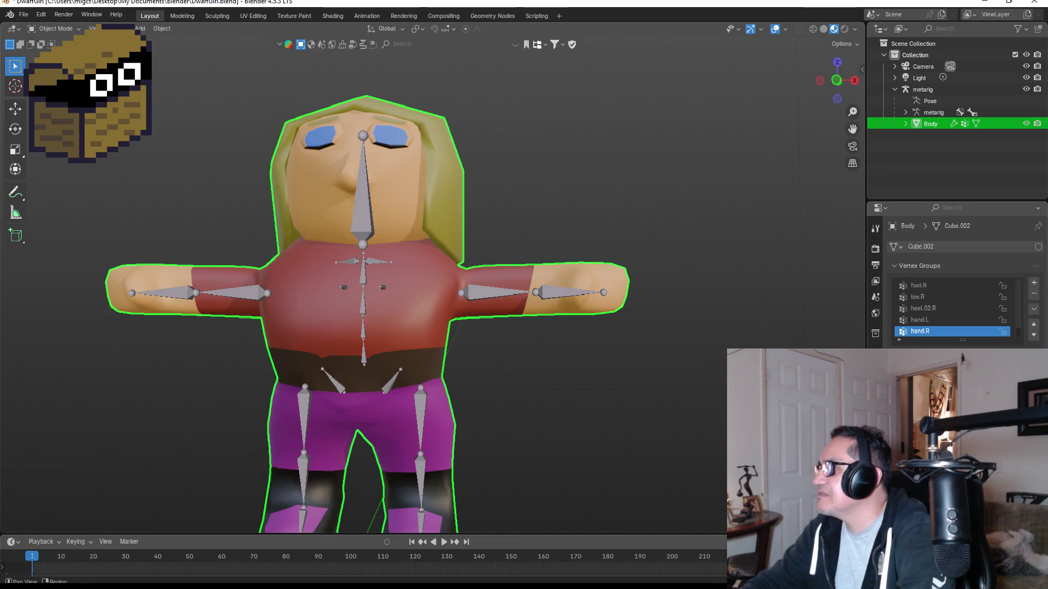
{"action": "left_click", "coordinate": [875, 228]}
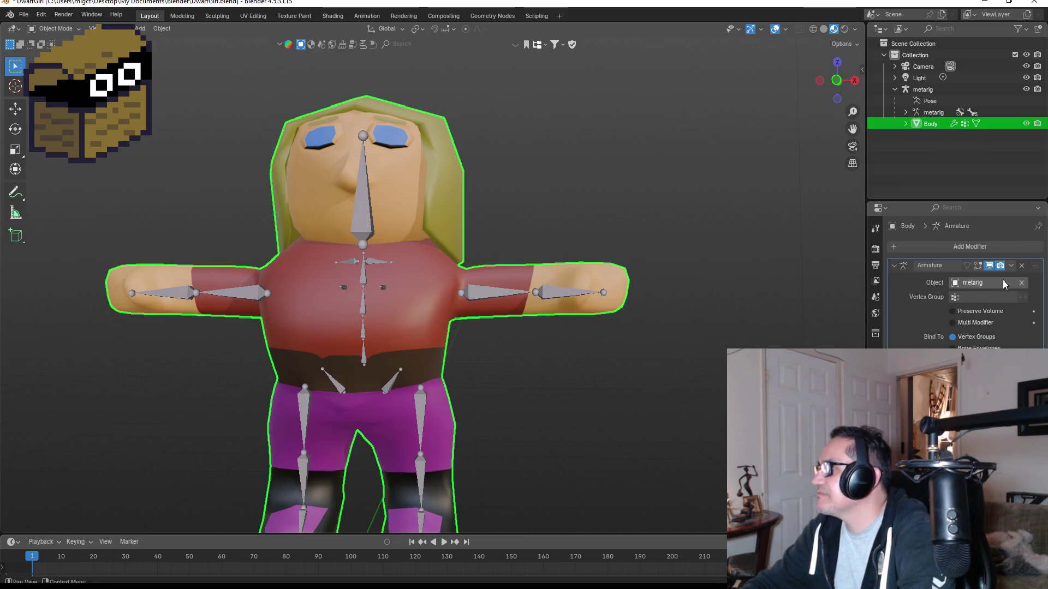
{"action": "left_click", "coordinate": [1023, 267]}
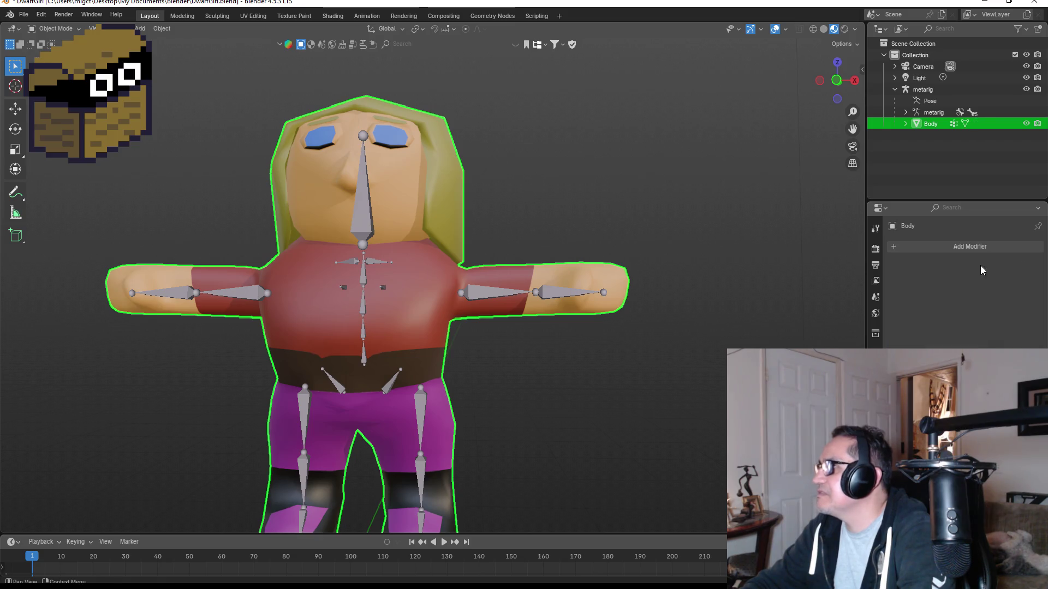